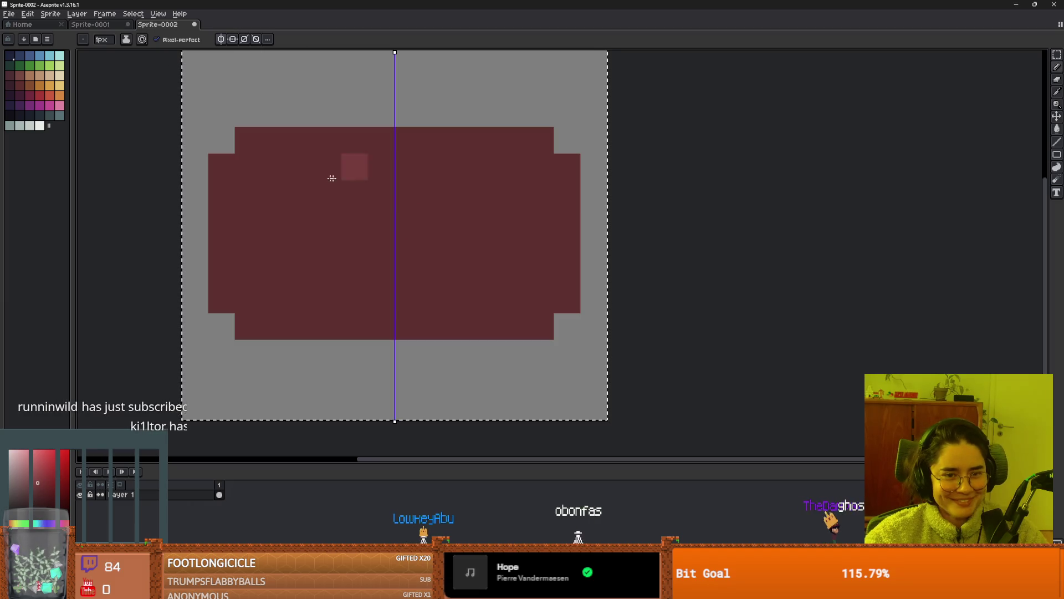
With the mirrored pencil, paint the chest's top rows a lighter red.
shift+click(541, 166)
click(540, 140)
shift+click(248, 140)
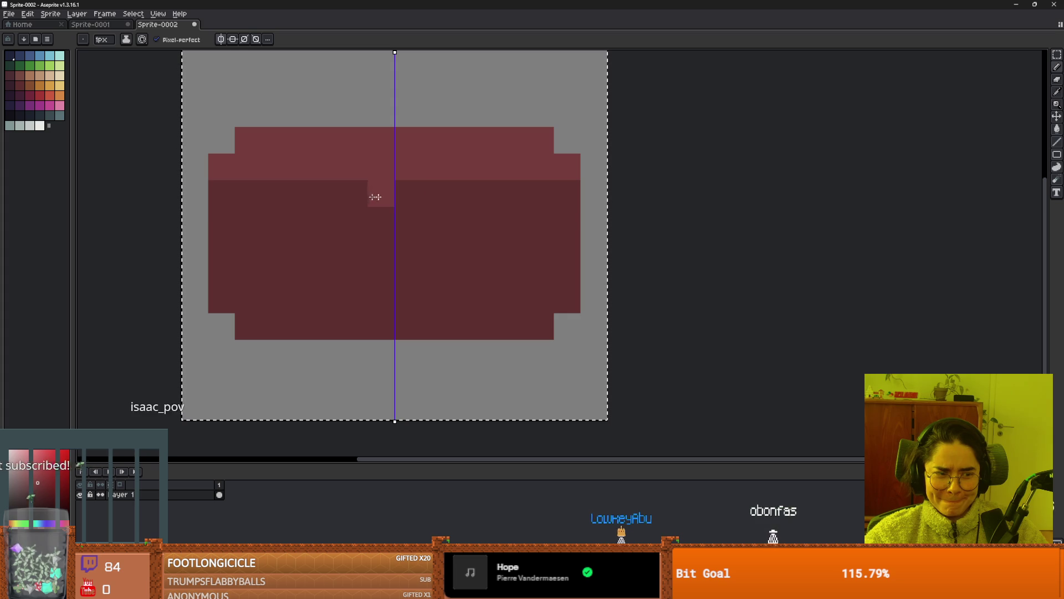
drag(553, 191, 395, 193)
Add mirrored darker shading pixels along the chest's lower sides and bottom corners.
scroll(382, 220, down, 2)
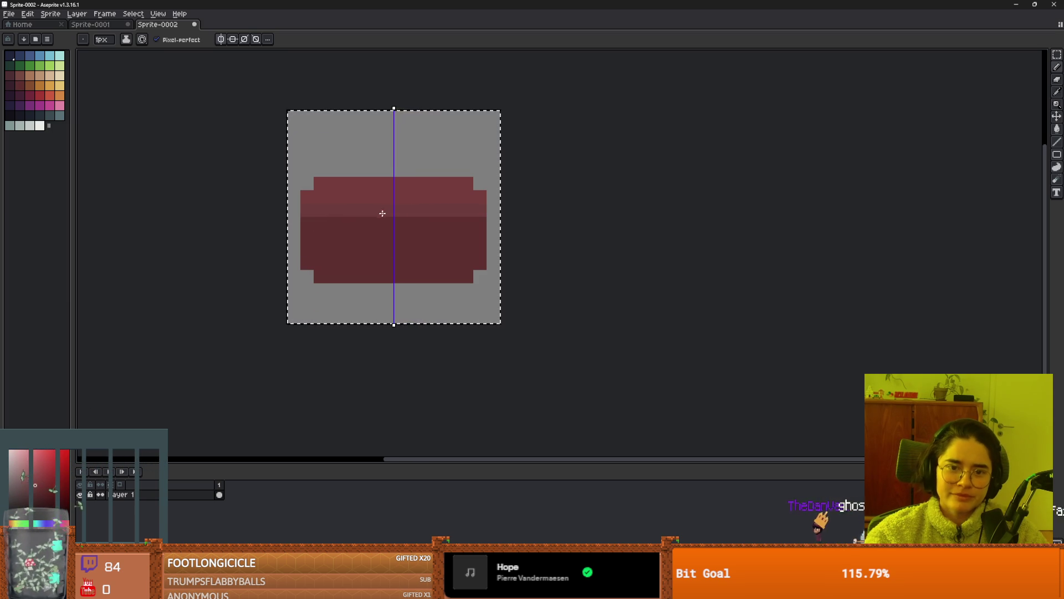
scroll(384, 212, left, 1)
click(347, 265)
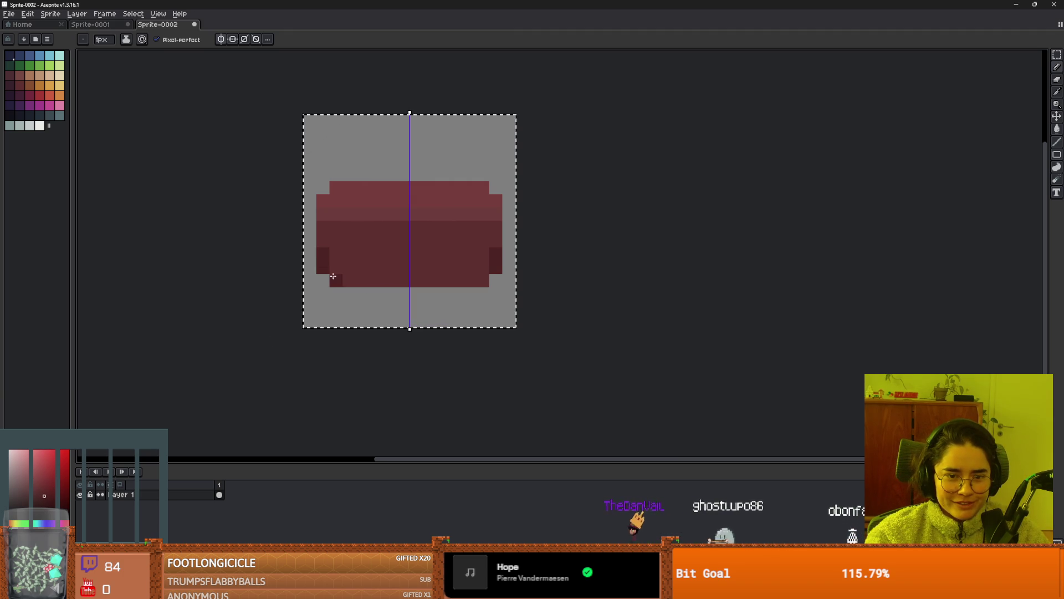
scroll(464, 282, up, 2)
Pencil a mirrored orange 4x2 clasp block centred on the chest's lid.
key(i)
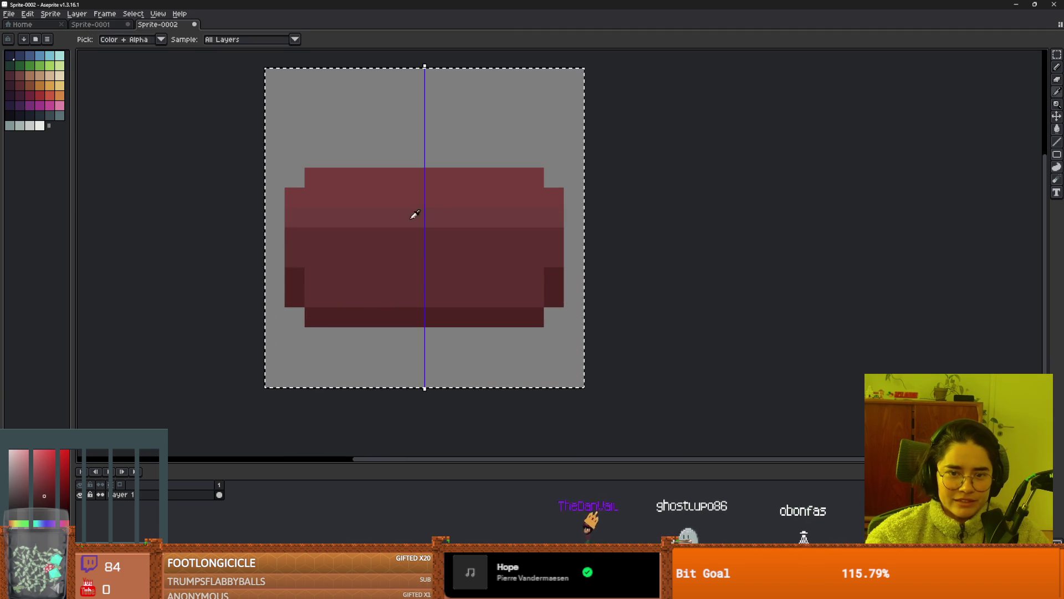
click(39, 85)
key(b)
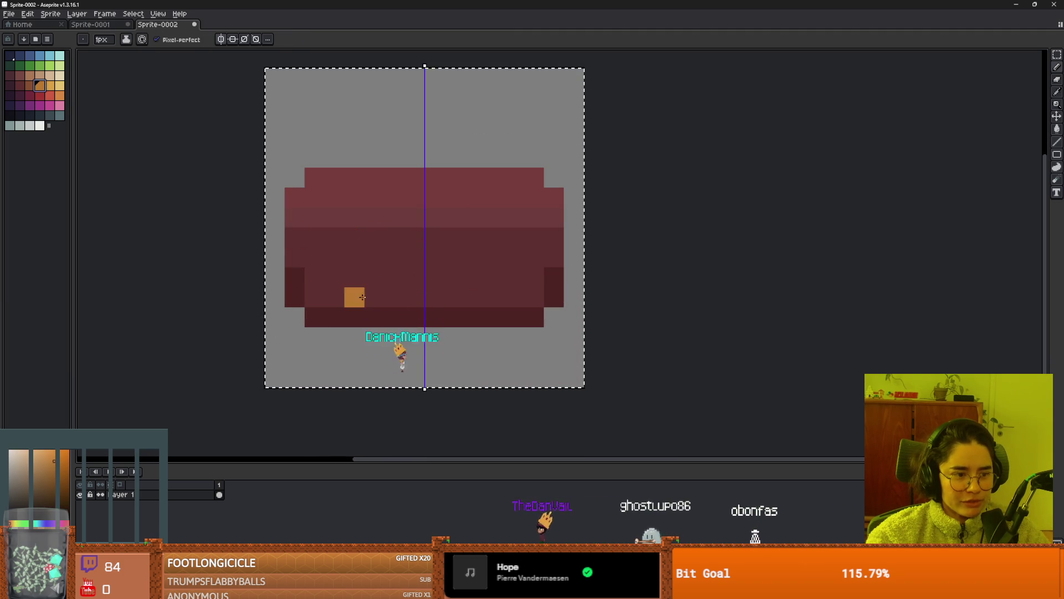
drag(403, 224, 397, 239)
click(413, 218)
click(414, 238)
scroll(506, 334, down, 2)
scroll(494, 319, up, 1)
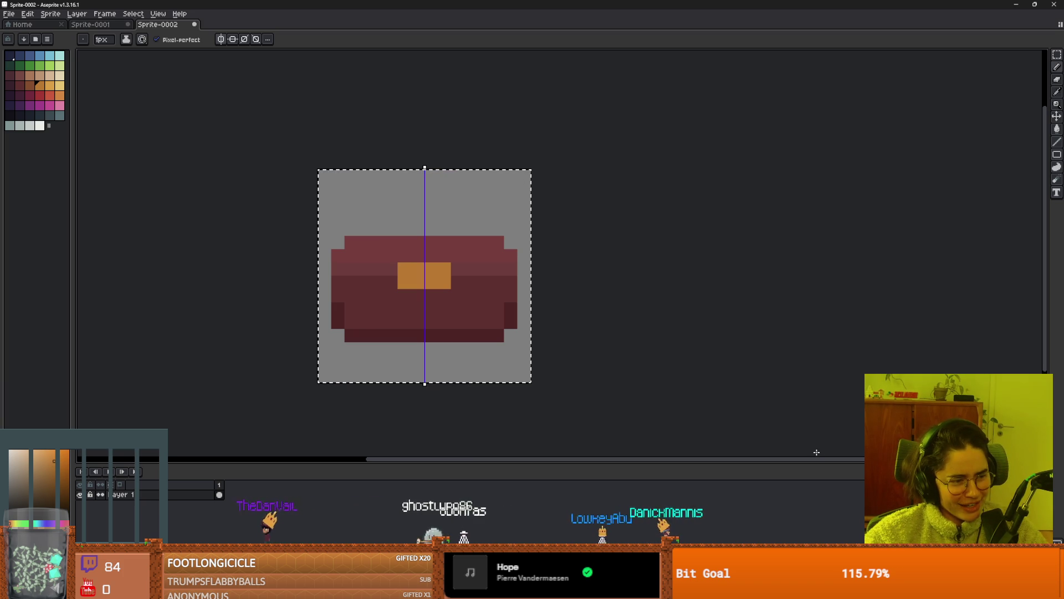
Shade the clasp's lower half in dark brown.
scroll(494, 368, up, 1)
scroll(484, 394, down, 1)
scroll(430, 309, up, 2)
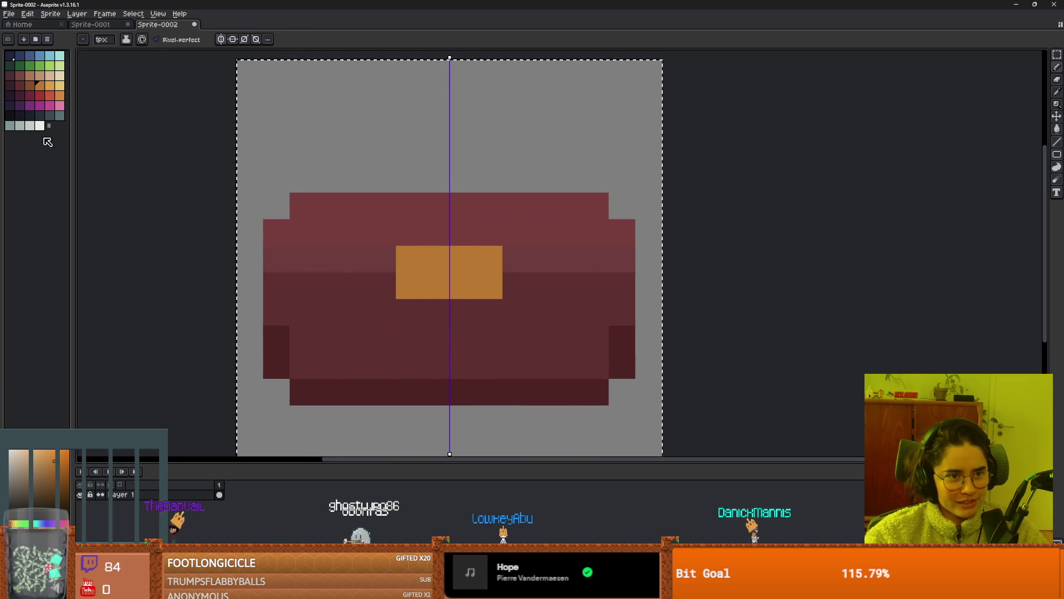
click(30, 86)
drag(464, 284, 419, 277)
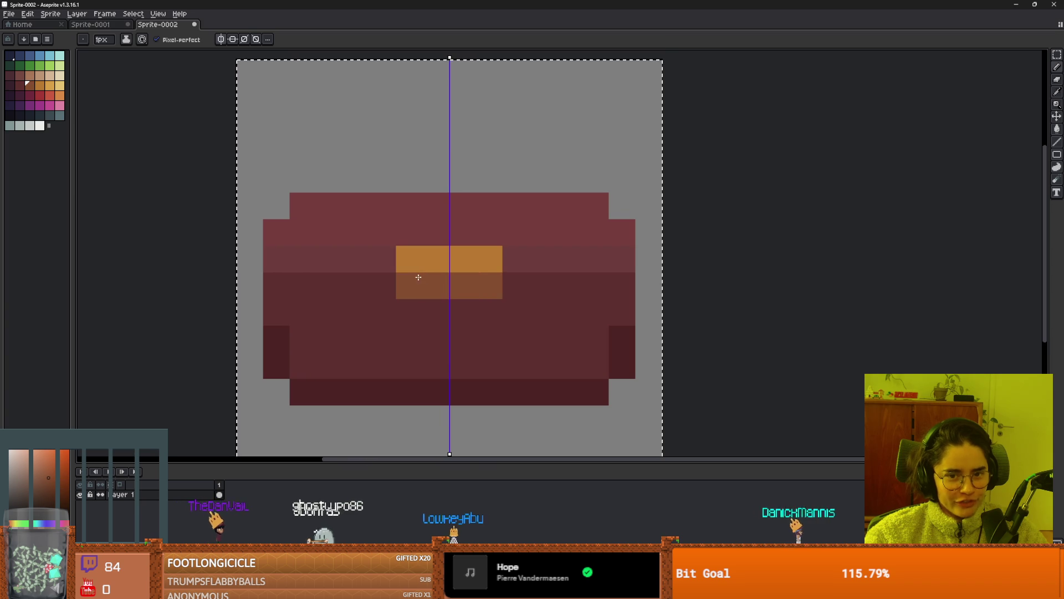
scroll(419, 277, down, 3)
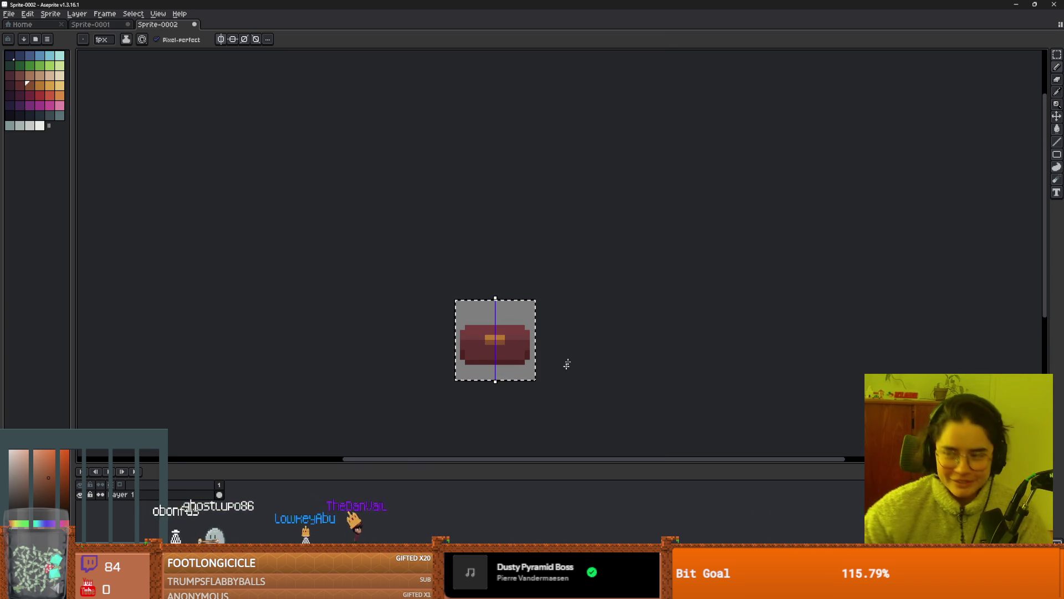
key(alt+Tab)
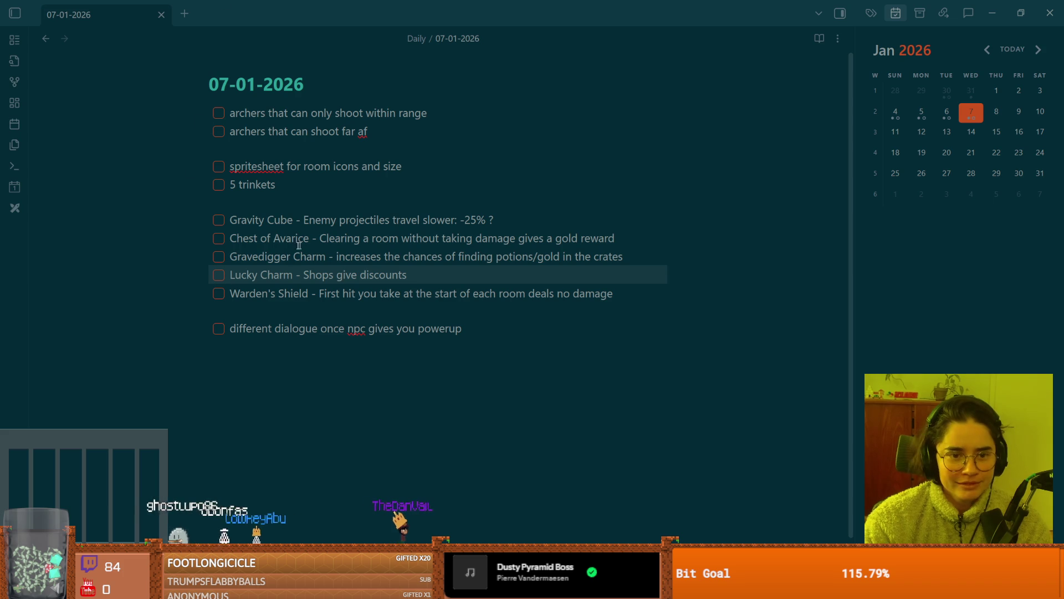
drag(236, 239, 310, 240)
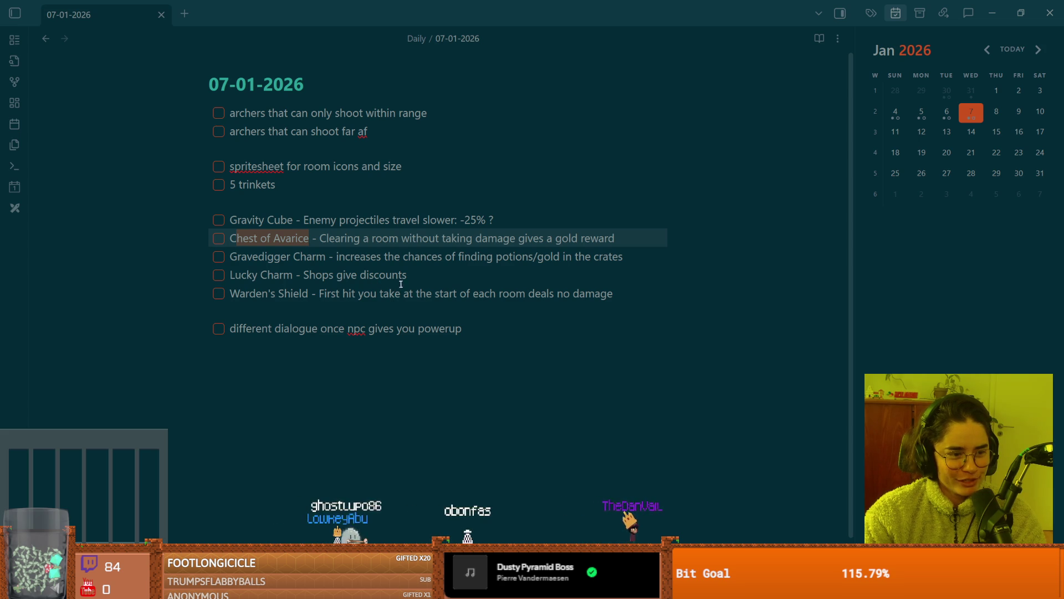
key(alt+Tab)
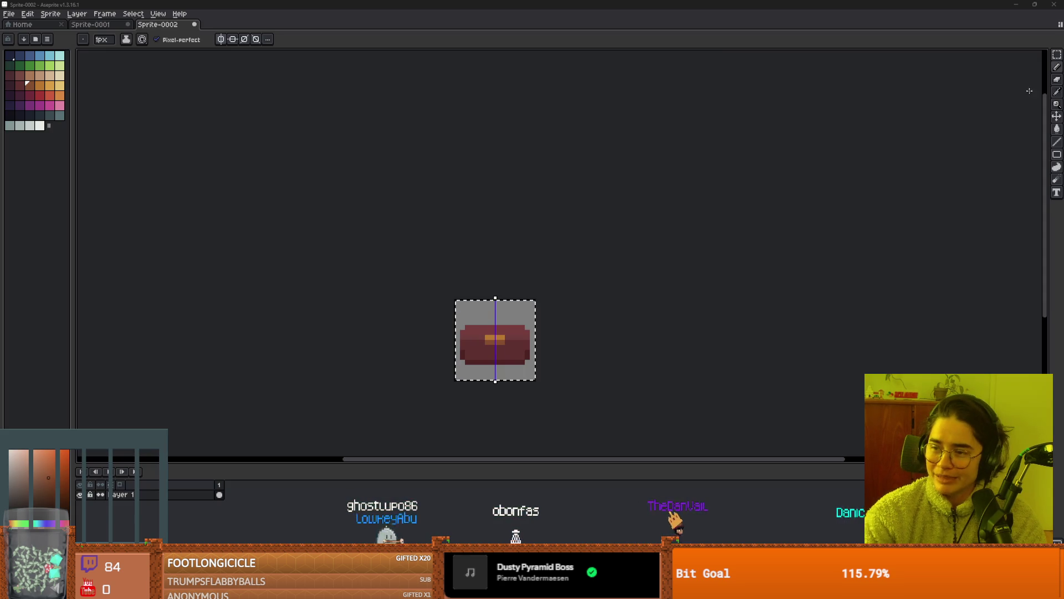
Undo the stray orange pixel and paint the chest's left edge dark maroon.
scroll(553, 267, up, 5)
key(ctrl+z)
alt+click(544, 283)
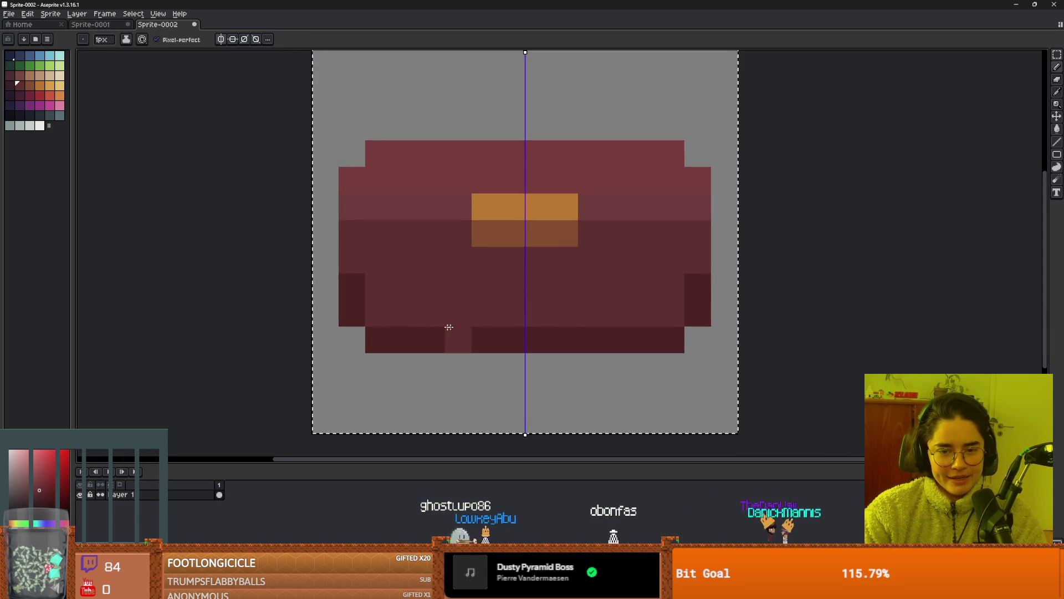
alt+click(357, 285)
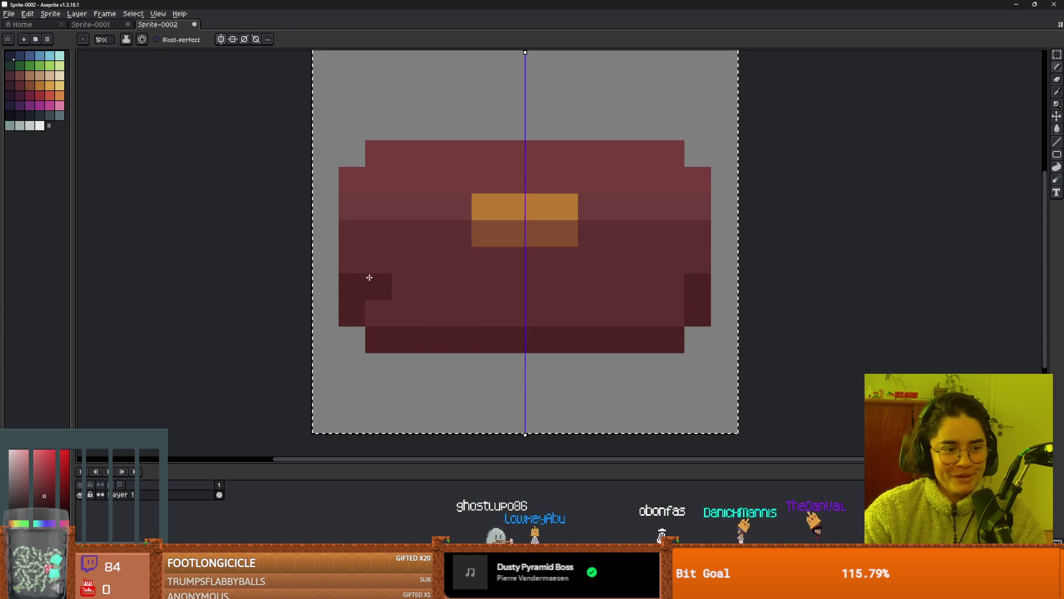
drag(353, 260, 352, 236)
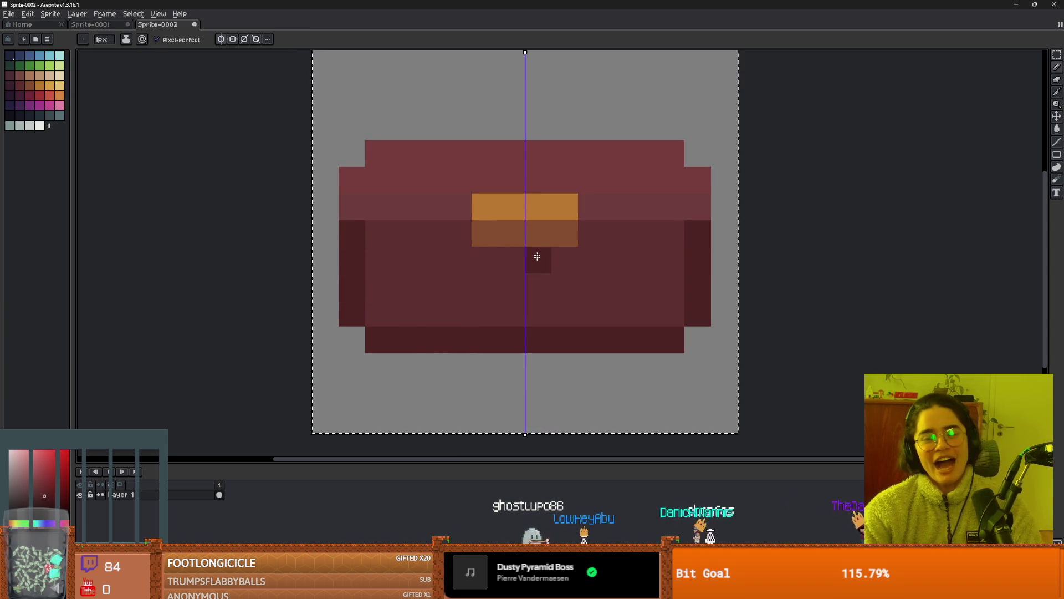
Sample lighter and darker reds from the chest for the lower-body shading.
alt+click(410, 160)
scroll(549, 305, down, 6)
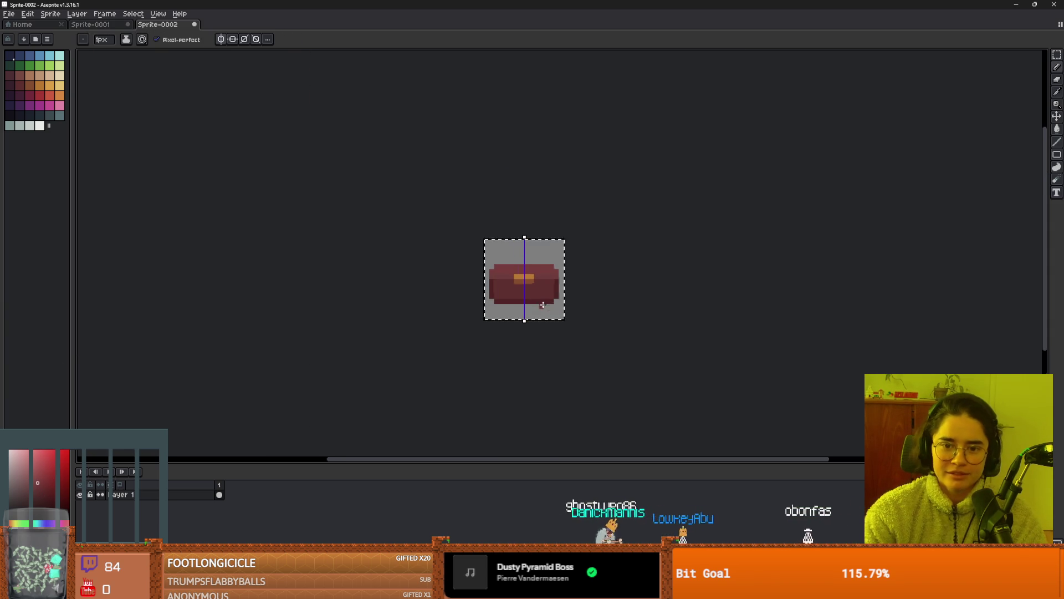
scroll(549, 306, down, 1)
scroll(531, 282, up, 6)
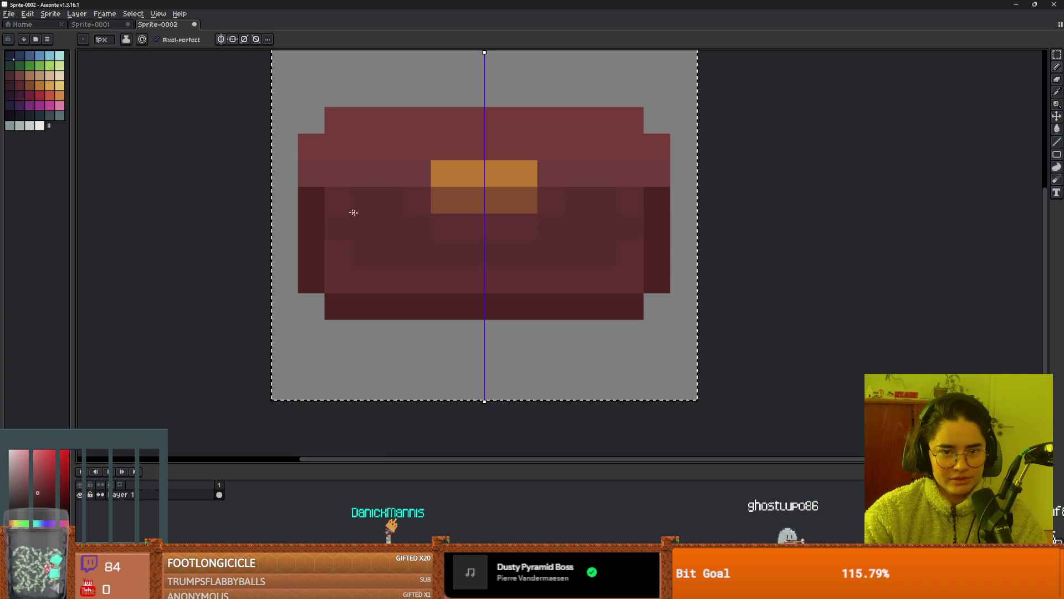
scroll(646, 337, down, 2)
scroll(575, 285, up, 3)
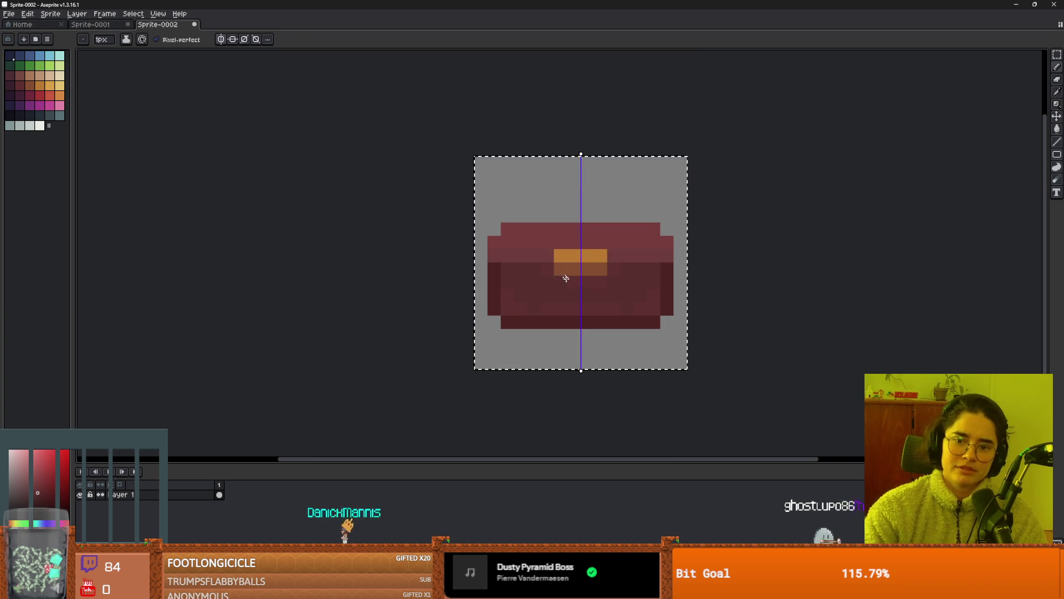
alt+click(496, 236)
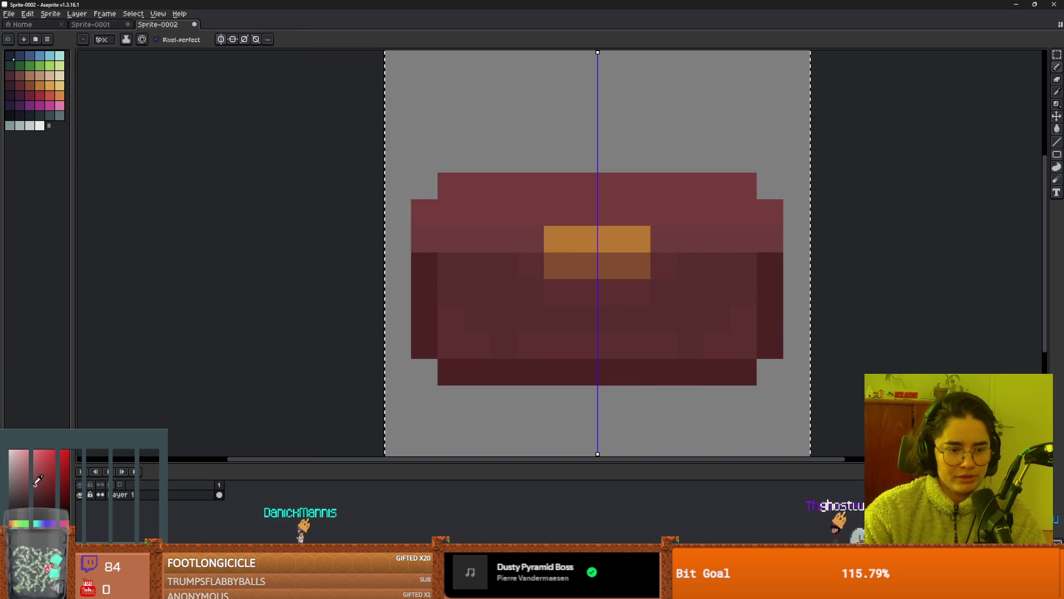
scroll(514, 344, down, 3)
scroll(544, 361, up, 3)
alt+click(496, 256)
alt+click(554, 272)
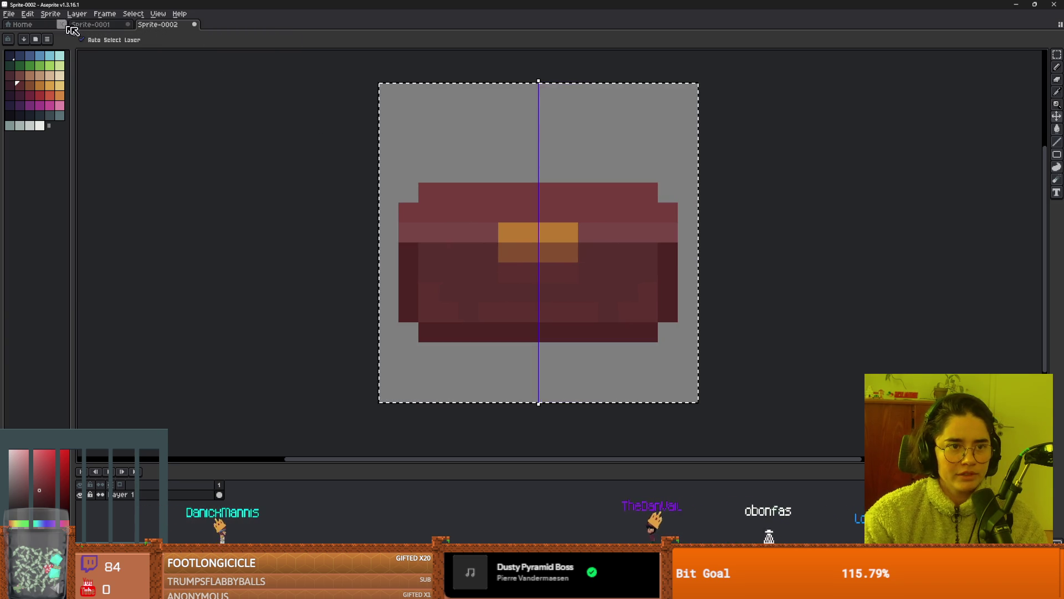
Paste the chest into Sprite-0001 and position it in the third cell beside the cube and armour.
key(ctrl+Tab)
key(ctrl+v)
drag(265, 267, 700, 267)
click(792, 345)
scroll(614, 309, down, 2)
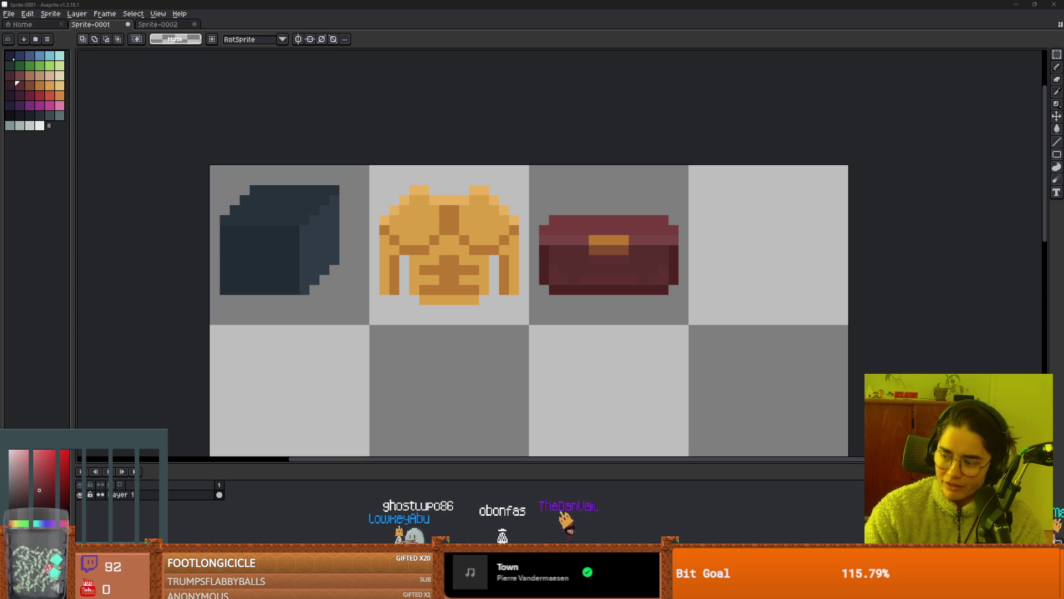
scroll(542, 329, up, 1)
scroll(543, 330, down, 1)
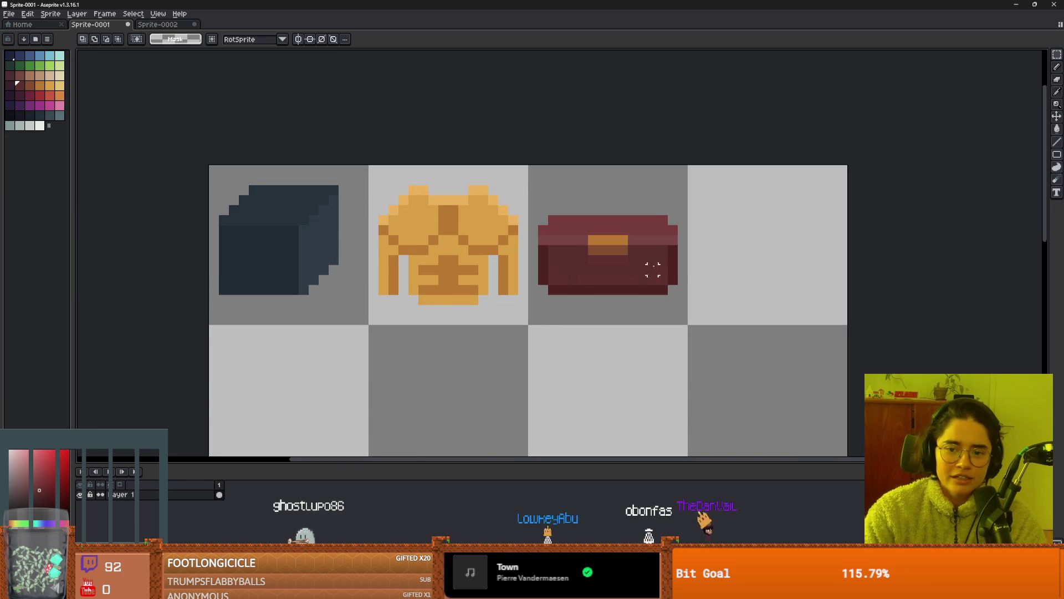
scroll(652, 259, up, 1)
key(b)
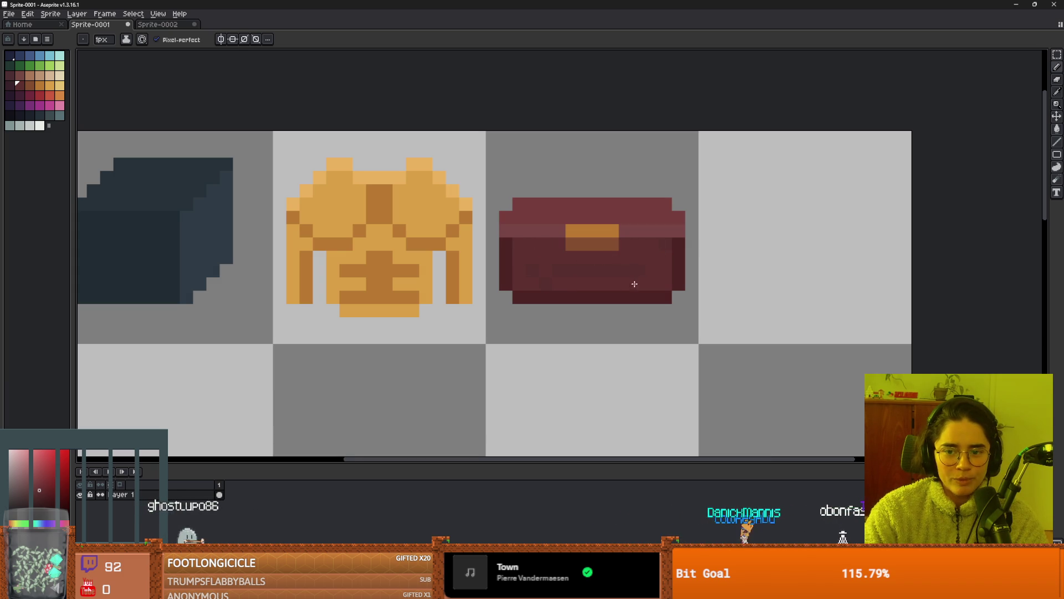
scroll(585, 291, left, 2)
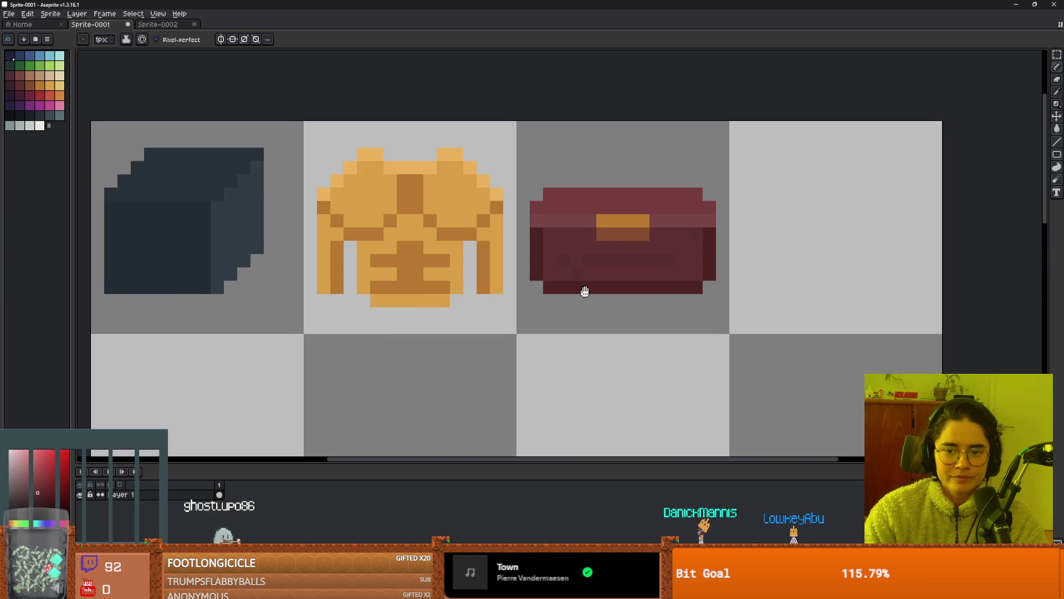
scroll(585, 291, down, 3)
scroll(587, 263, up, 2)
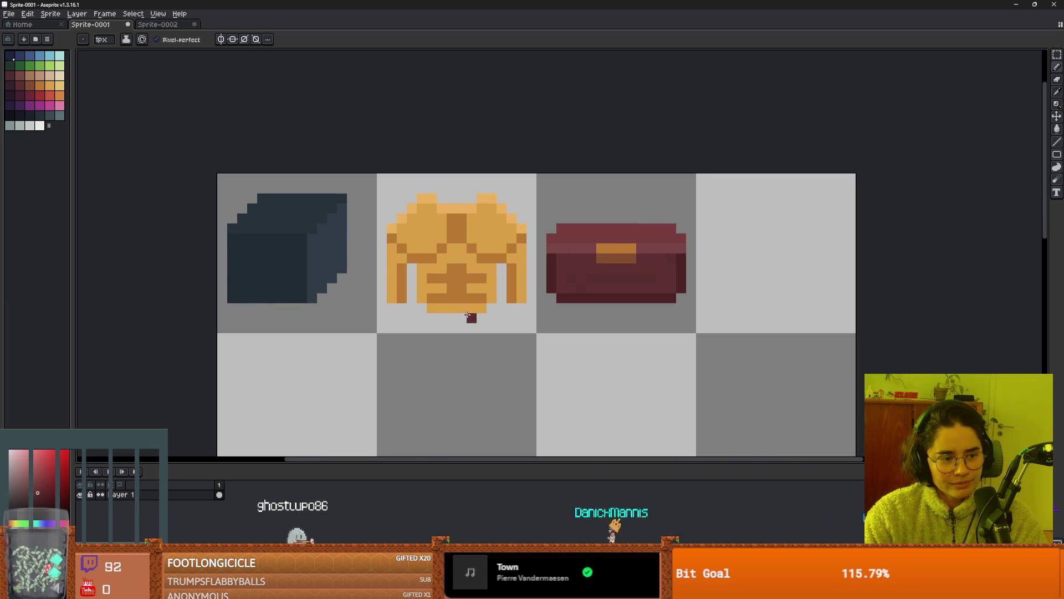
scroll(491, 319, up, 2)
scroll(498, 319, down, 2)
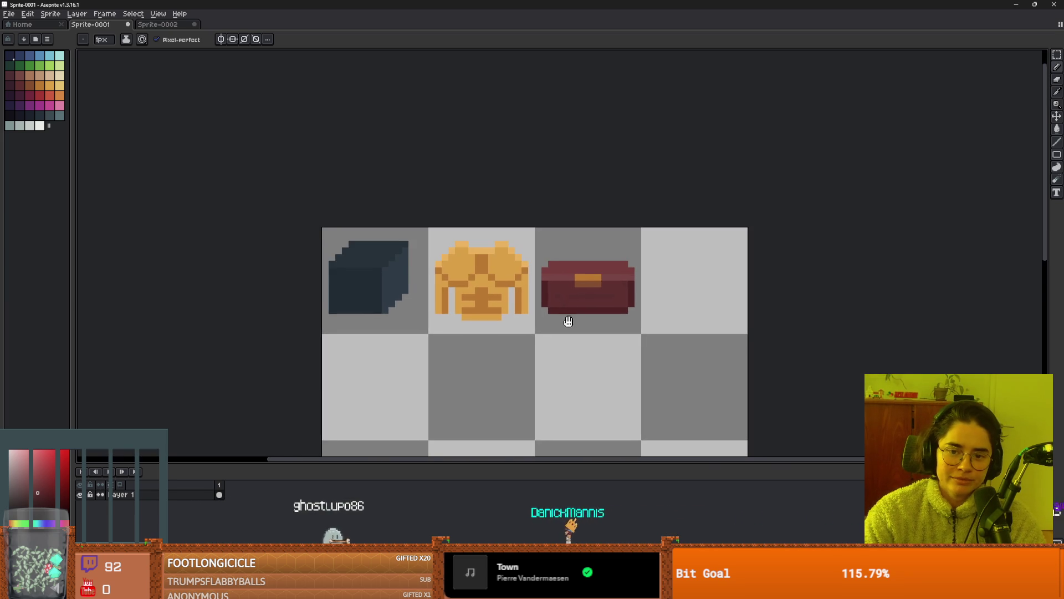
scroll(569, 321, down, 1)
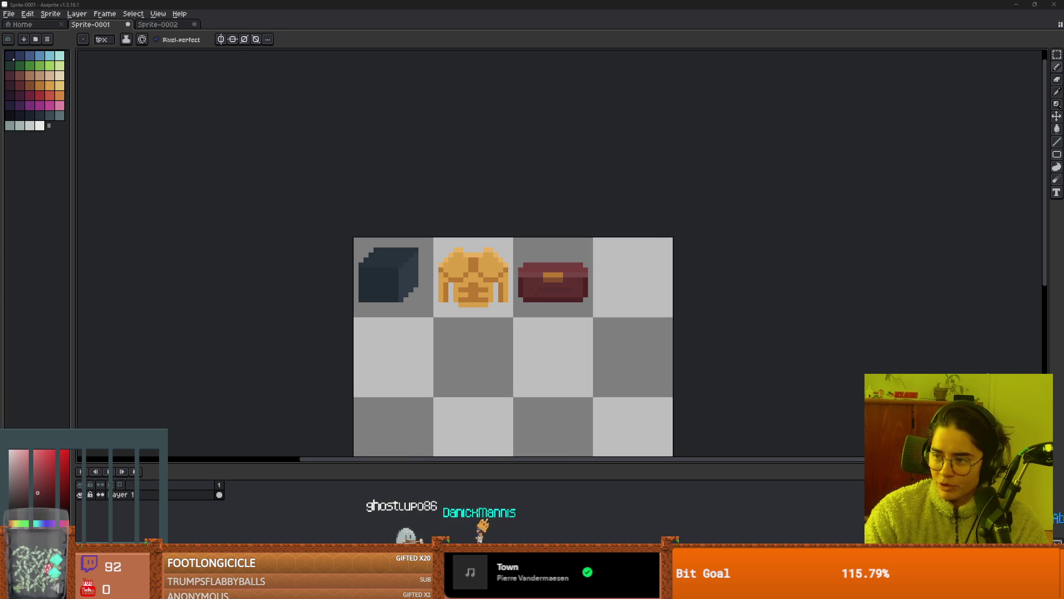
scroll(651, 332, up, 3)
scroll(625, 316, right, 3)
scroll(535, 333, down, 2)
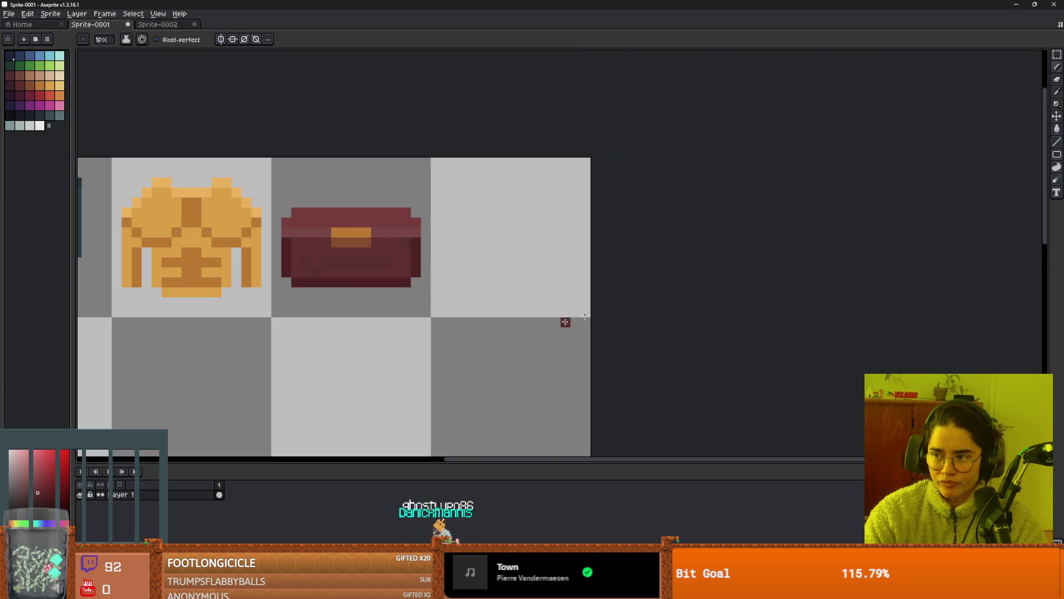
scroll(426, 325, up, 1)
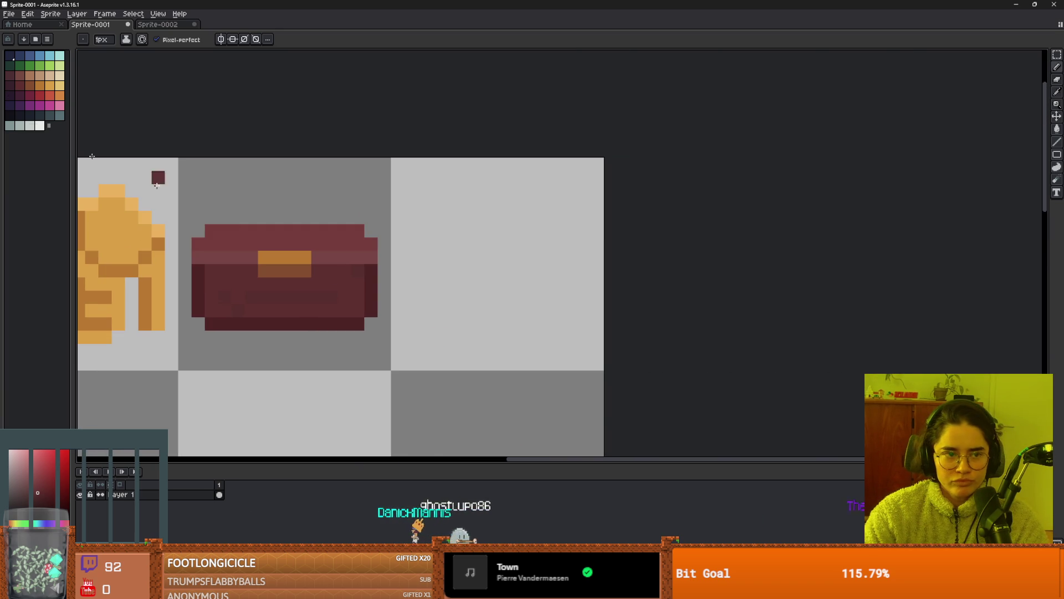
Stamp three round dark green clover leaves with a 5px pencil in the empty cell.
click(21, 66)
key(plus)
key(plus)
key(plus)
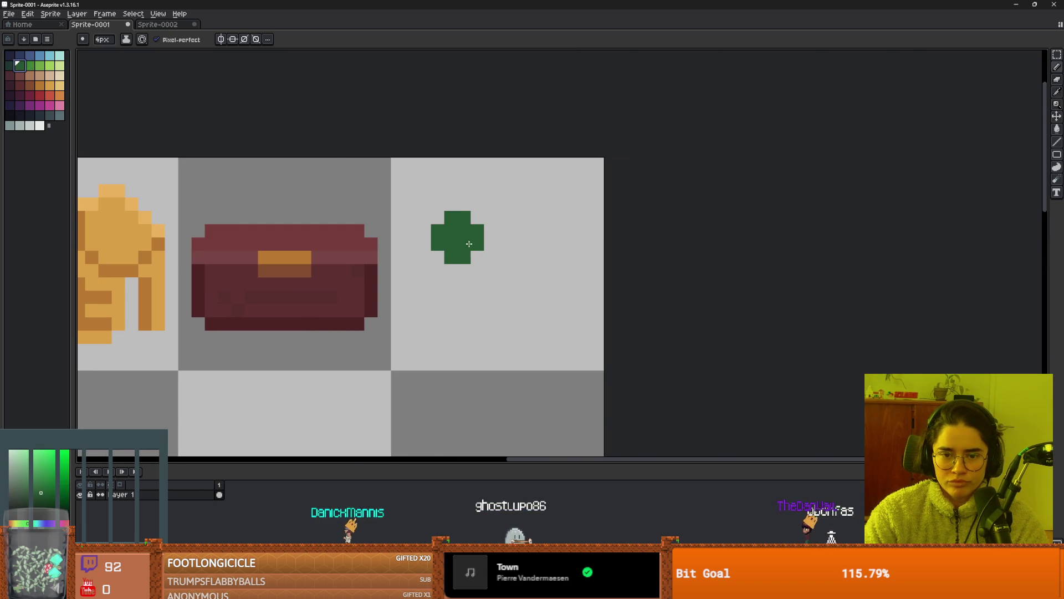
click(451, 257)
click(550, 263)
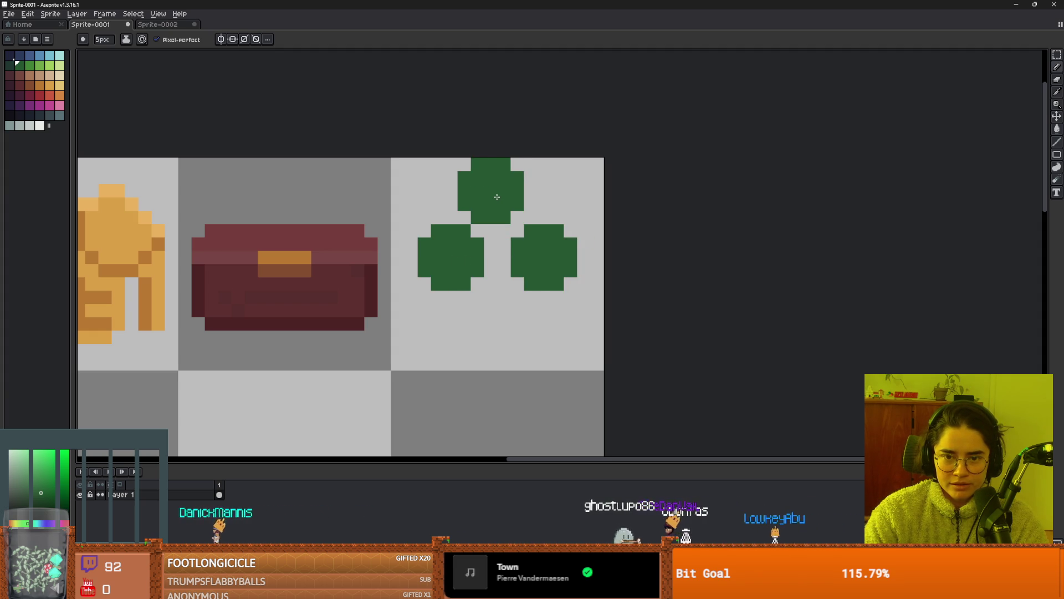
click(498, 196)
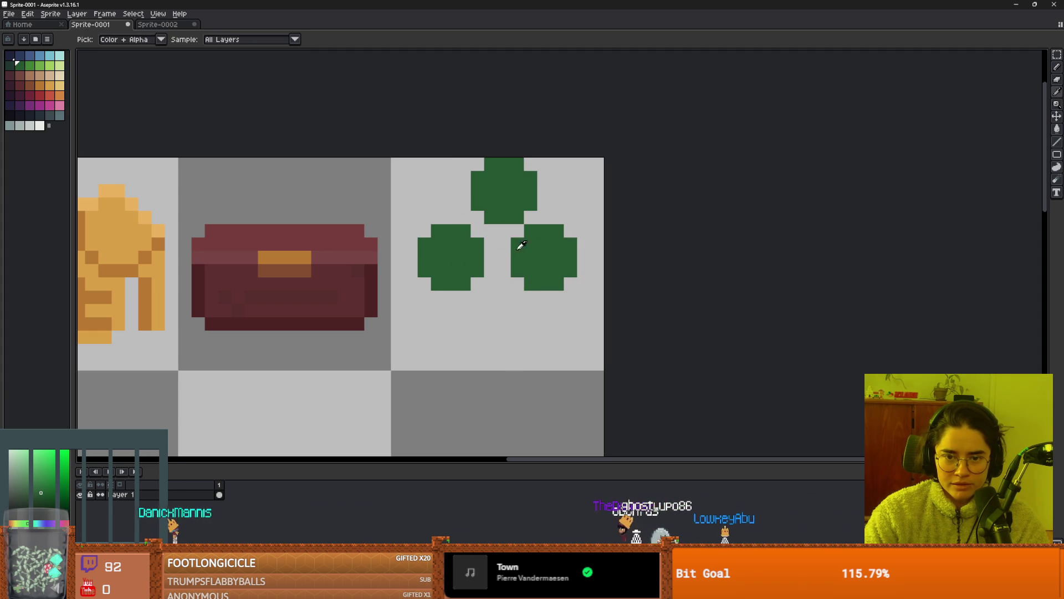
At 1px, draw the joins between the leaves and the clover's stem.
key(minus)
key(minus)
key(minus)
click(500, 233)
mouse_move(491, 257)
mouse_down()
mouse_move(504, 257)
mouse_move(450, 311)
mouse_up()
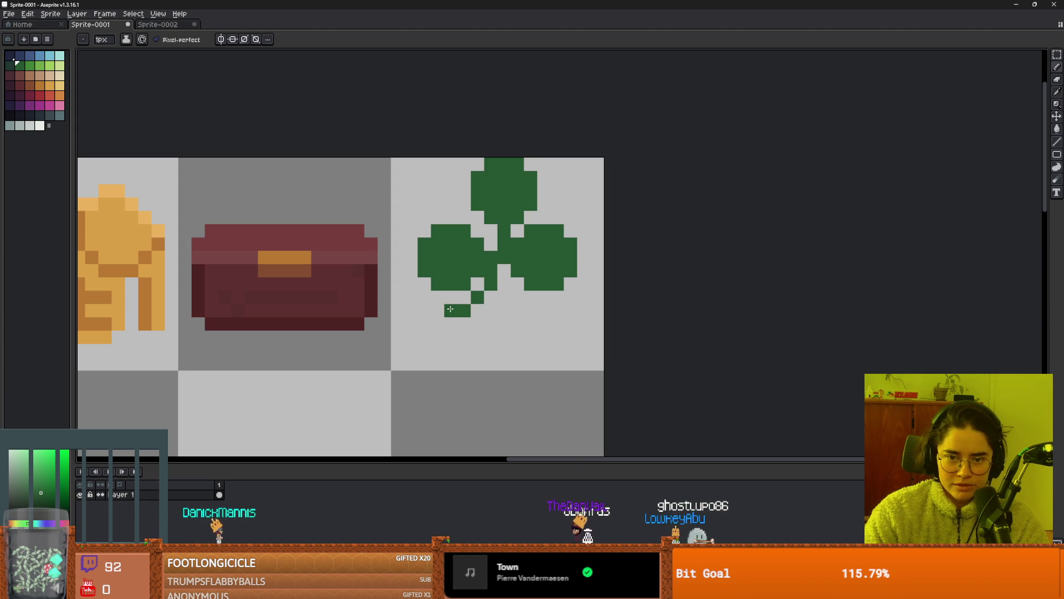
scroll(581, 301, down, 3)
scroll(562, 311, up, 3)
click(562, 308)
Remove the stray green pixel and nudge the whole clover down one pixel.
key(ctrl+z)
key(ctrl+a)
key(Down)
key(ctrl+d)
scroll(532, 355, down, 2)
scroll(499, 332, up, 2)
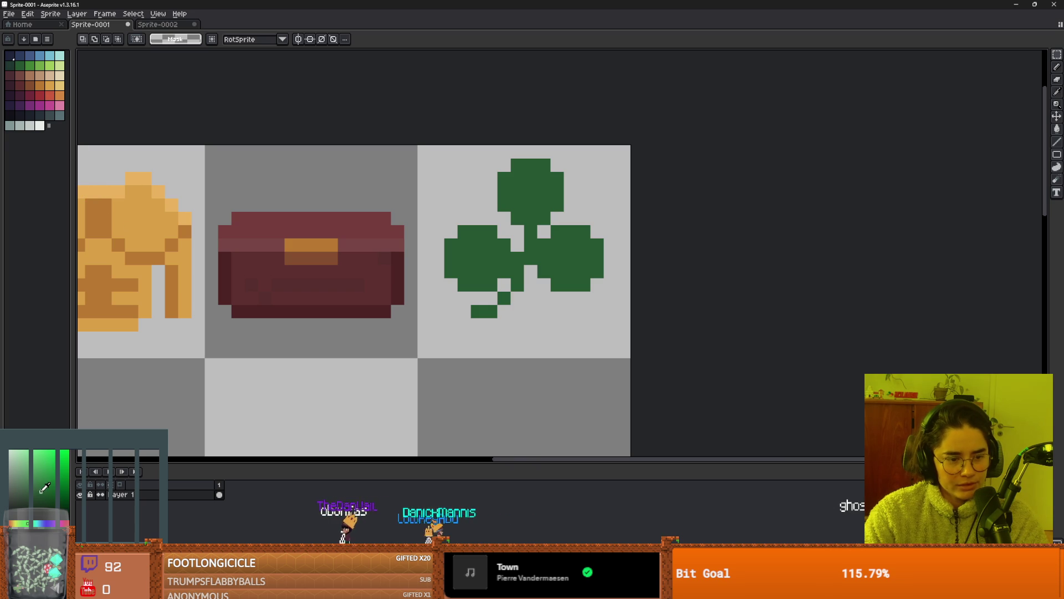
Add lighter green highlight pixels to the clover's right leaf.
key(b)
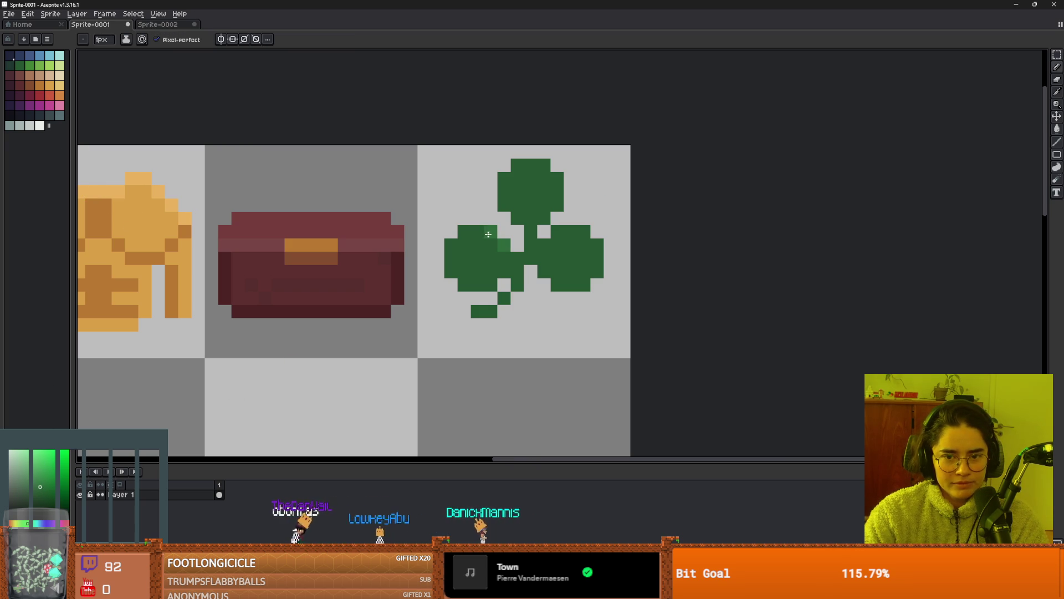
alt+click(475, 256)
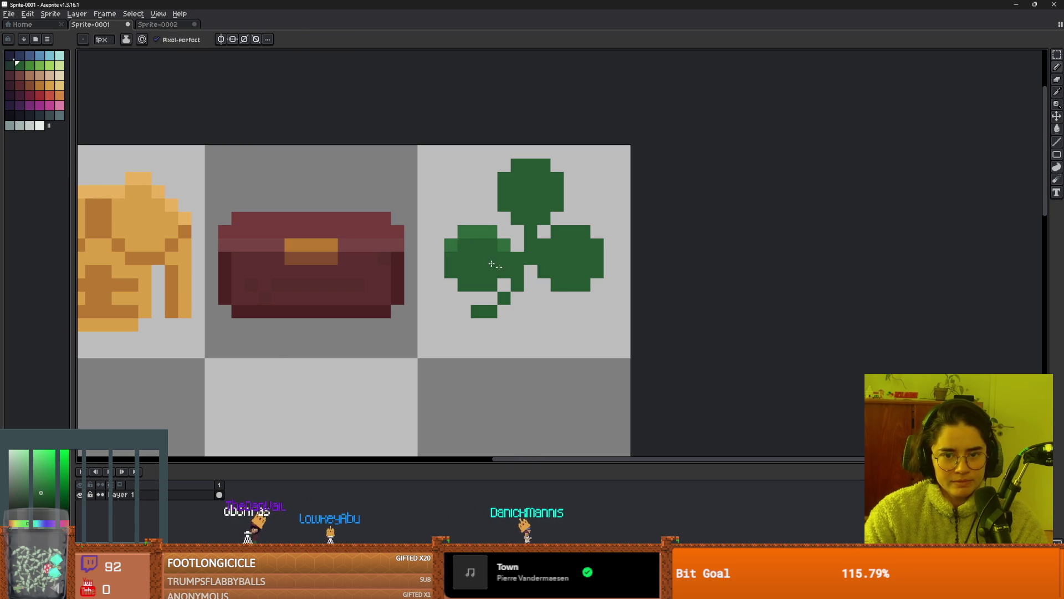
key(ctrl+z)
alt+click(482, 238)
click(597, 245)
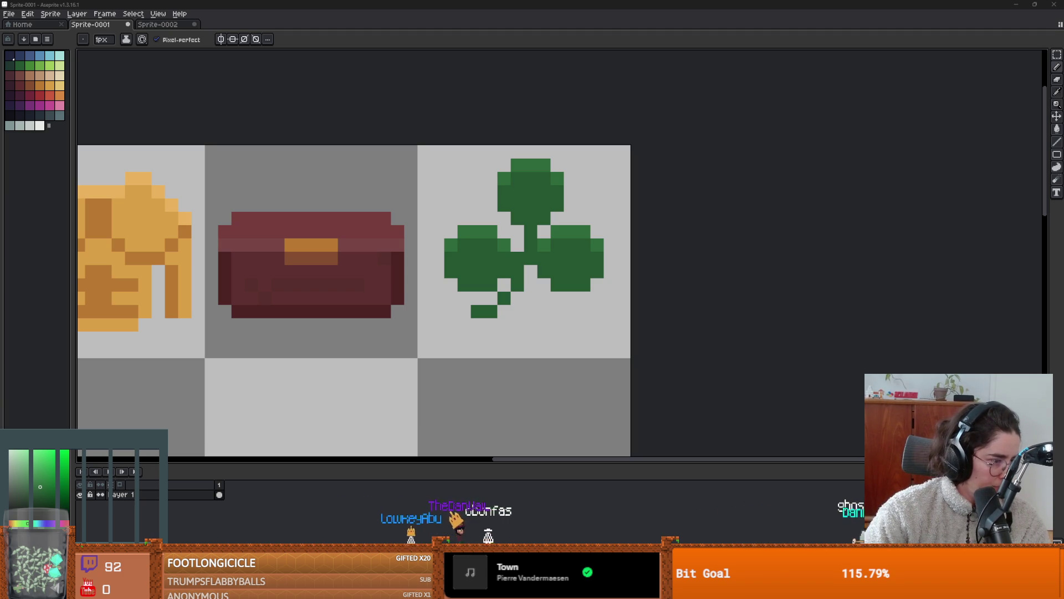
scroll(488, 296, up, 2)
scroll(486, 295, down, 4)
scroll(601, 281, up, 1)
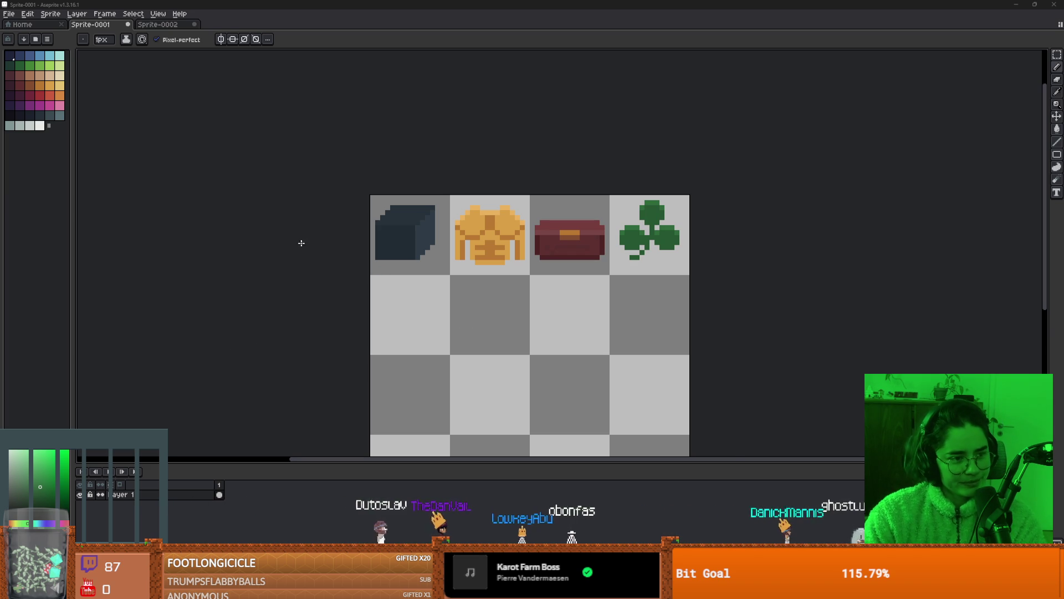
Pan and zoom around the canvas to review the cube, armour, chest and clover row.
scroll(392, 278, up, 1)
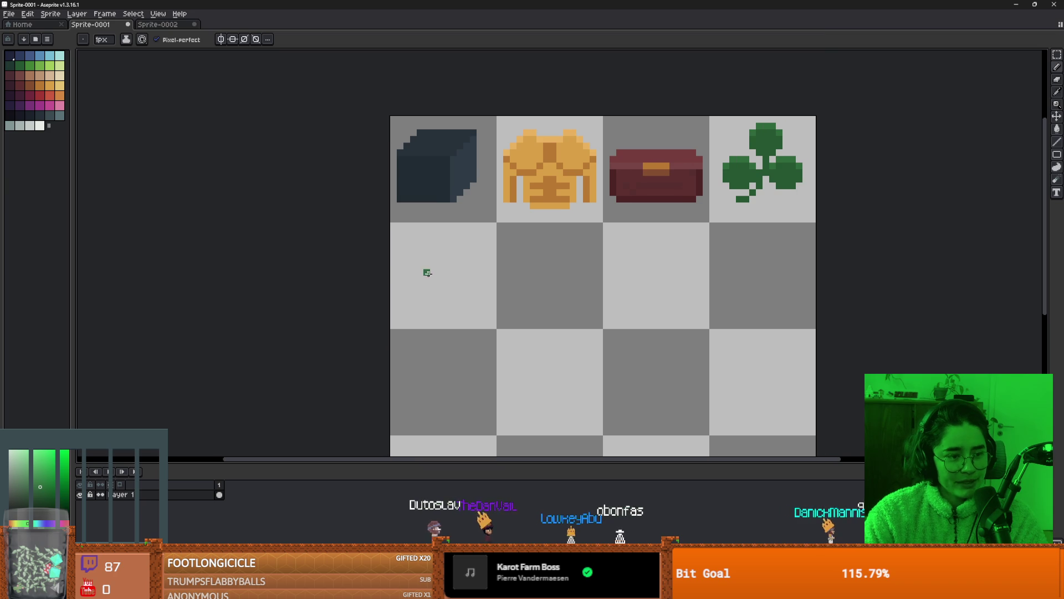
scroll(344, 277, up, 2)
scroll(222, 288, down, 3)
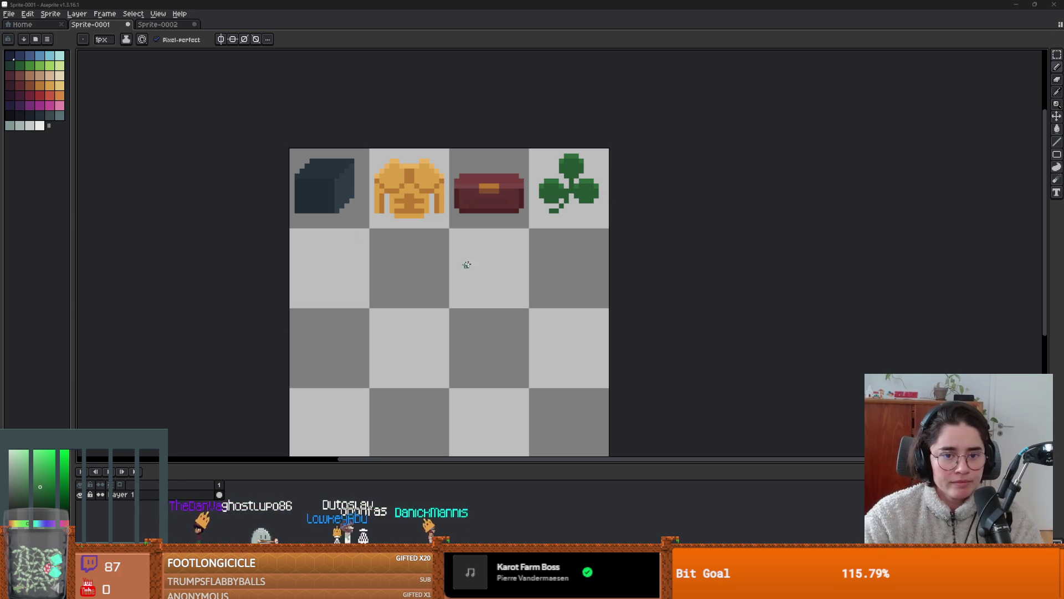
drag(254, 333, 301, 311)
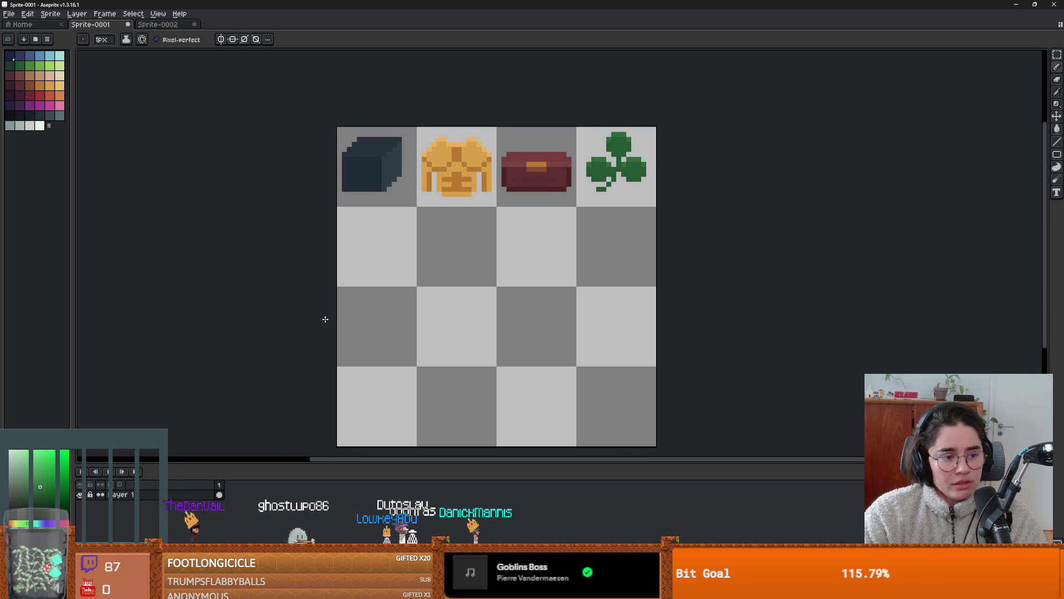
drag(374, 325, 390, 284)
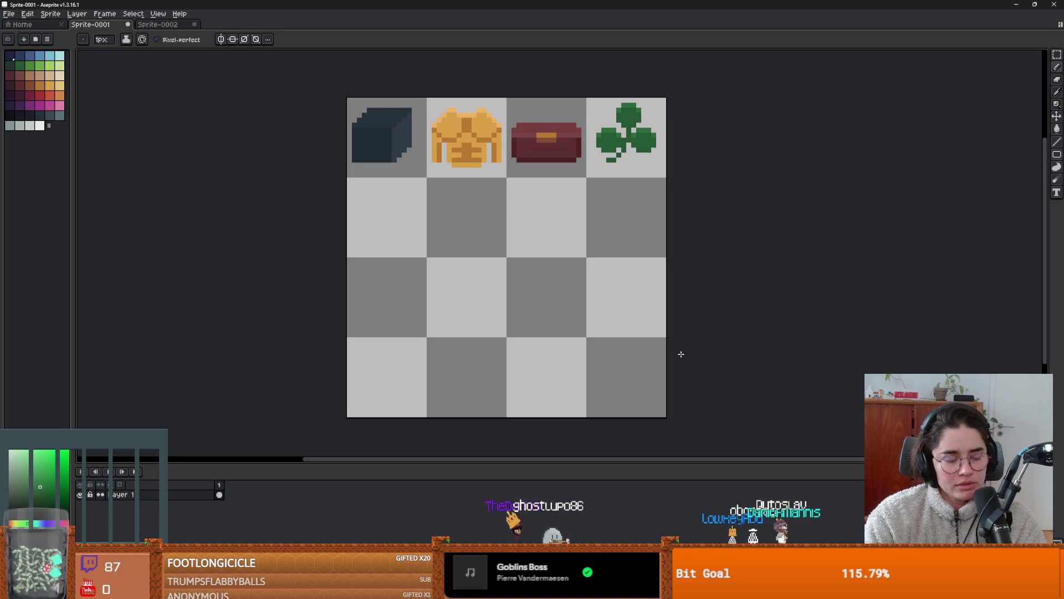
scroll(459, 247, up, 2)
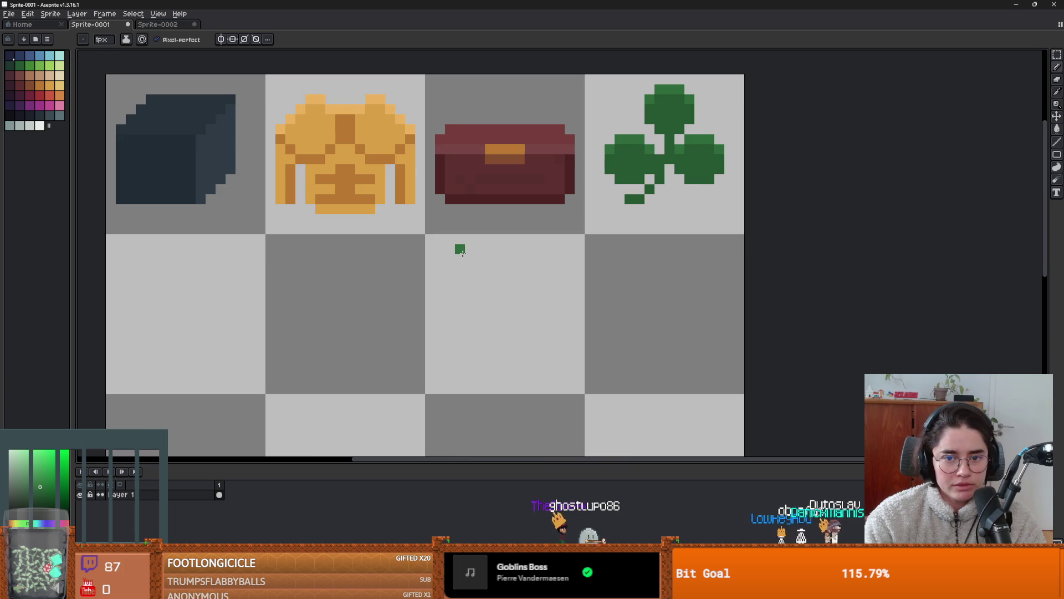
scroll(516, 288, down, 2)
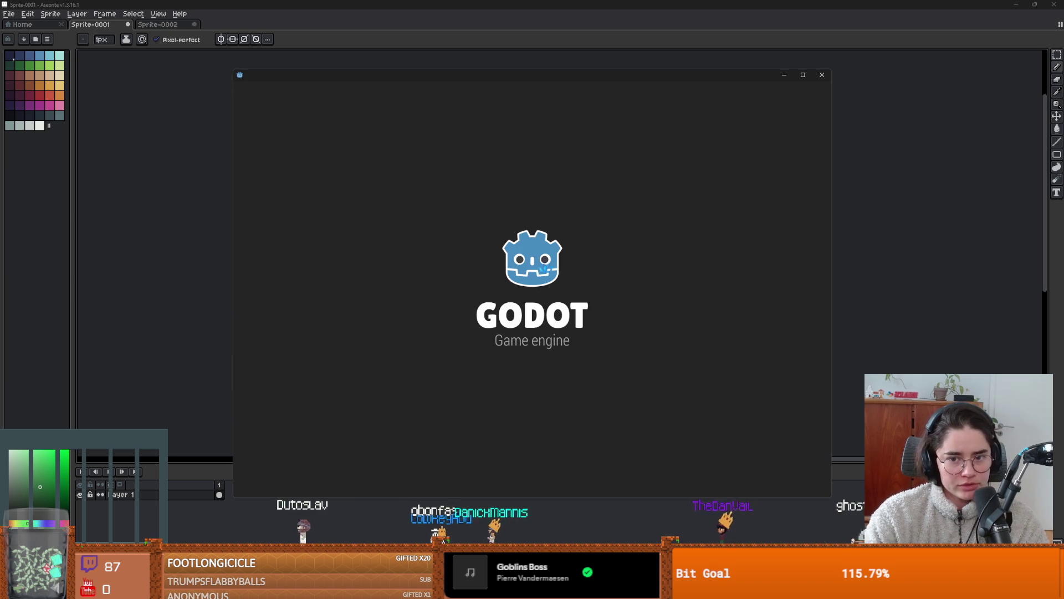
Close the v4.5.1 Project Manager and maximize the v4.6 Project Manager.
scroll(402, 295, down, 3)
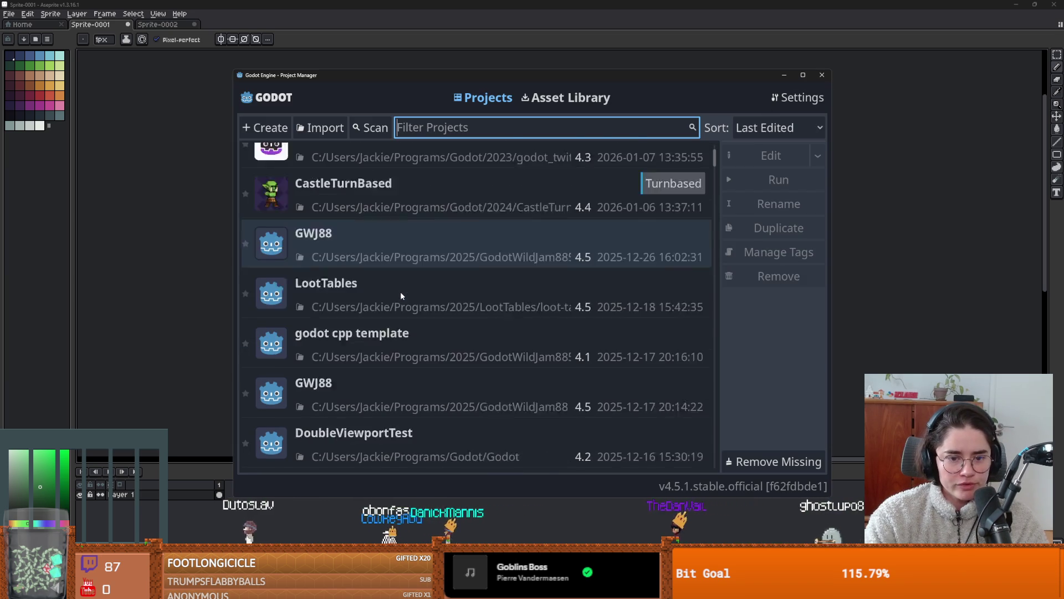
scroll(402, 295, down, 5)
scroll(410, 321, up, 5)
scroll(414, 327, down, 5)
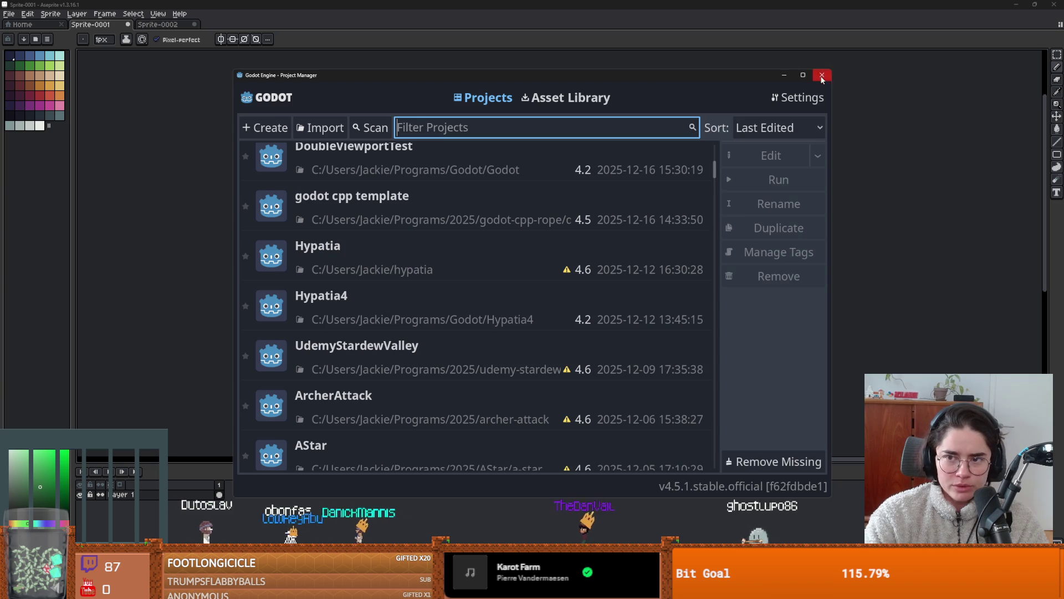
click(785, 510)
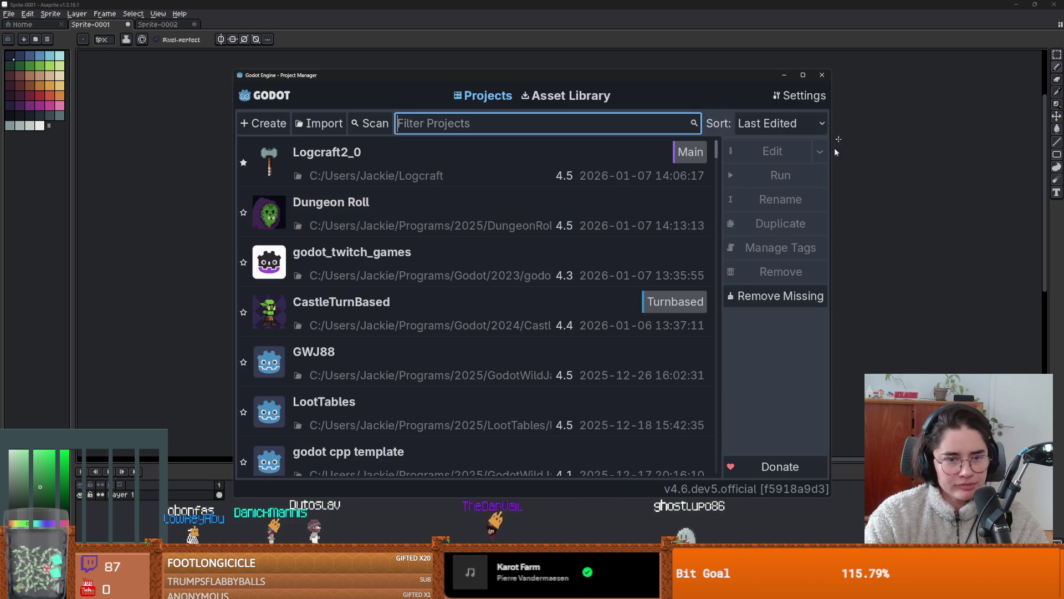
click(803, 82)
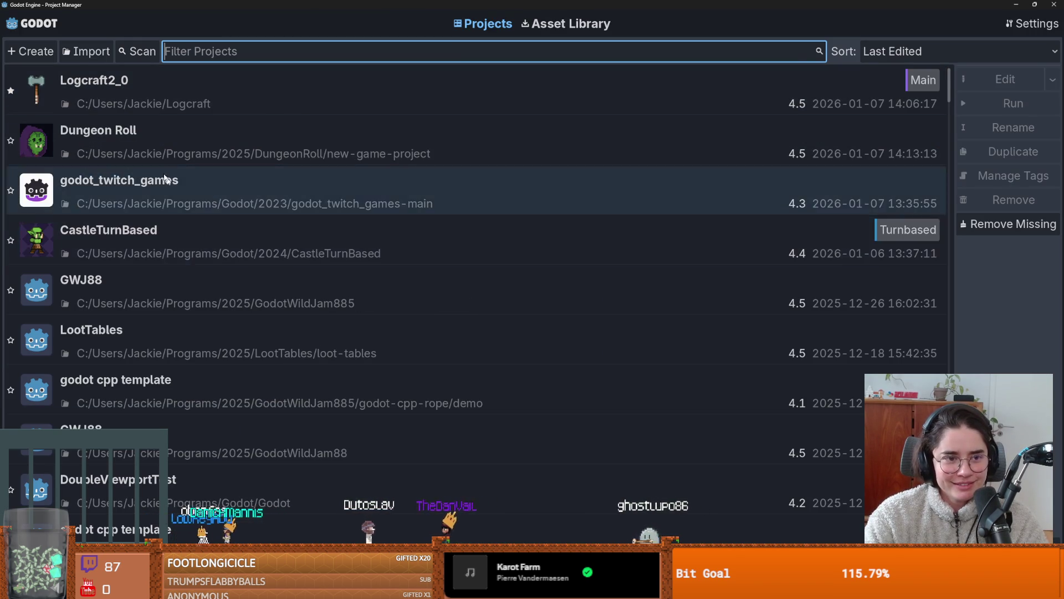
Open the UdemyStardewValley project in the editor.
scroll(239, 363, down, 3)
scroll(239, 363, down, 1)
double_click(239, 363)
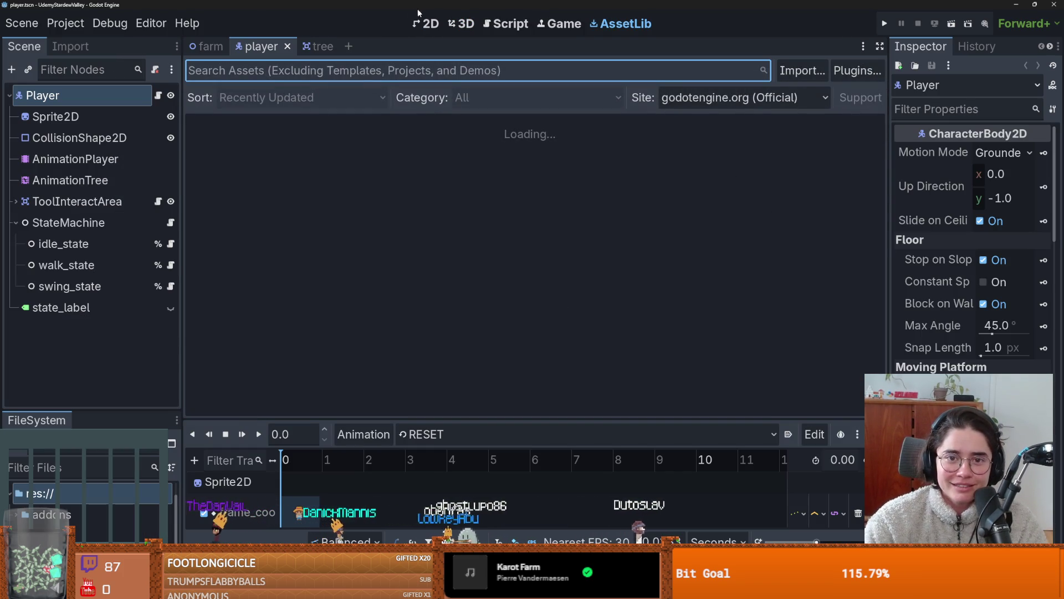
In the 2D view, select the player's AnimationTree and enlarge its state graph.
click(426, 24)
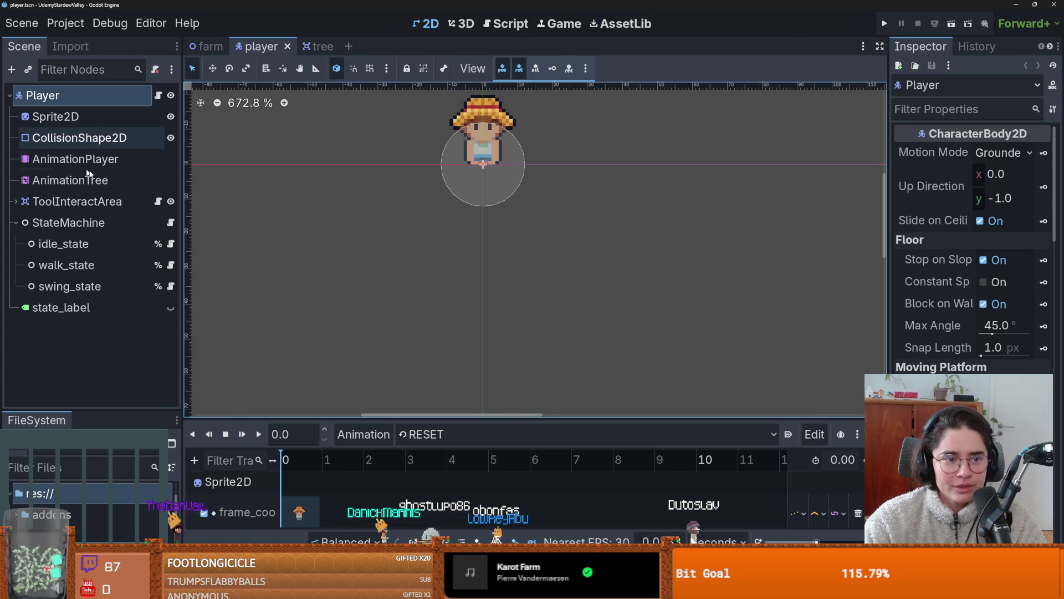
click(16, 222)
click(69, 180)
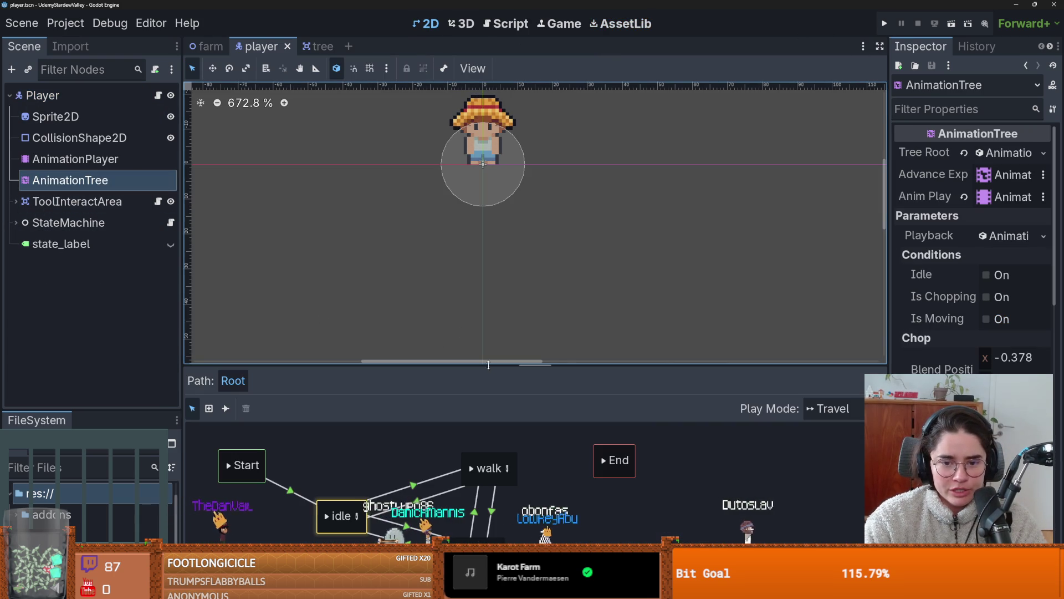
mouse_move(491, 364)
mouse_down()
mouse_move(513, 264)
mouse_move(499, 239)
mouse_up()
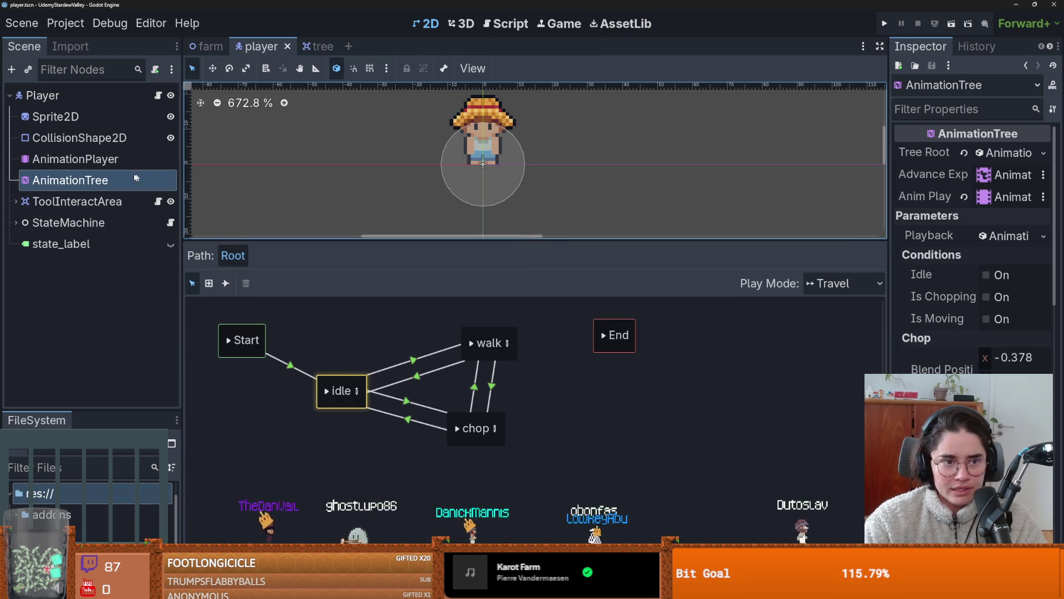
Inspect idle_state.gd's is_moving and is_chopping conditions, then run the project.
click(16, 222)
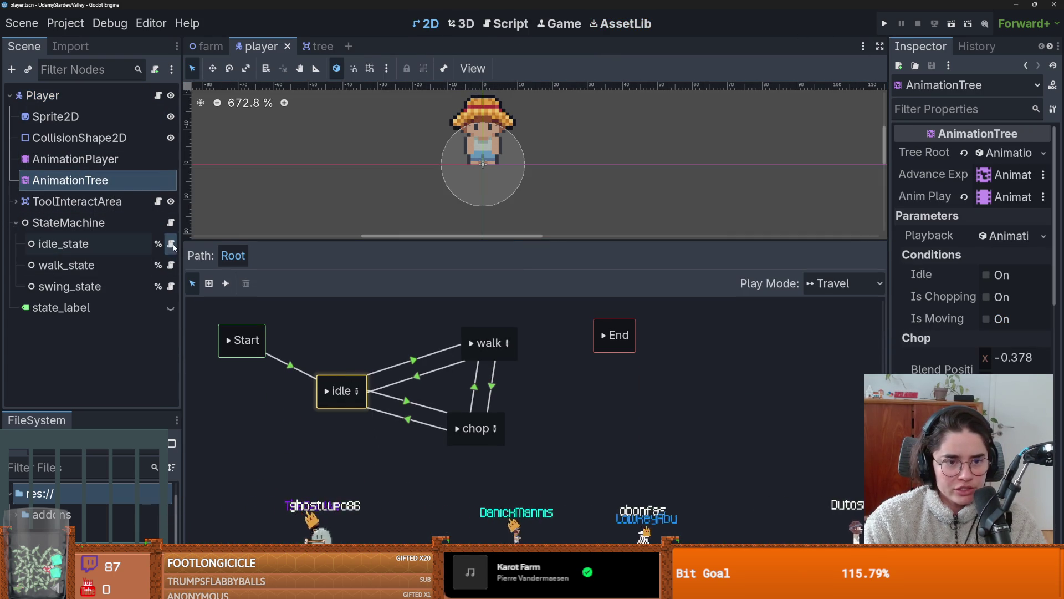
click(171, 244)
drag(470, 240, 471, 351)
click(704, 152)
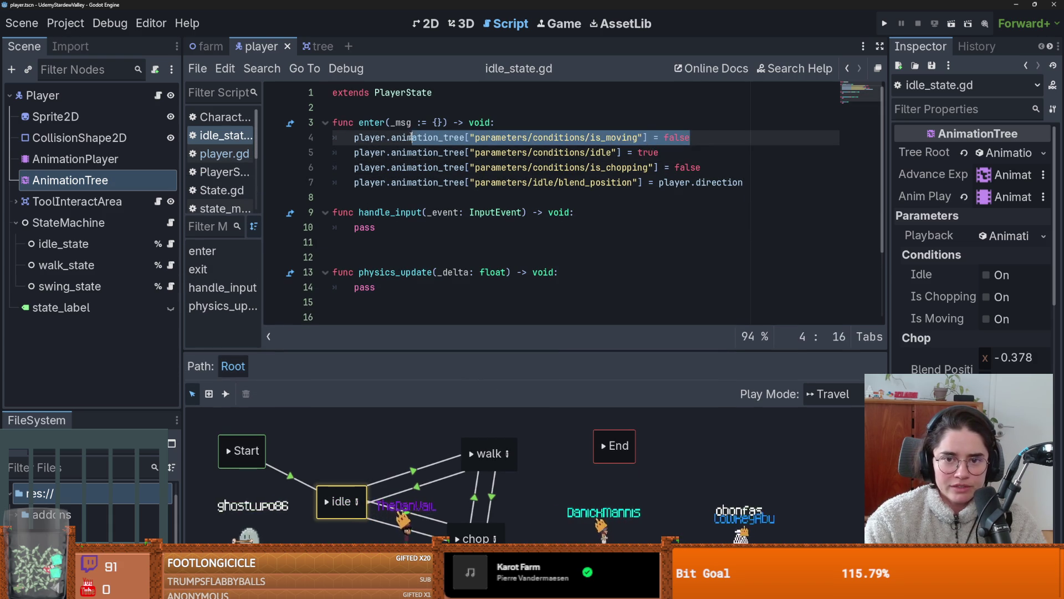
click(638, 137)
click(637, 167)
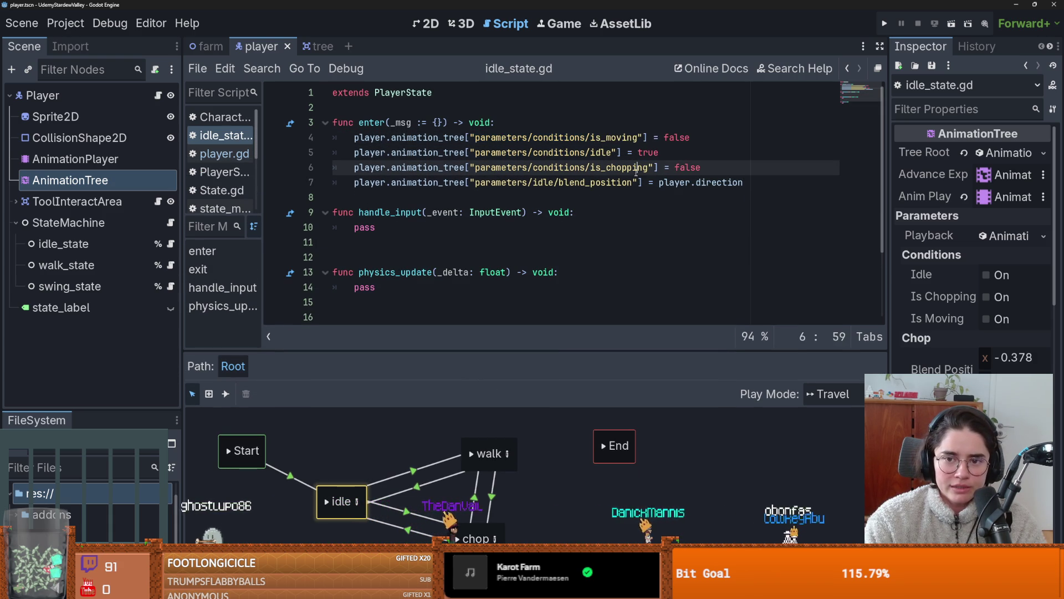
click(886, 24)
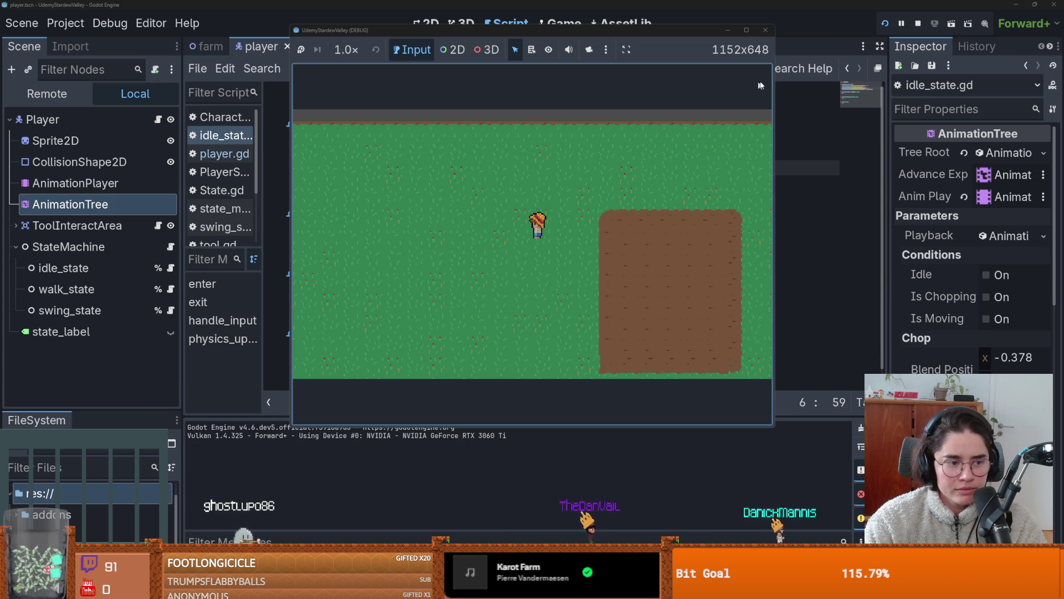
Maximize the game, walk the player right and down toward the house, and swing the tool.
click(746, 30)
key(d)
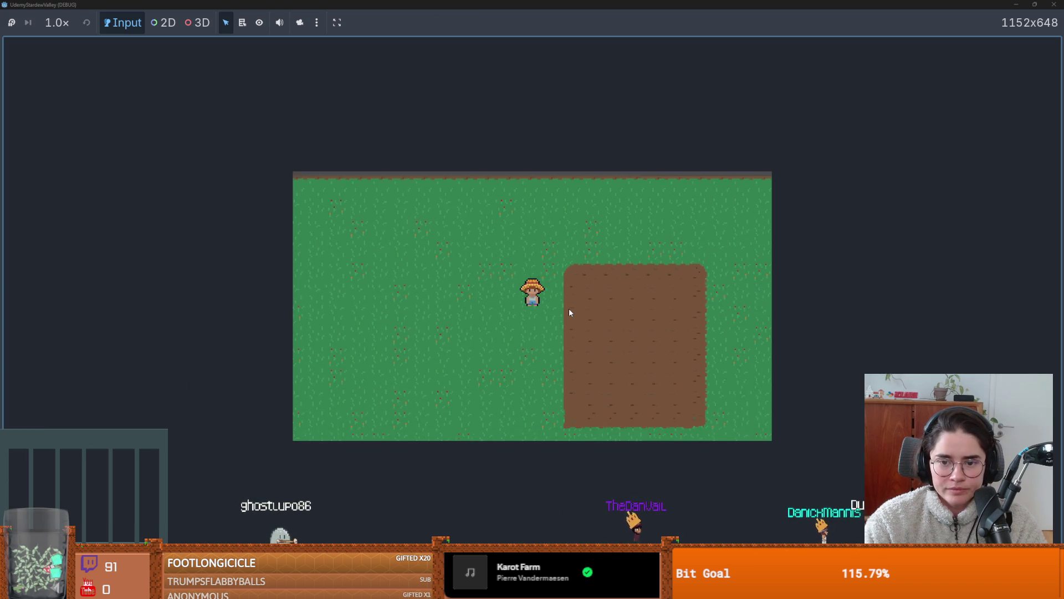
key(s)
key(d)
key(s)
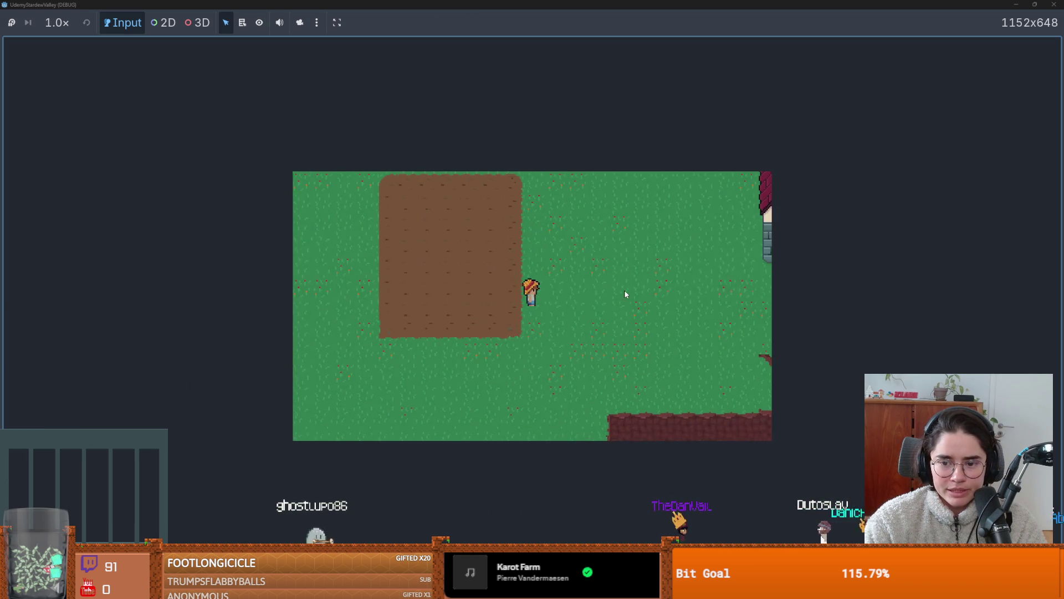
key(d)
key(s)
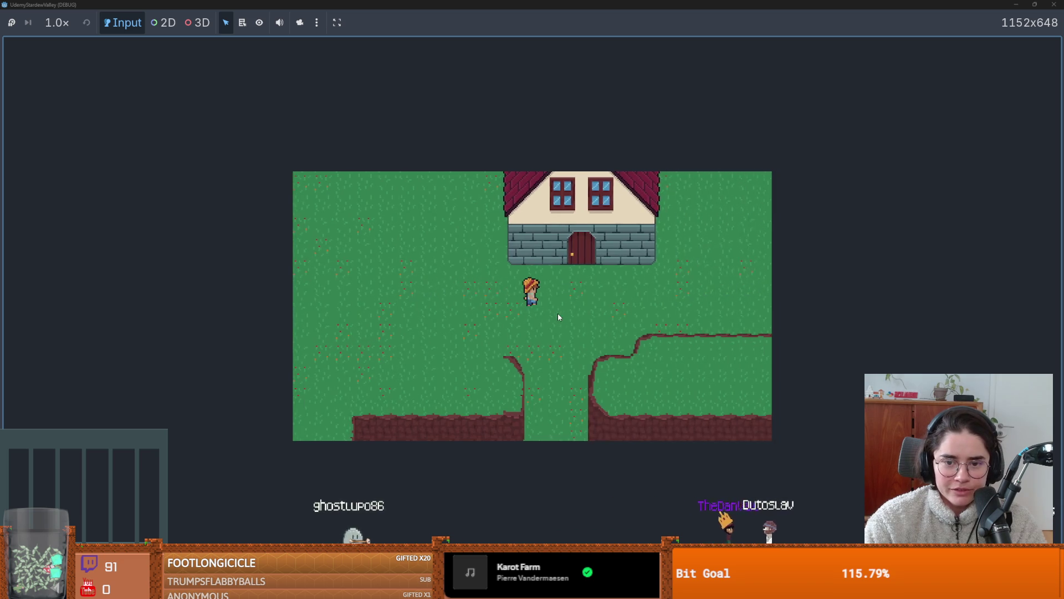
click(549, 317)
click(537, 331)
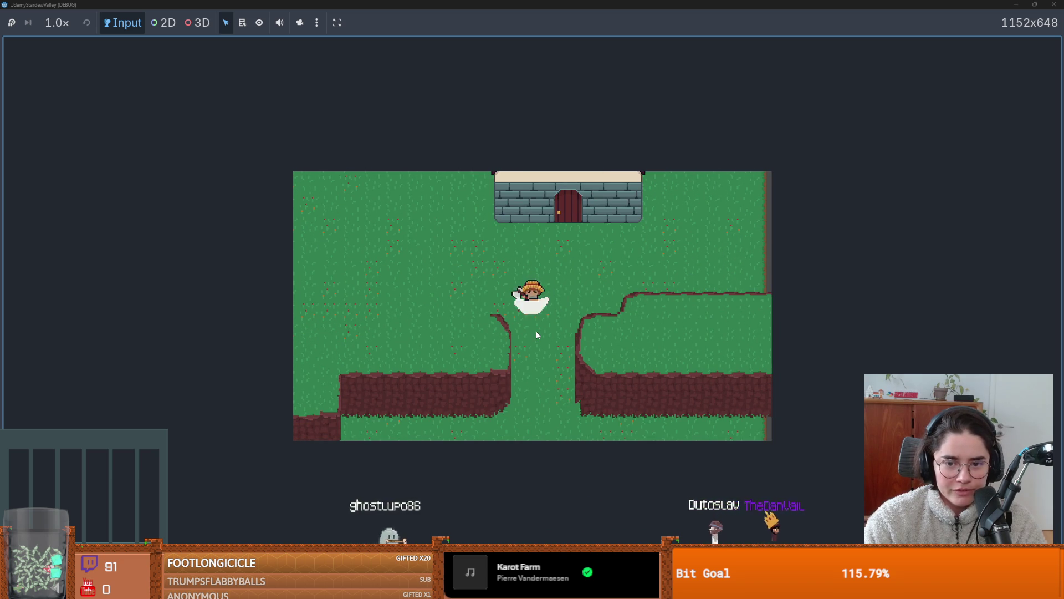
Walk past the house and fenced patch, then up-left along the river, swinging the tool.
key(s)
key(s)
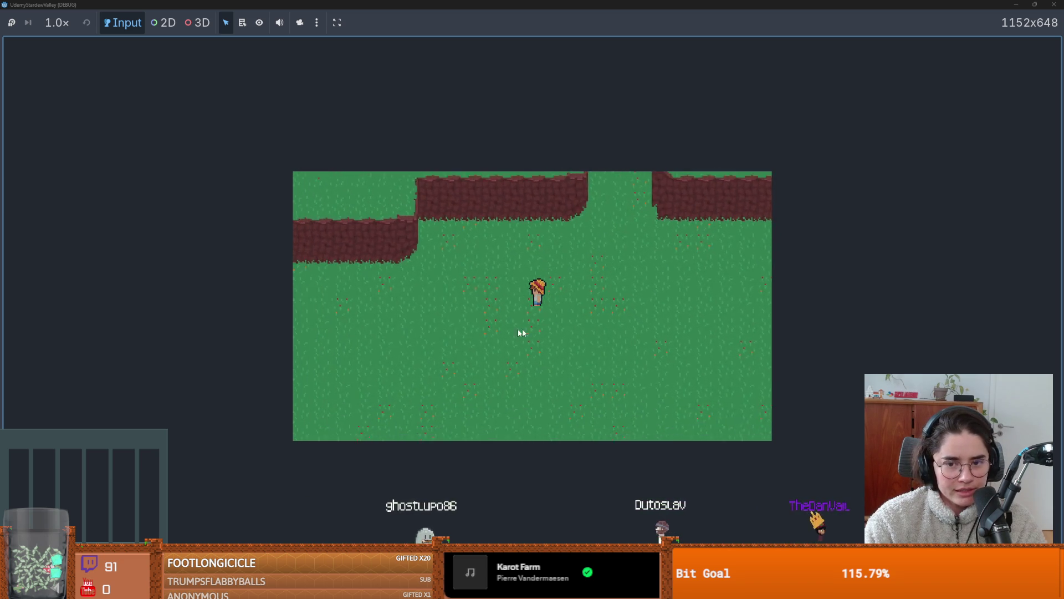
key(a)
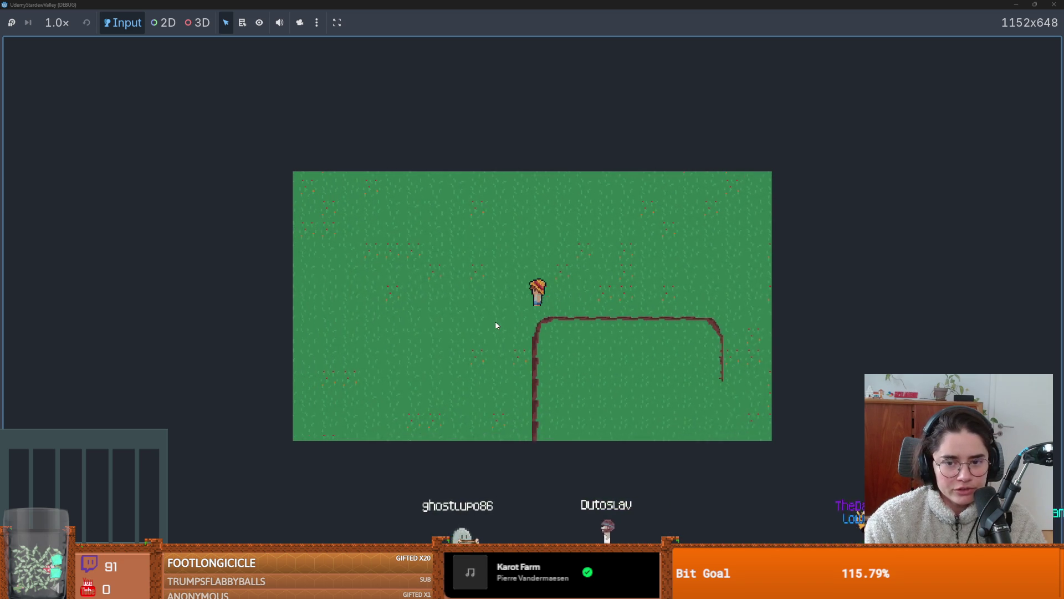
key(s)
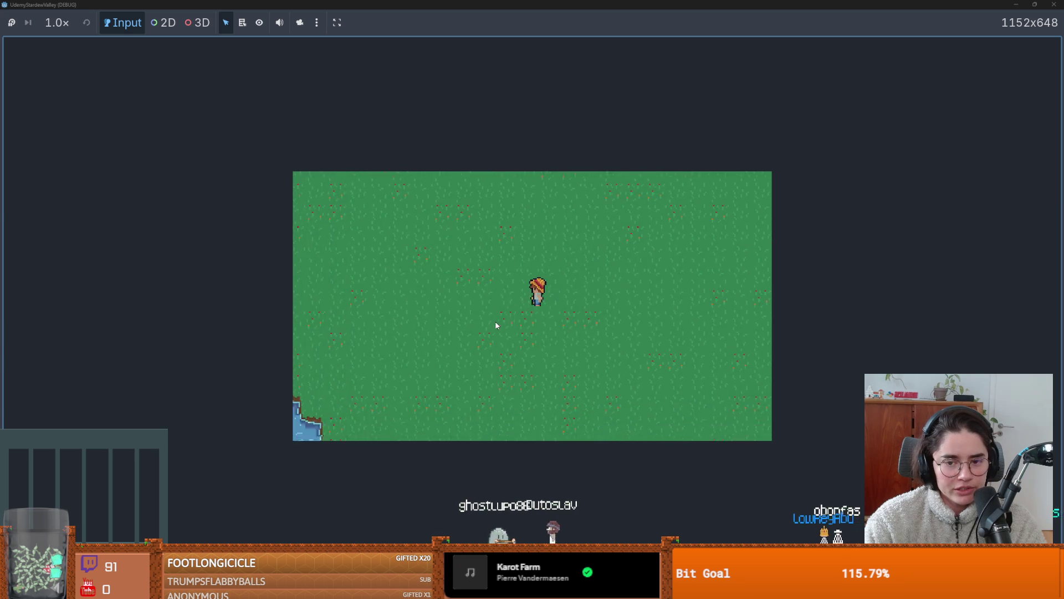
key(a)
key(w)
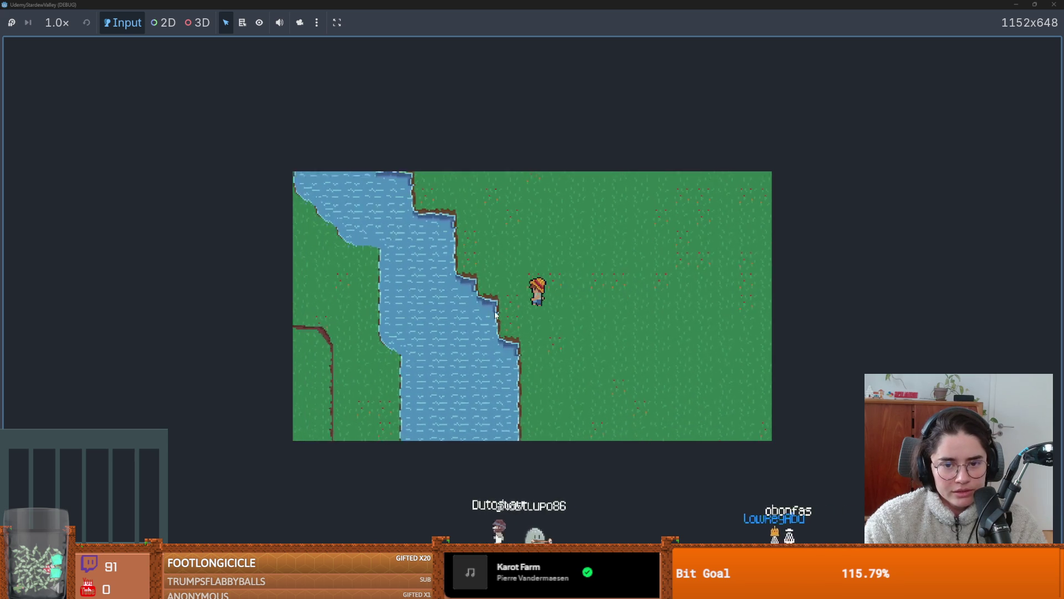
click(482, 276)
key(a)
key(w)
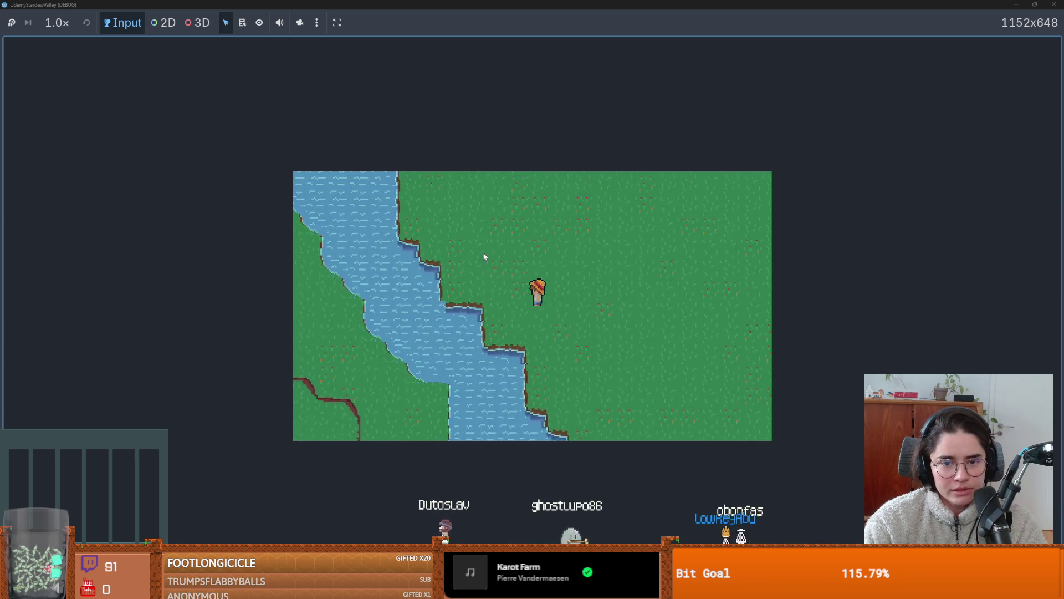
key(a)
key(w)
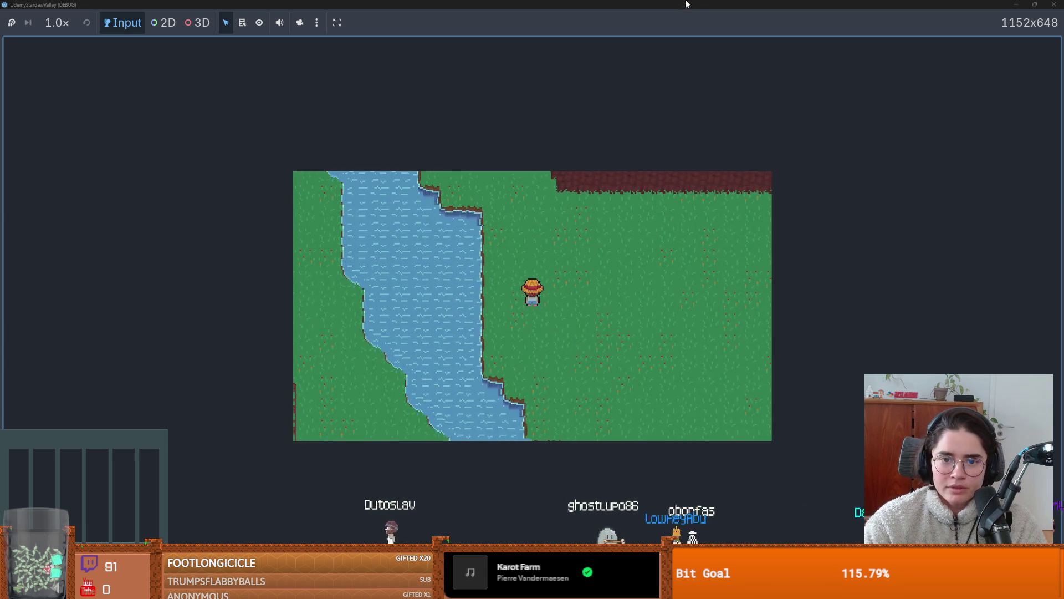
Close the running game window and the Godot editor.
key(super+Down)
click(782, 165)
key(super+Down)
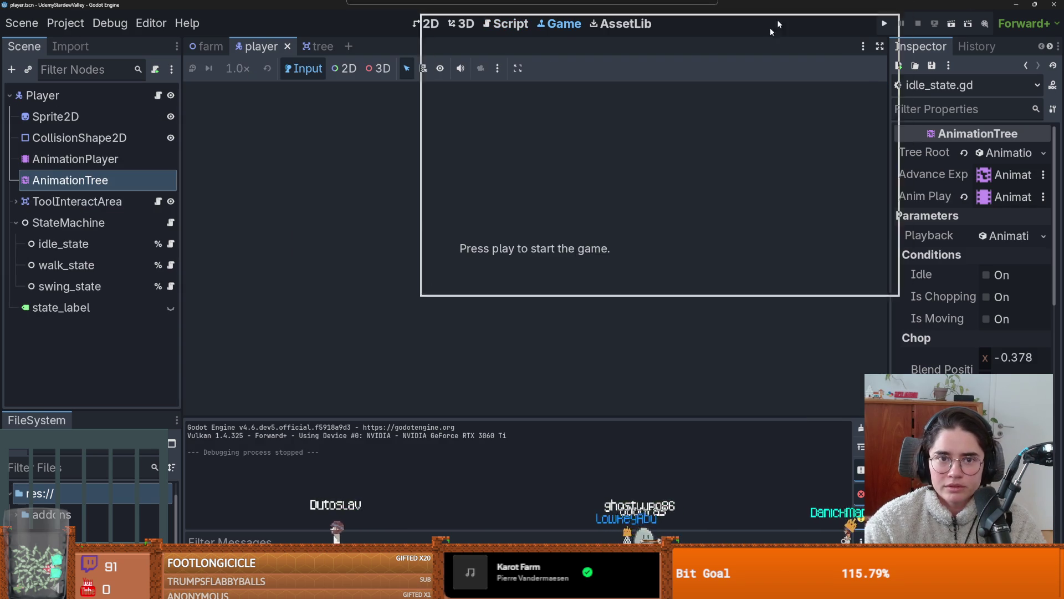
click(744, 197)
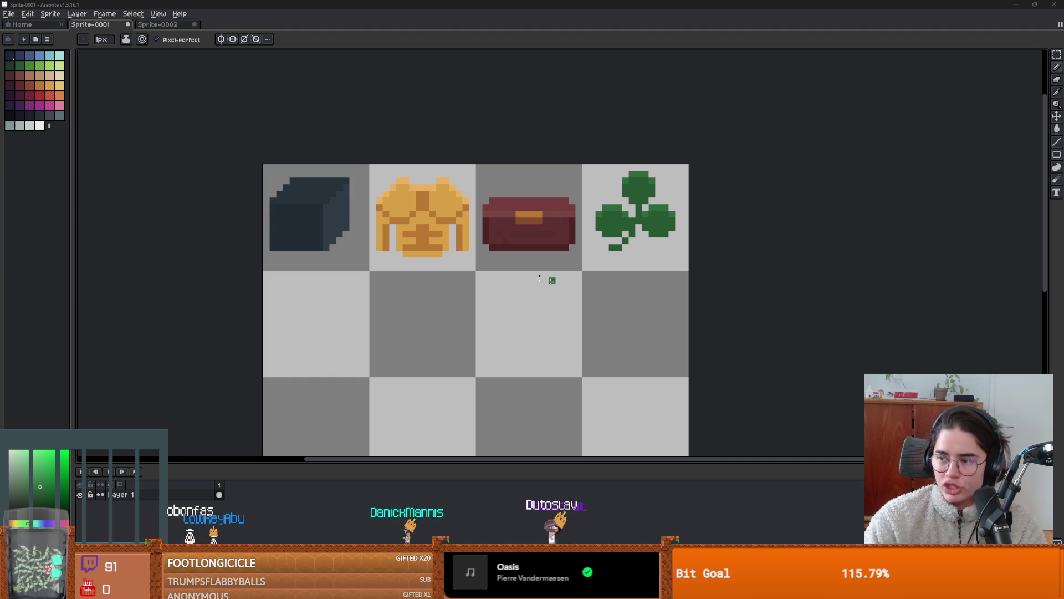
Pick the orange swatch and enlarge the brush to 11px.
scroll(543, 275, left, 5)
scroll(588, 273, up, 2)
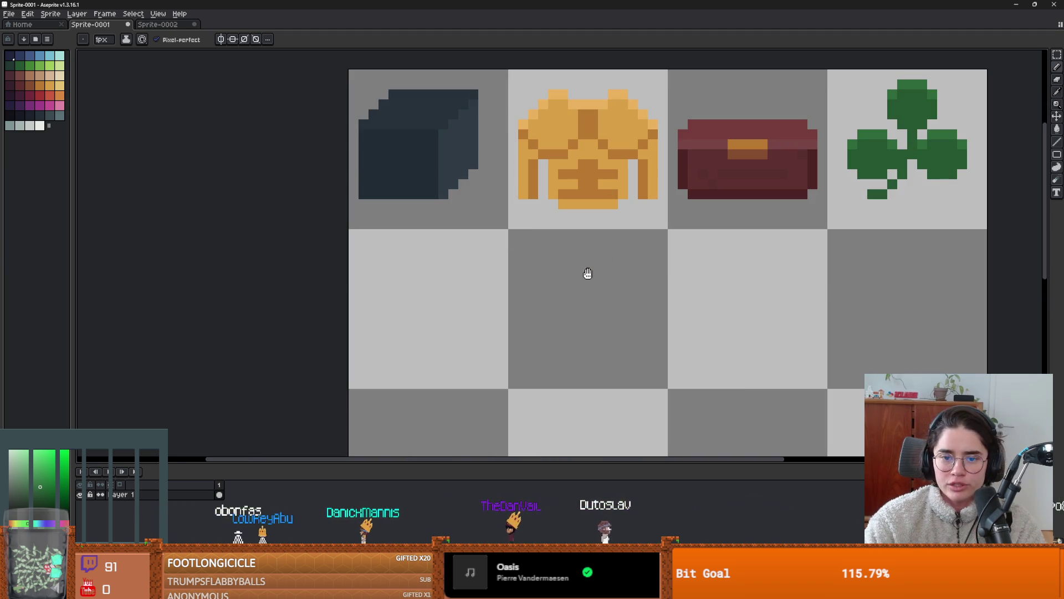
click(40, 85)
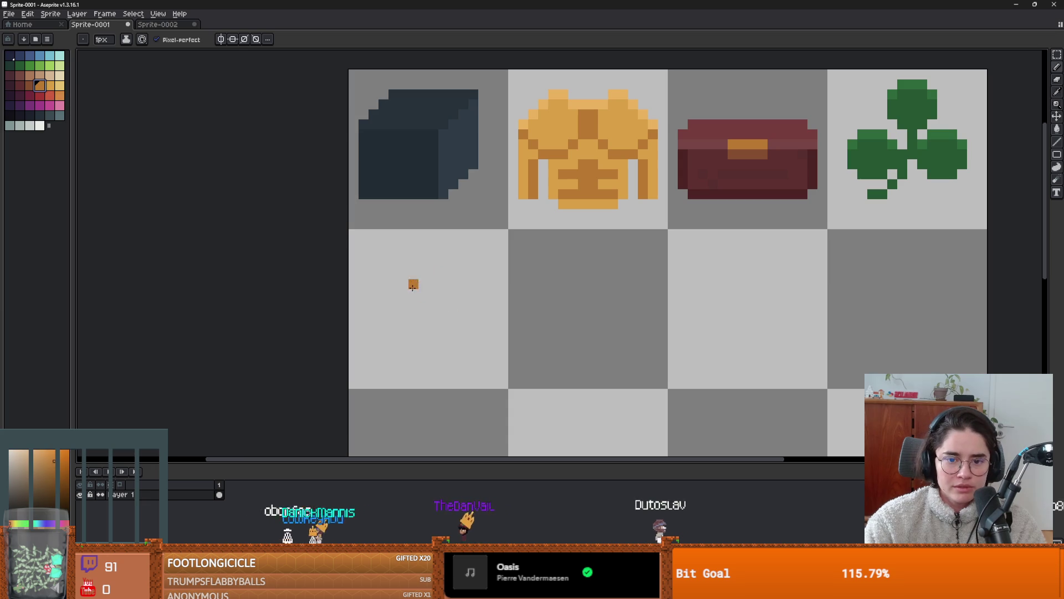
key(plus)
key(plus)
key(plus)
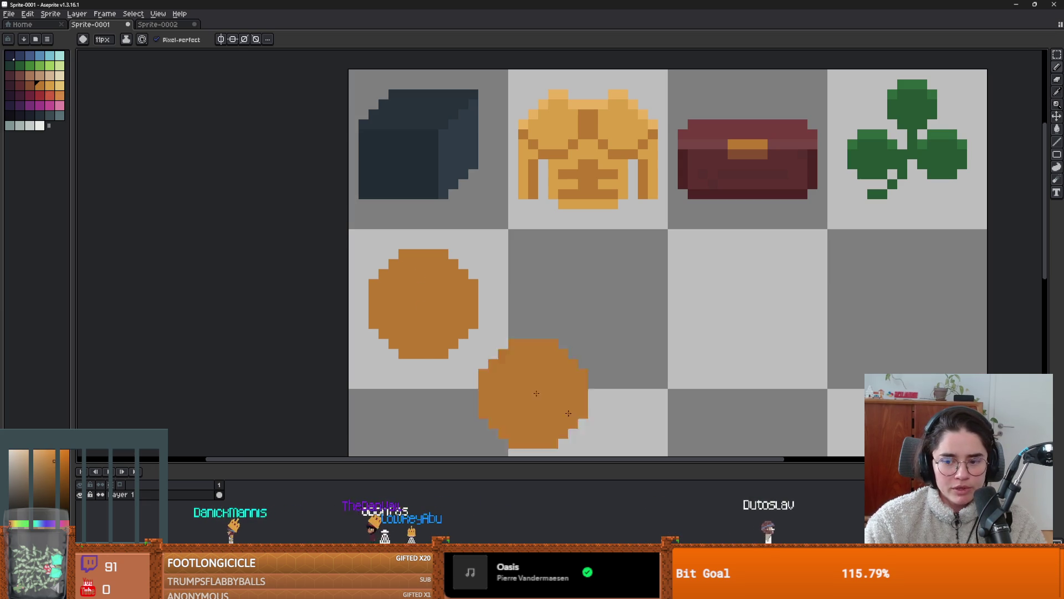
Run the Dungeon Roll project from Godot with F5 and start a new game.
key(alt+Tab)
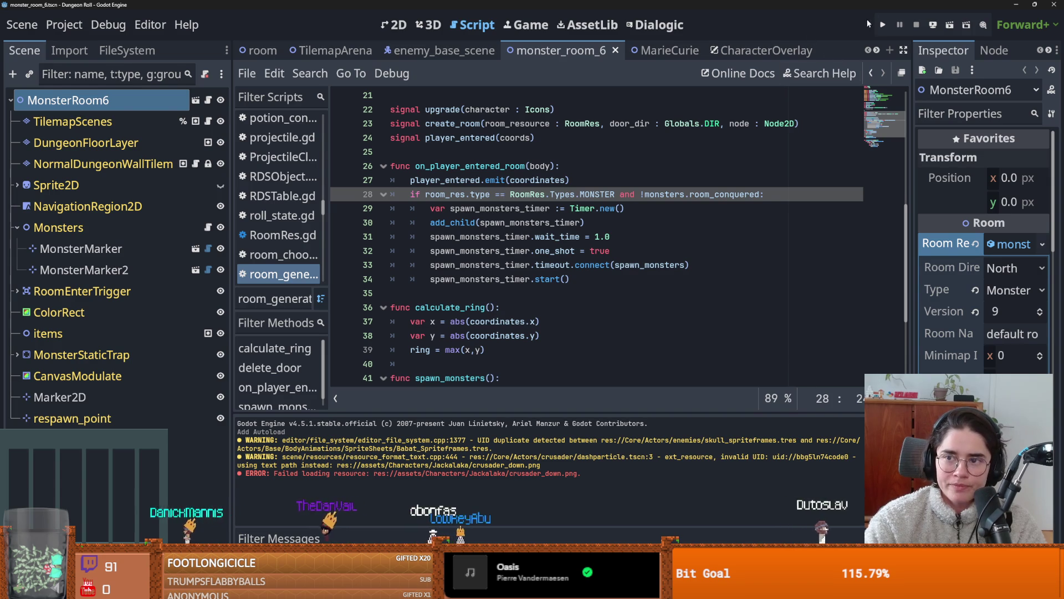
key(F5)
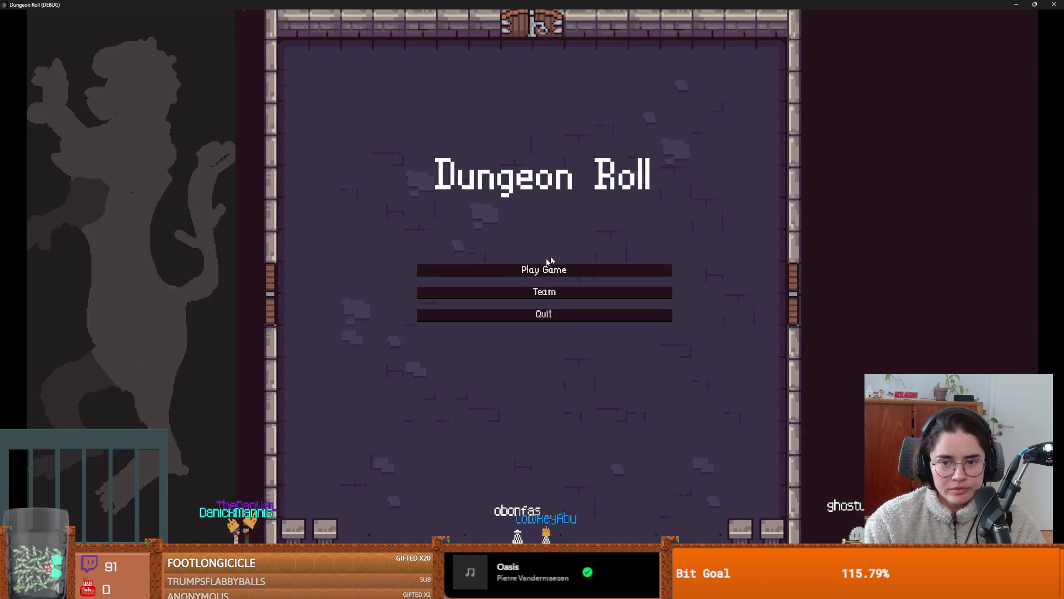
click(551, 268)
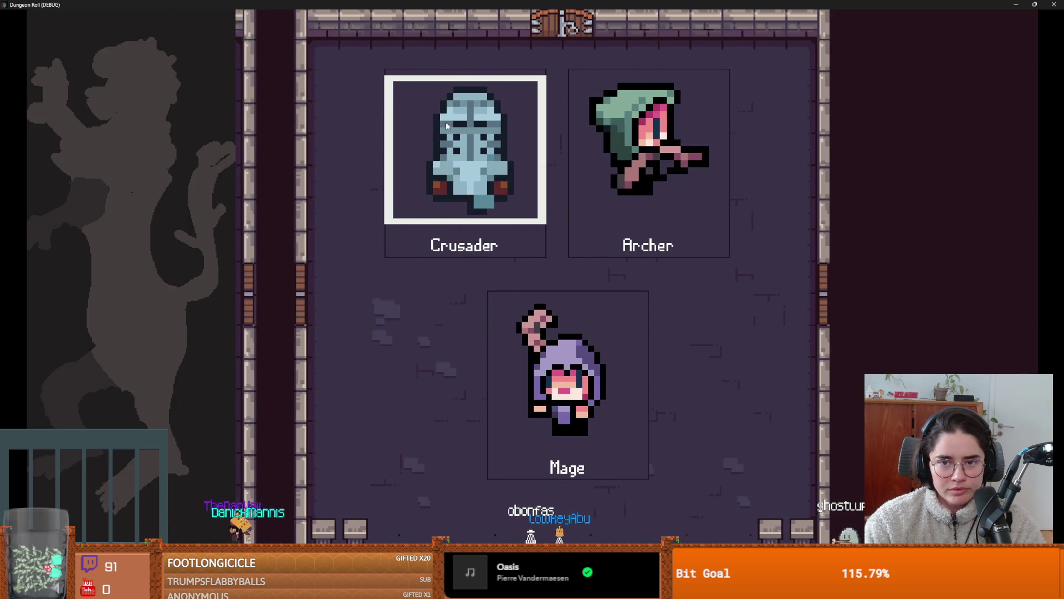
key(Return)
key(s)
key(d)
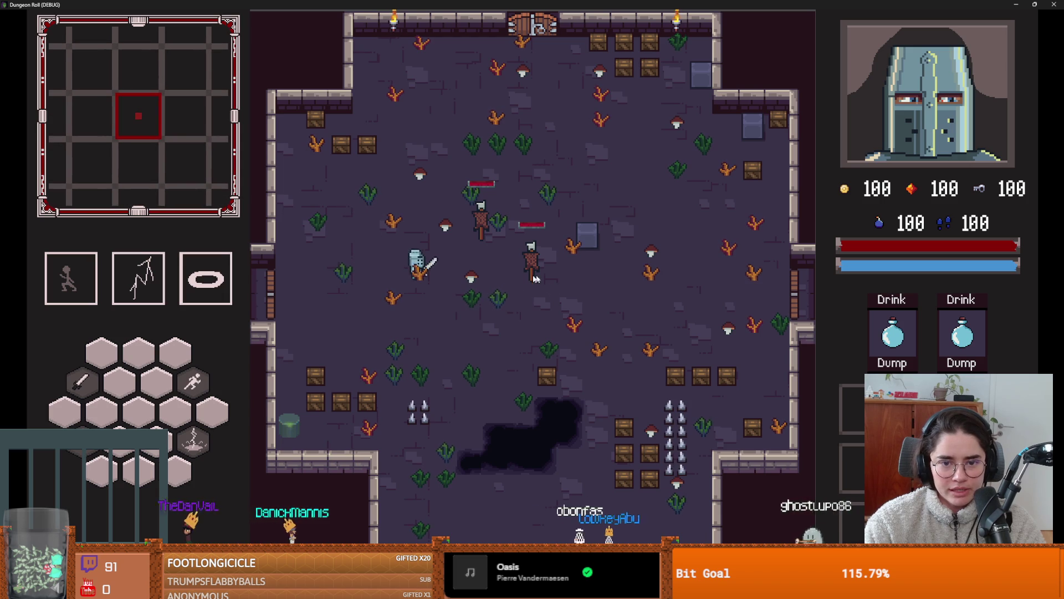
key(d)
click(491, 301)
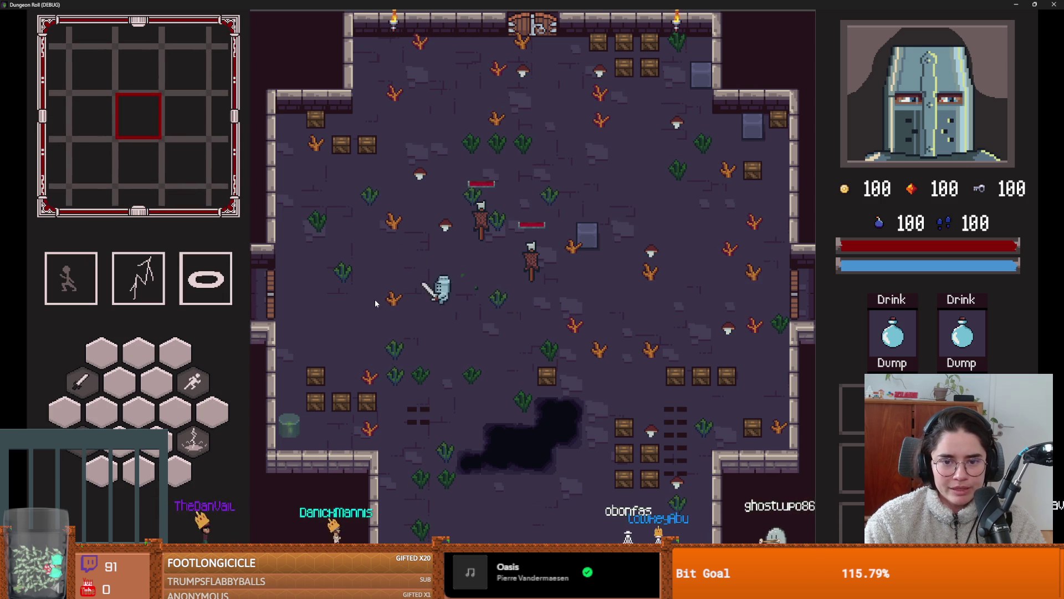
right_click(455, 322)
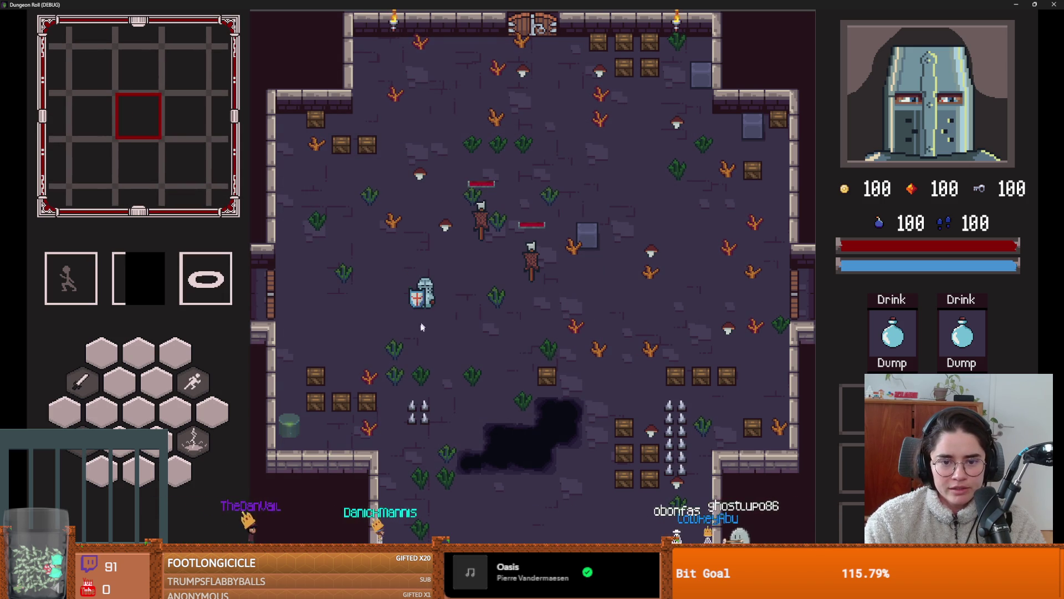
click(490, 294)
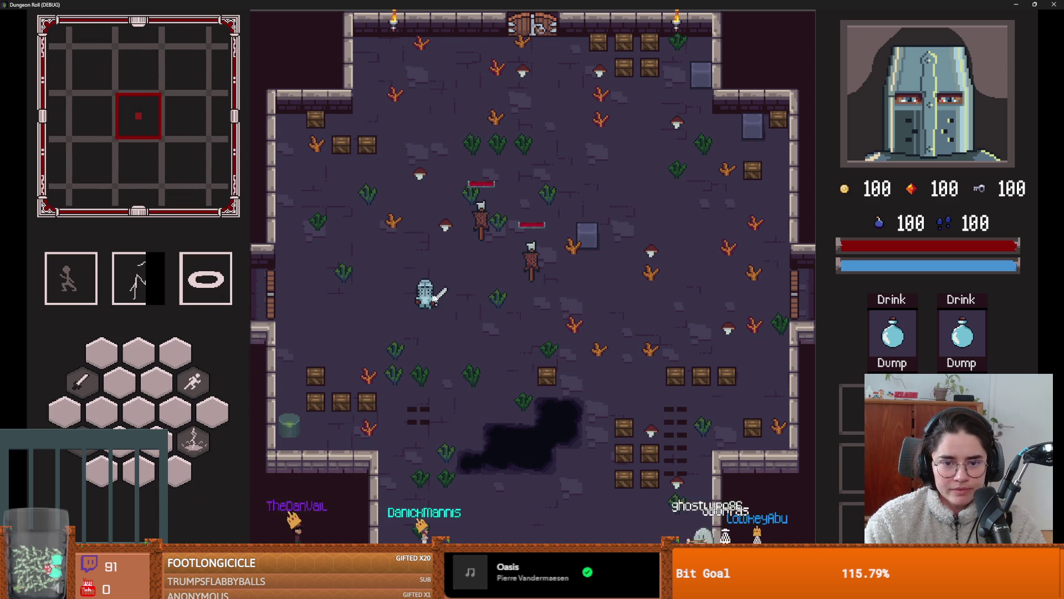
key(Escape)
click(523, 401)
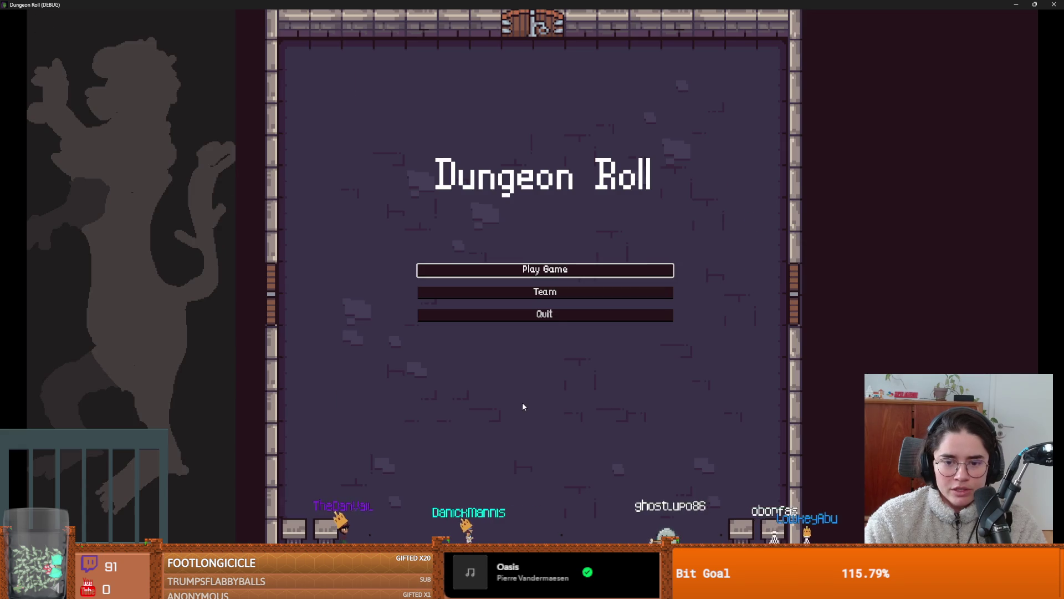
click(564, 261)
click(647, 169)
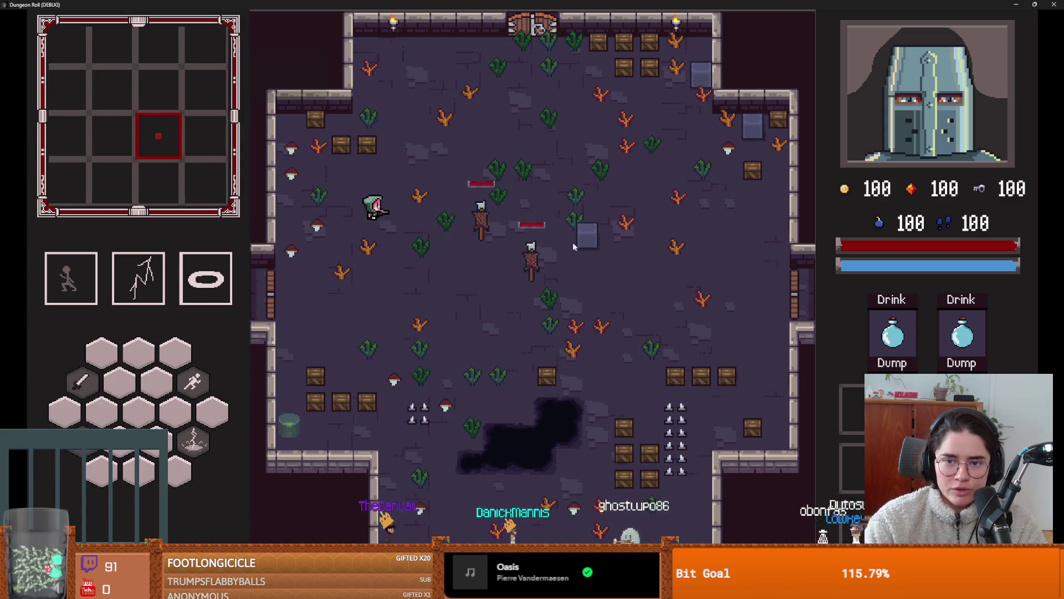
click(515, 202)
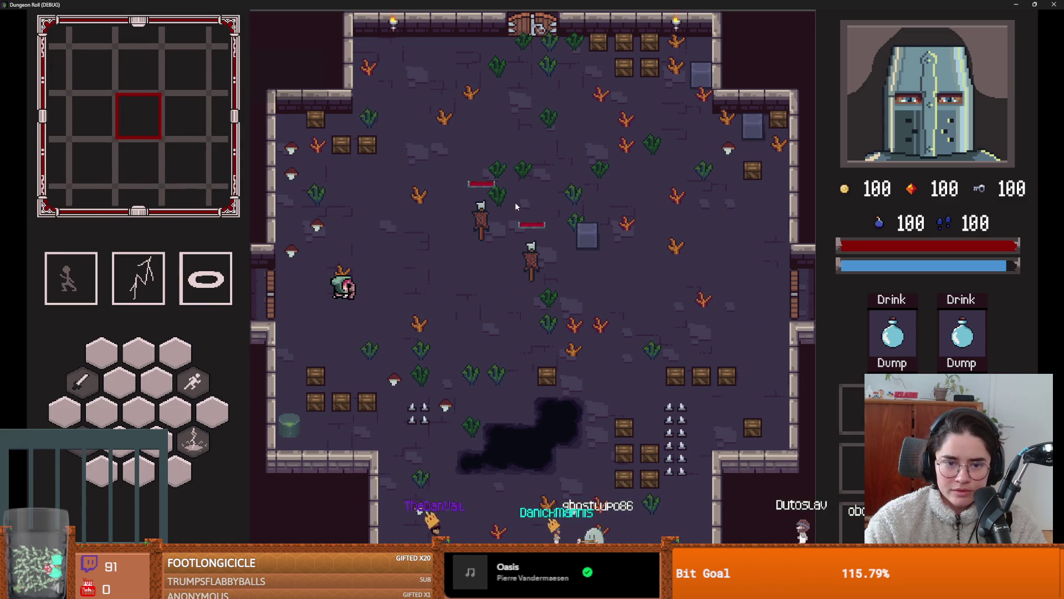
key(Escape)
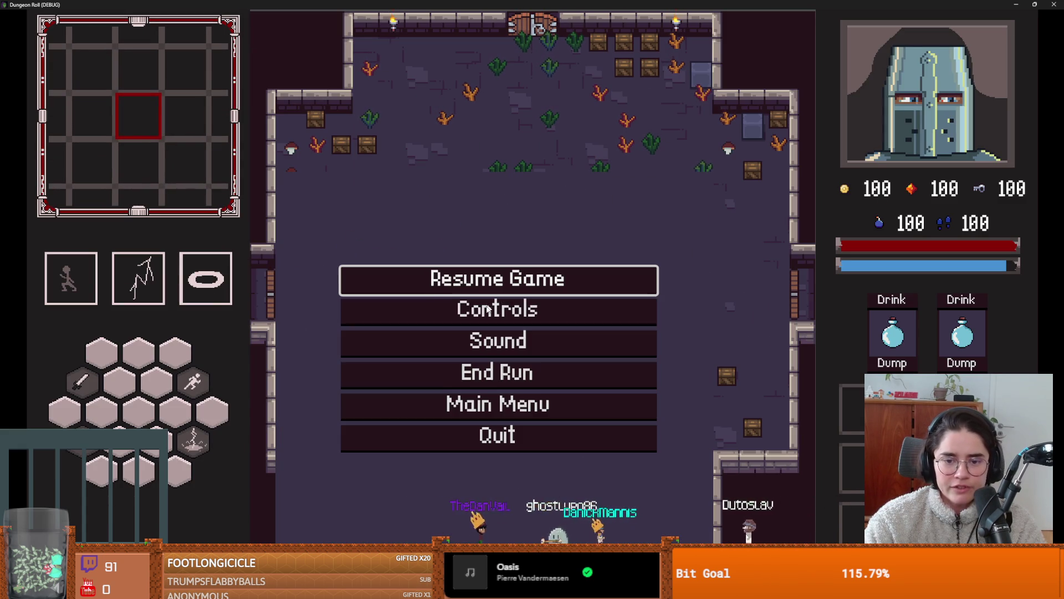
click(533, 404)
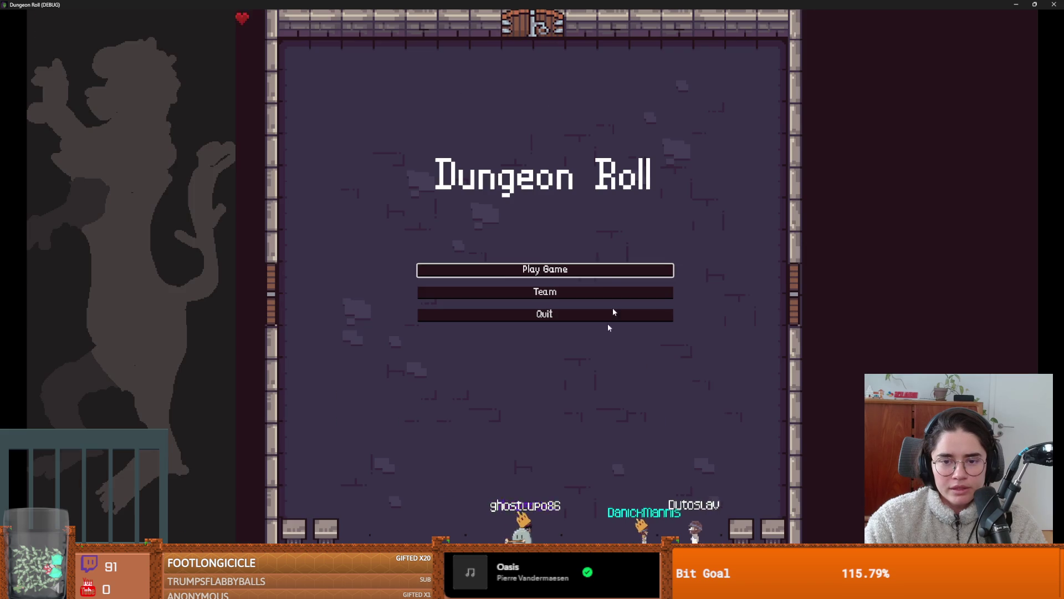
click(510, 269)
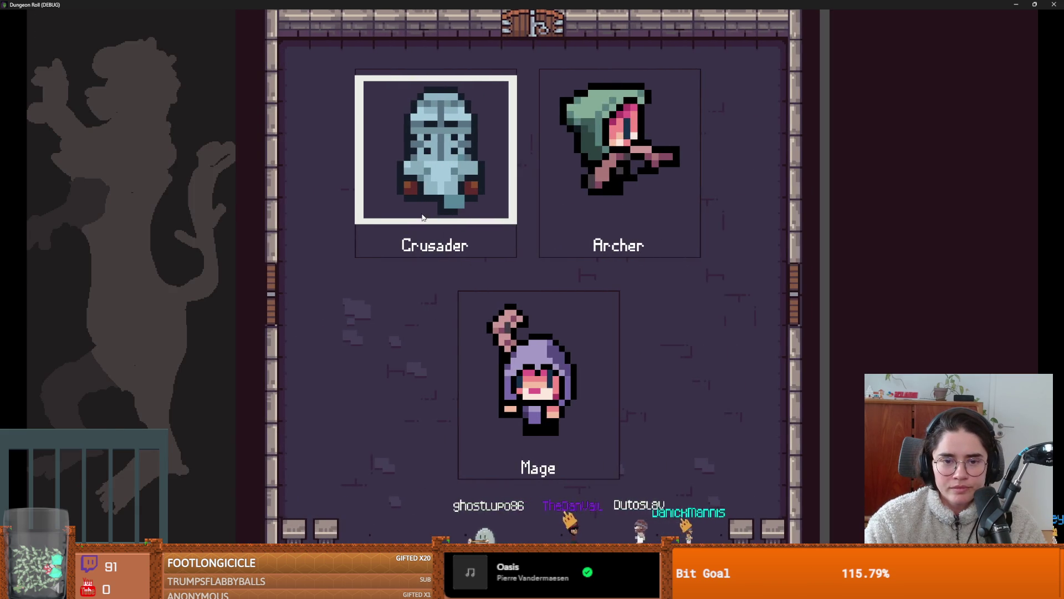
Start the run as the Crusader and move into Curie's Laboratory.
click(490, 154)
key(a)
key(s)
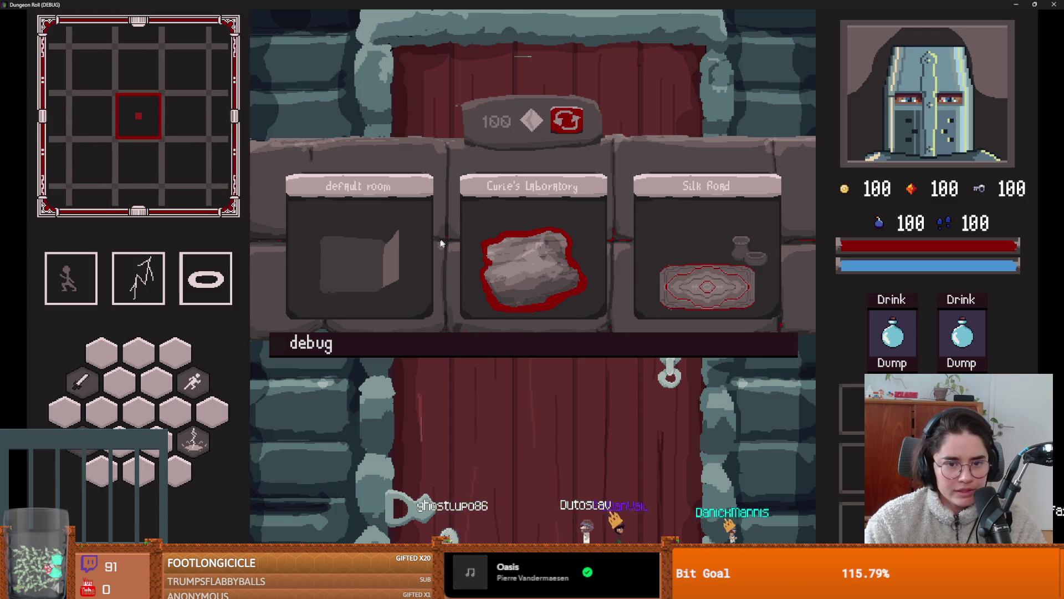
click(521, 248)
key(d)
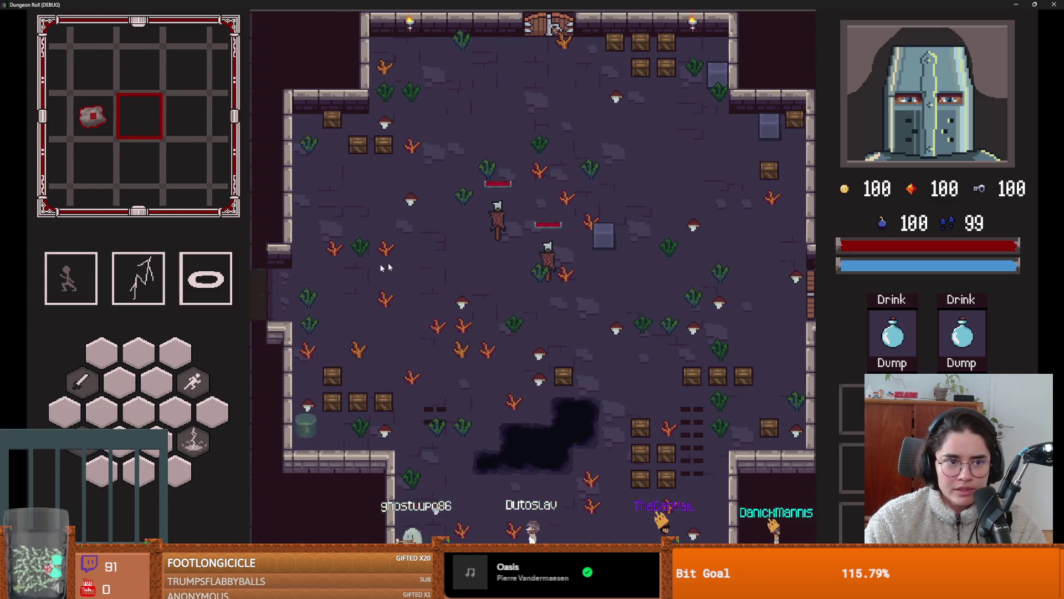
Clear the laboratory's enemies with sword swings, a lightning cast and the first ability.
key(a)
key(s)
click(583, 347)
key(d)
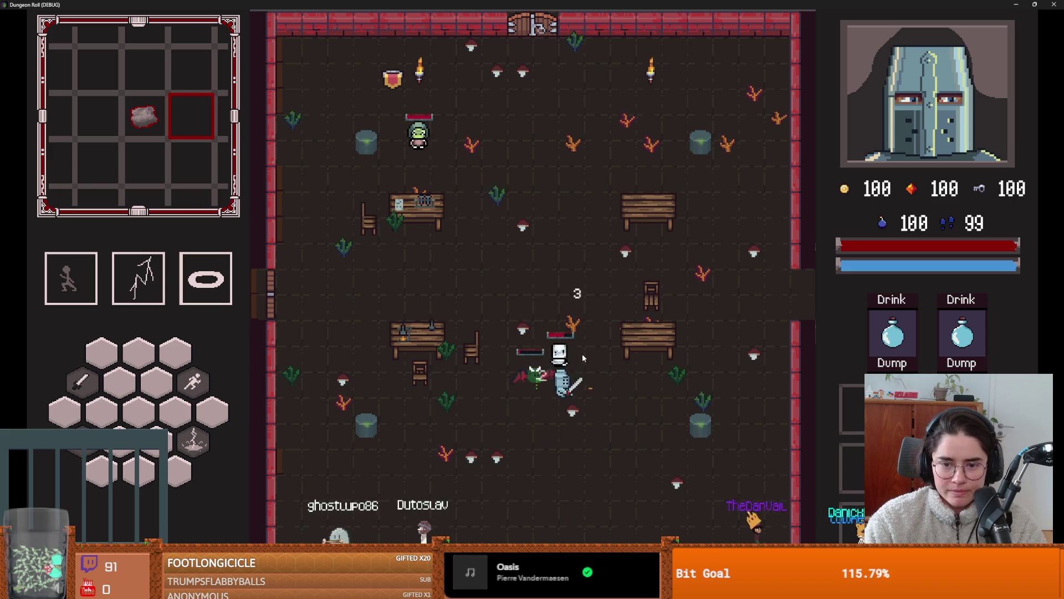
right_click(582, 353)
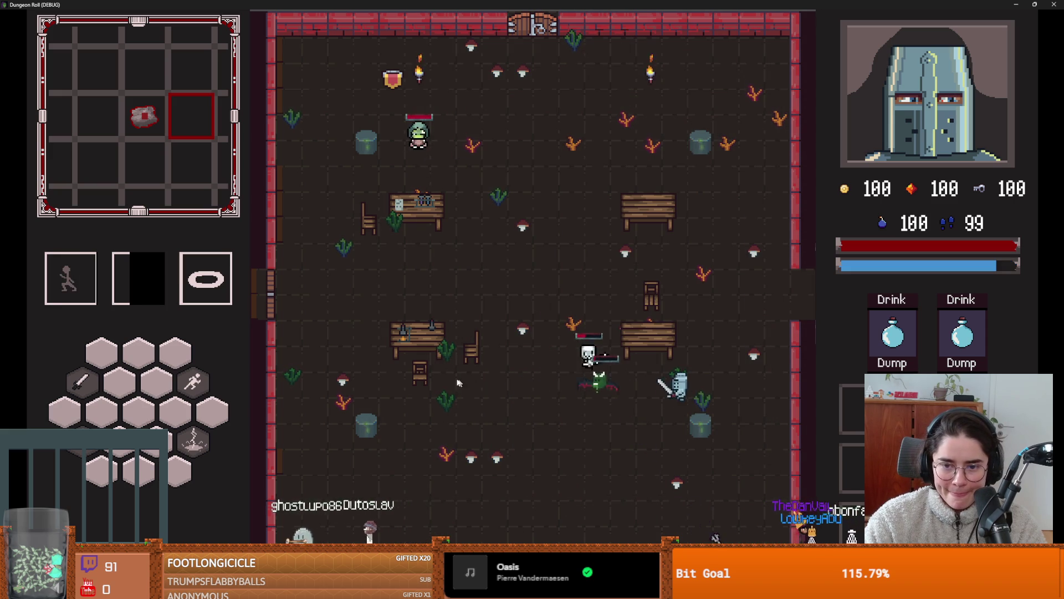
click(469, 369)
key(space)
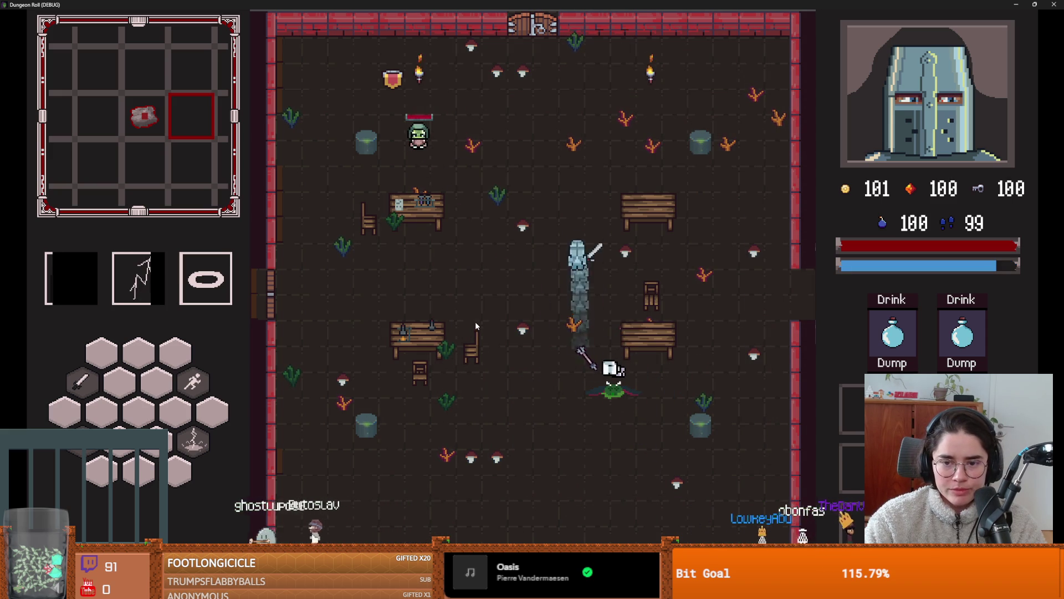
click(353, 255)
key(a)
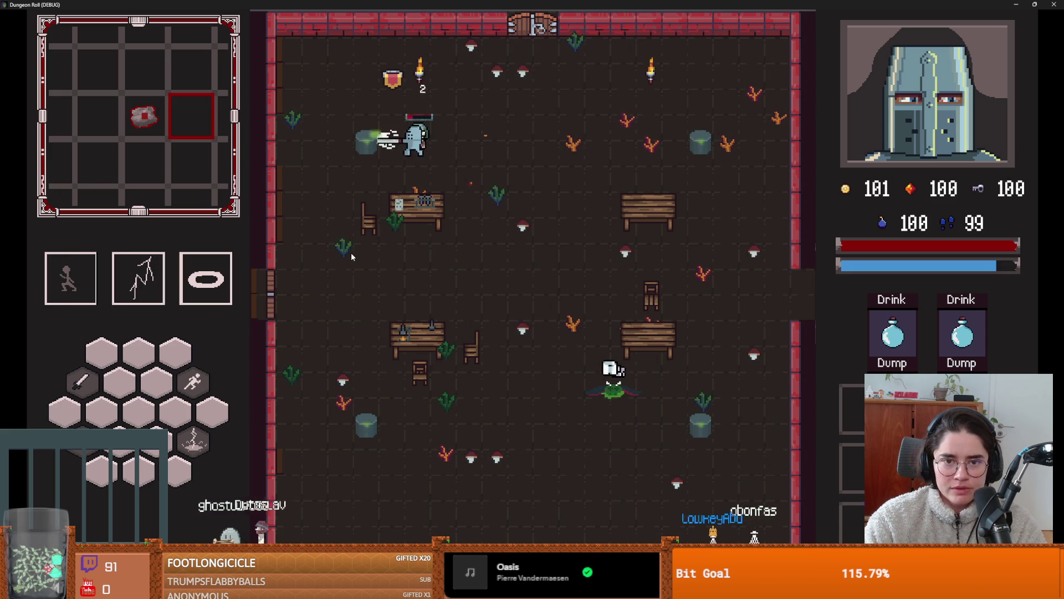
click(370, 212)
Take the Radiant Strike upgrade from the NPC and head up toward the top door.
key(d)
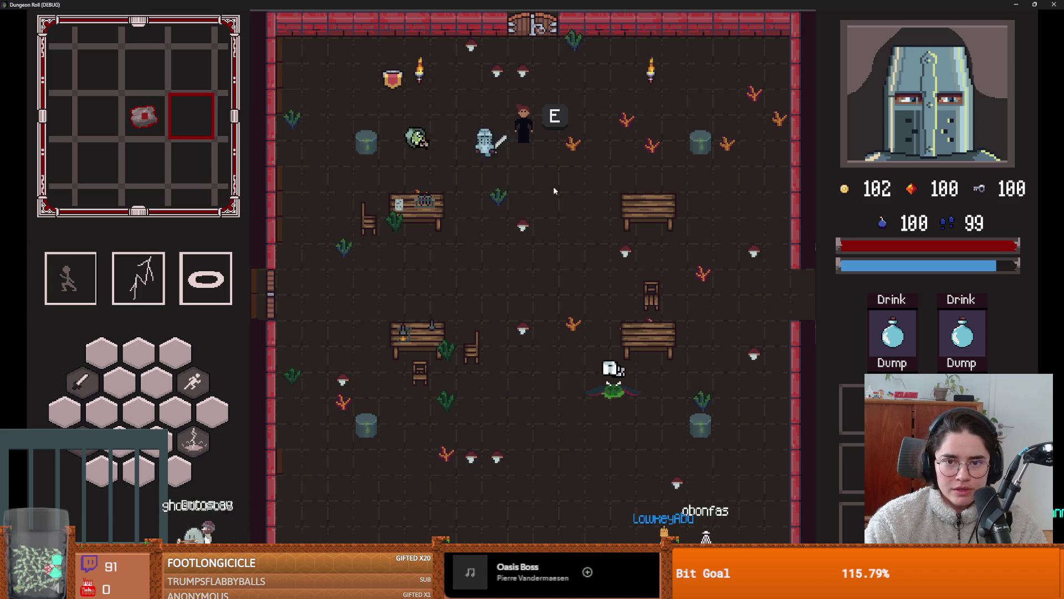
key(e)
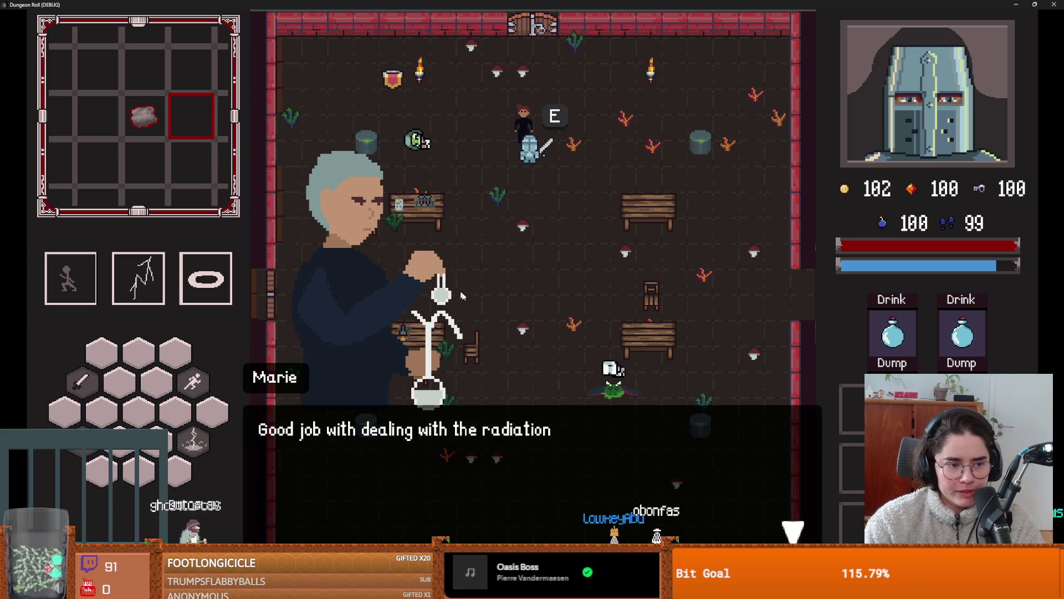
key(e)
click(518, 362)
key(w)
key(w)
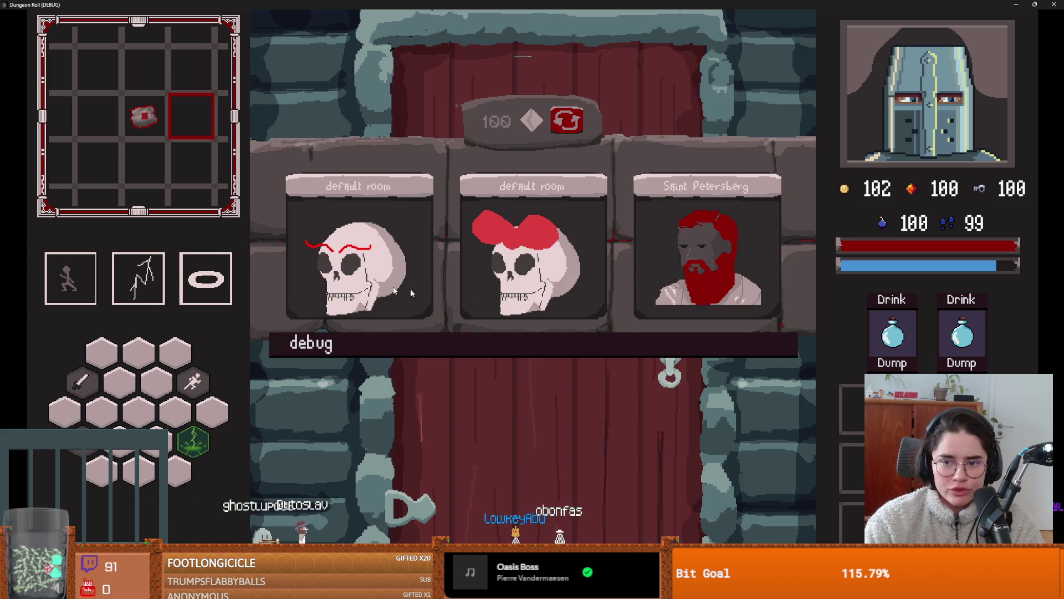
Enter the first default room, smash the nearby crates and kill the skeleton.
click(411, 253)
key(s)
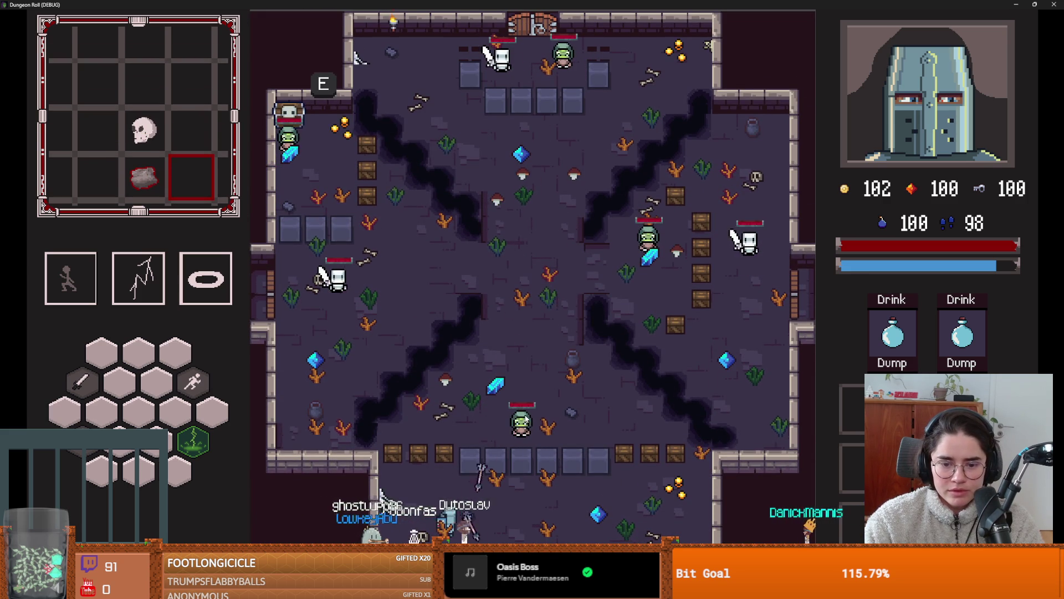
click(436, 397)
key(d)
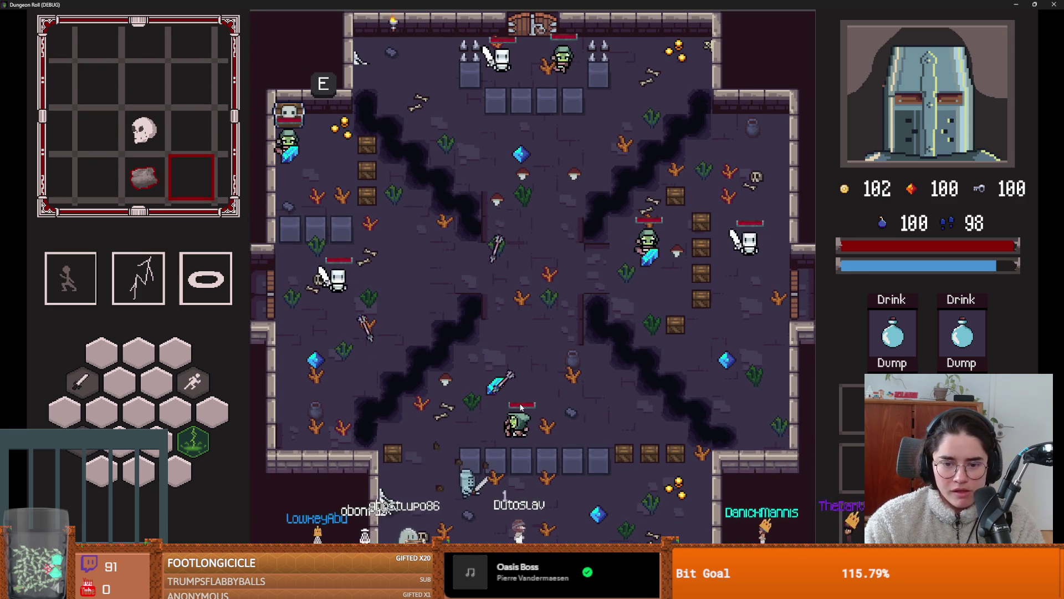
key(a)
key(w)
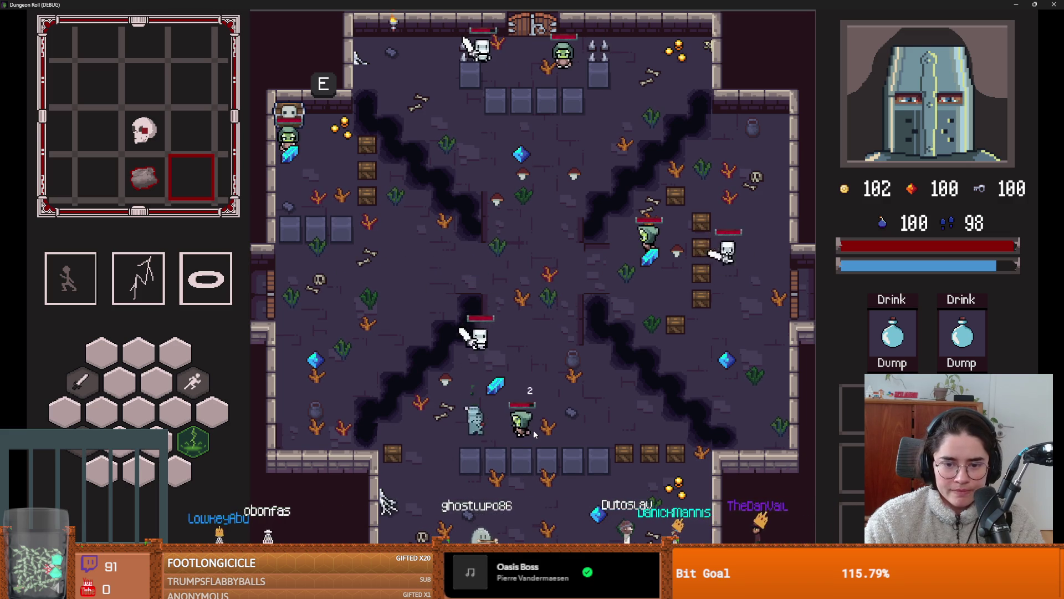
key(space)
click(535, 430)
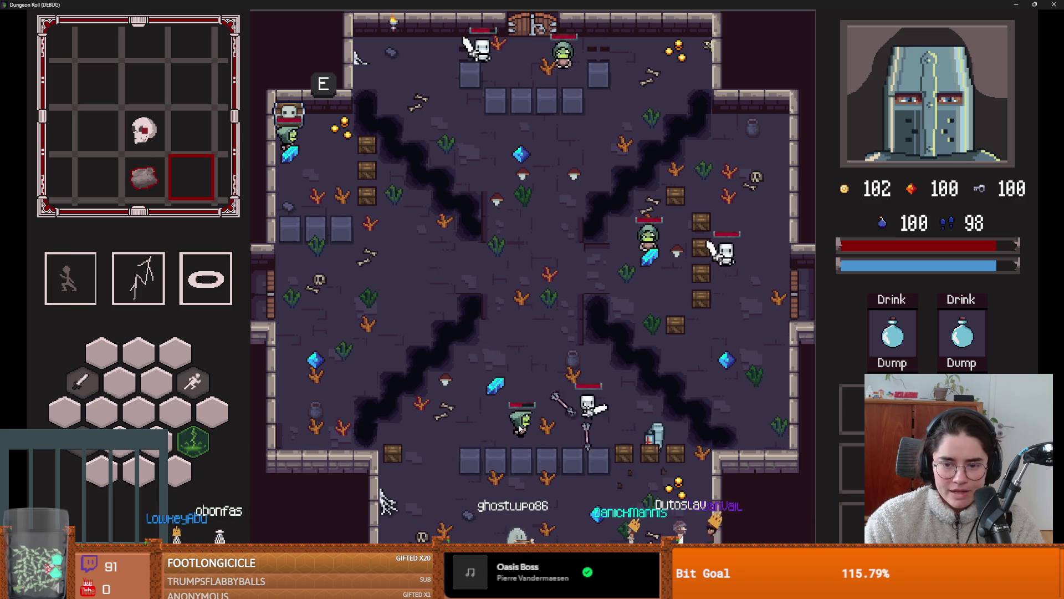
key(a)
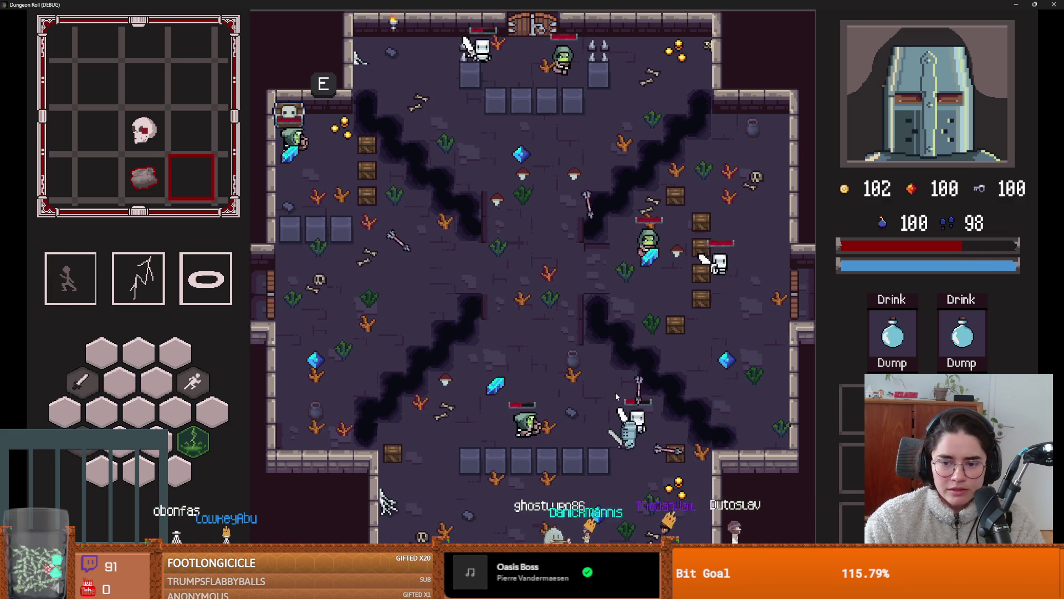
click(615, 384)
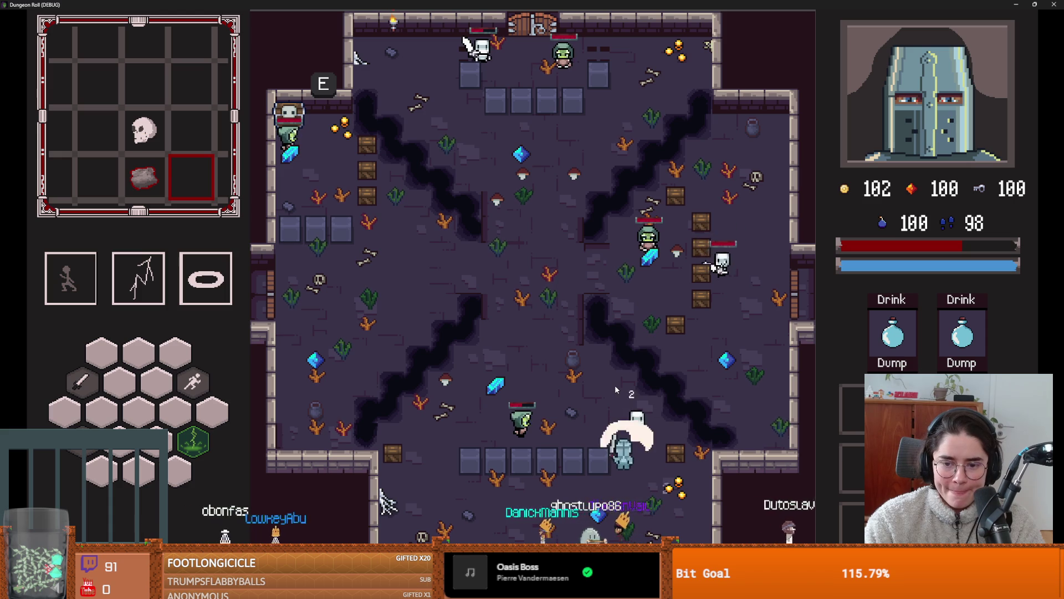
Fight the next enemies with swings, dashes and lightning, smashing the crates on the right.
key(w)
key(a)
click(504, 420)
key(space)
right_click(574, 264)
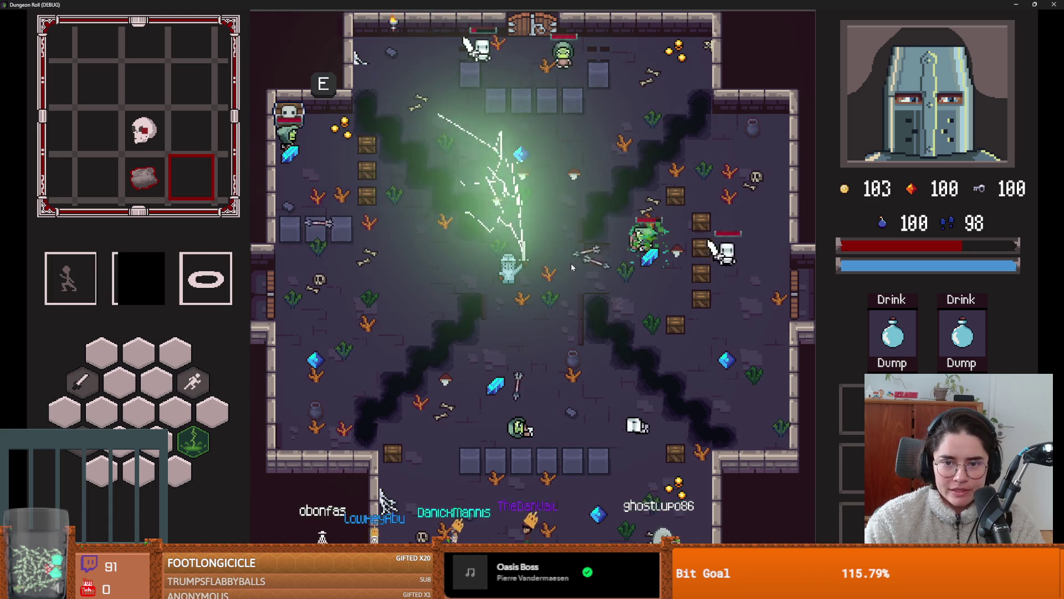
key(a)
key(s)
key(d)
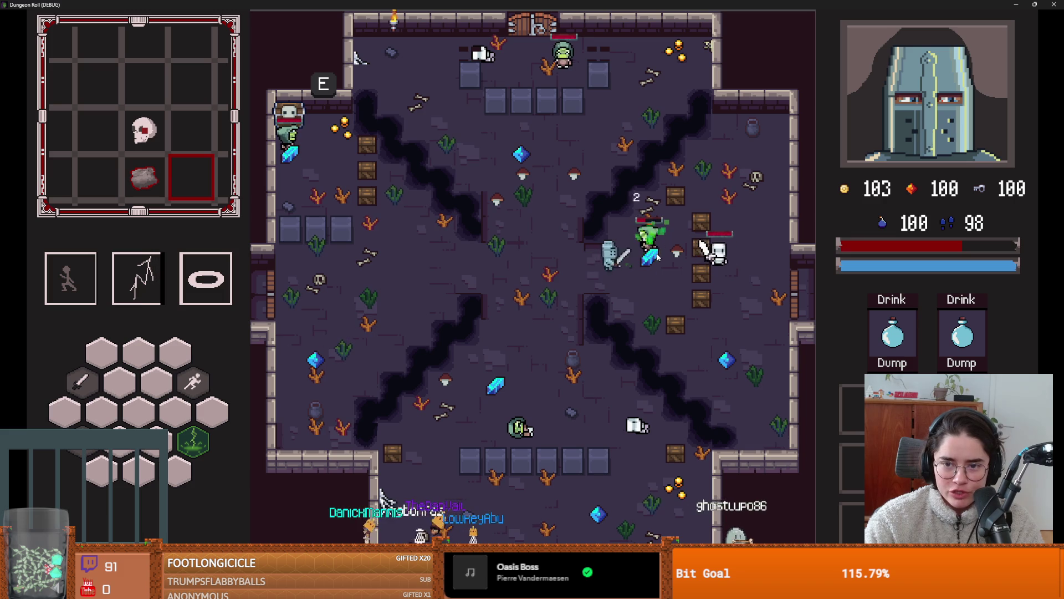
key(space)
click(697, 260)
click(707, 259)
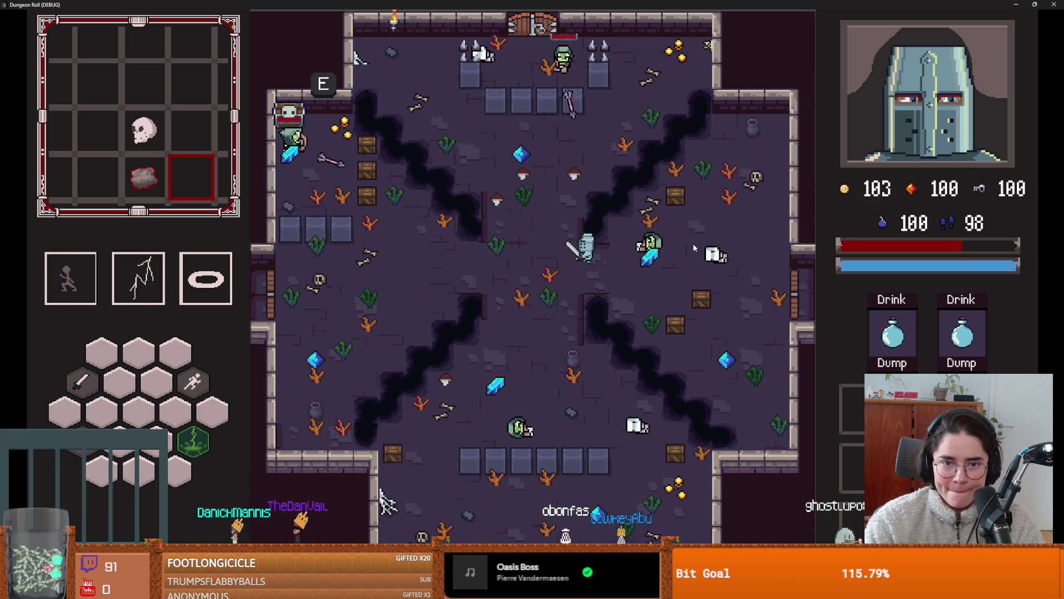
Smash the two crates on the left and sweep across to the room's right side.
key(space)
click(350, 175)
key(a)
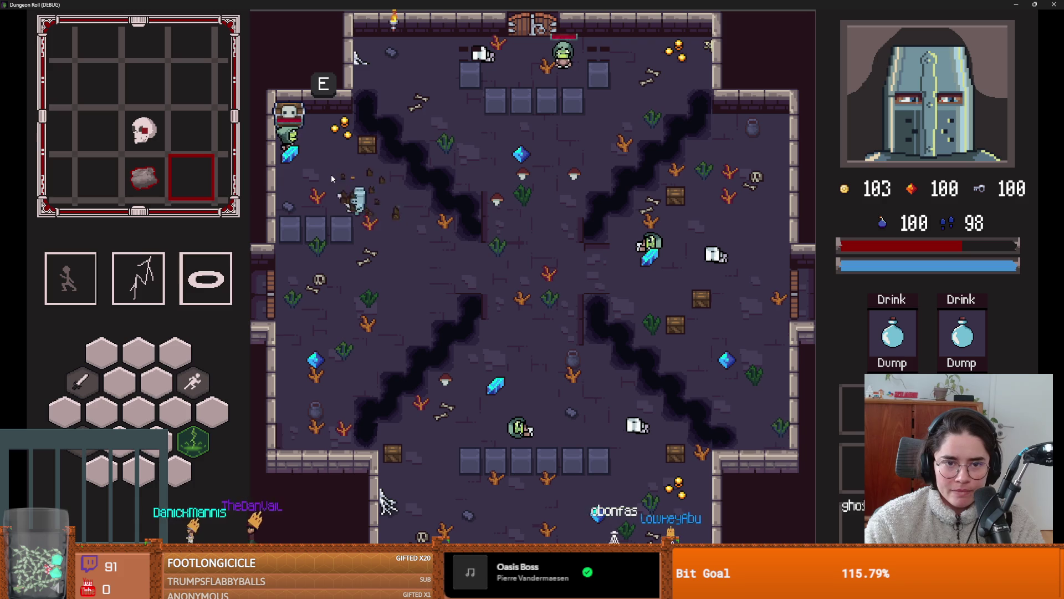
key(w)
key(a)
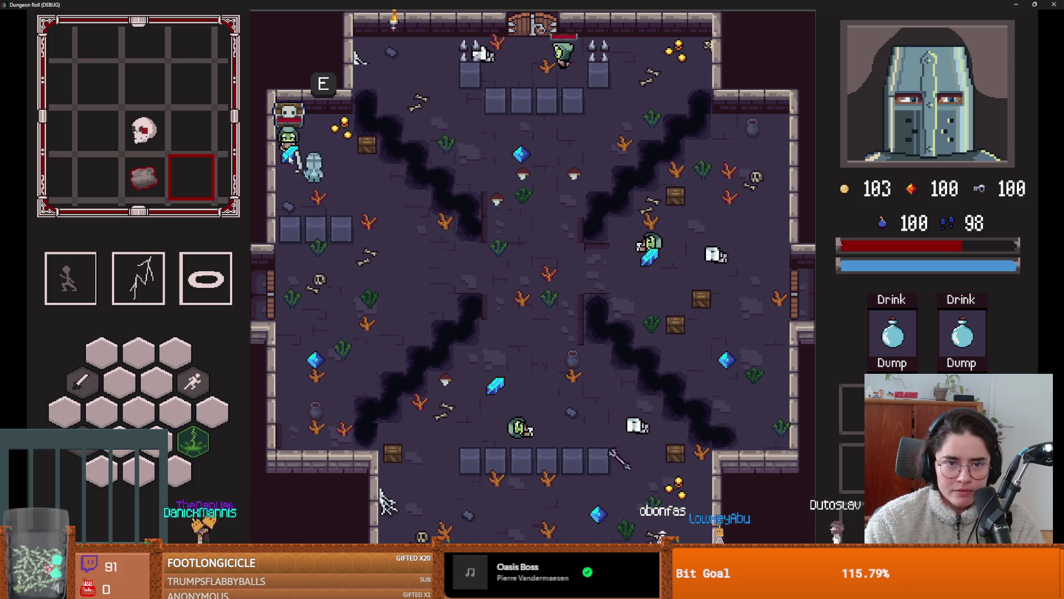
key(s)
key(d)
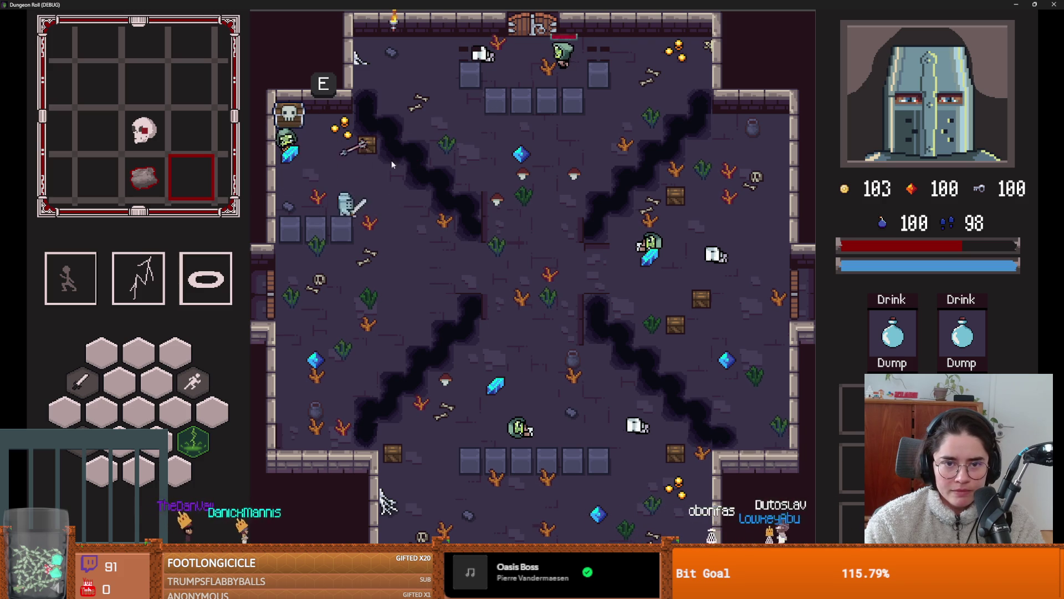
key(d)
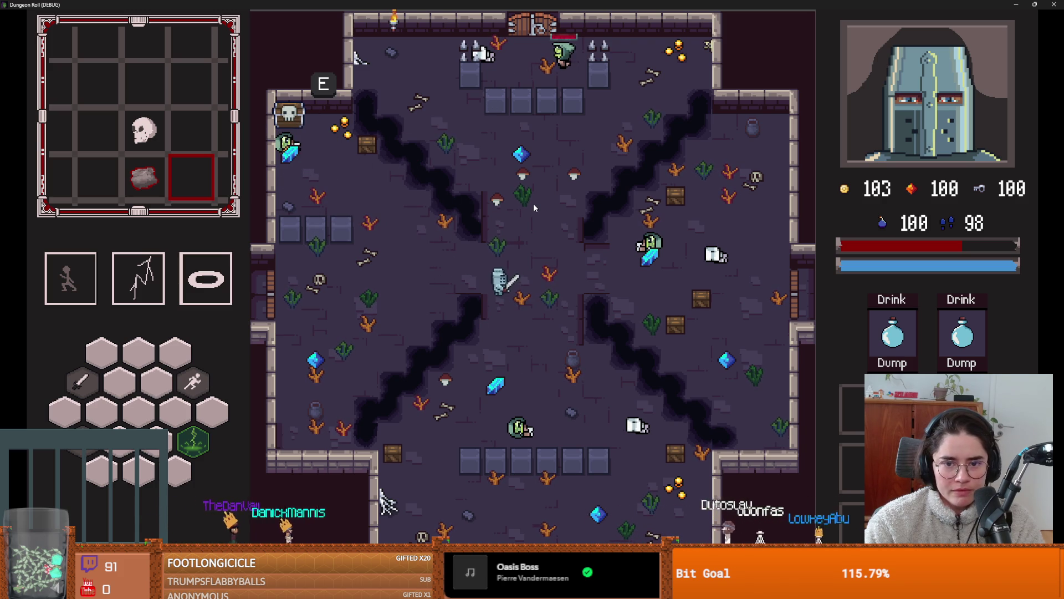
key(d)
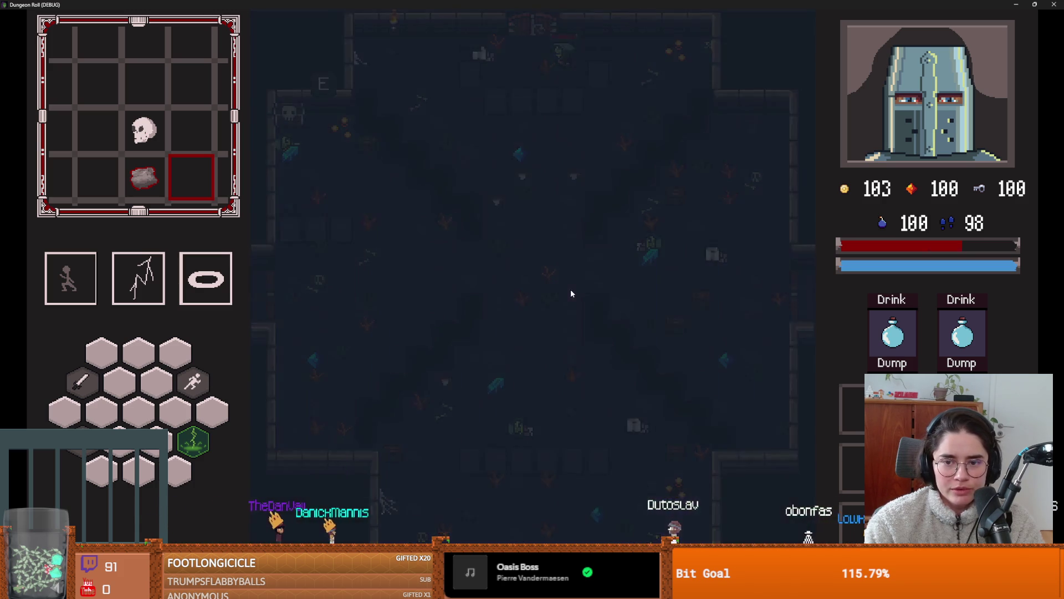
Attack the goblin by the top wall, dash away, and bring up the inventory grid.
key(a)
key(w)
key(w)
key(space)
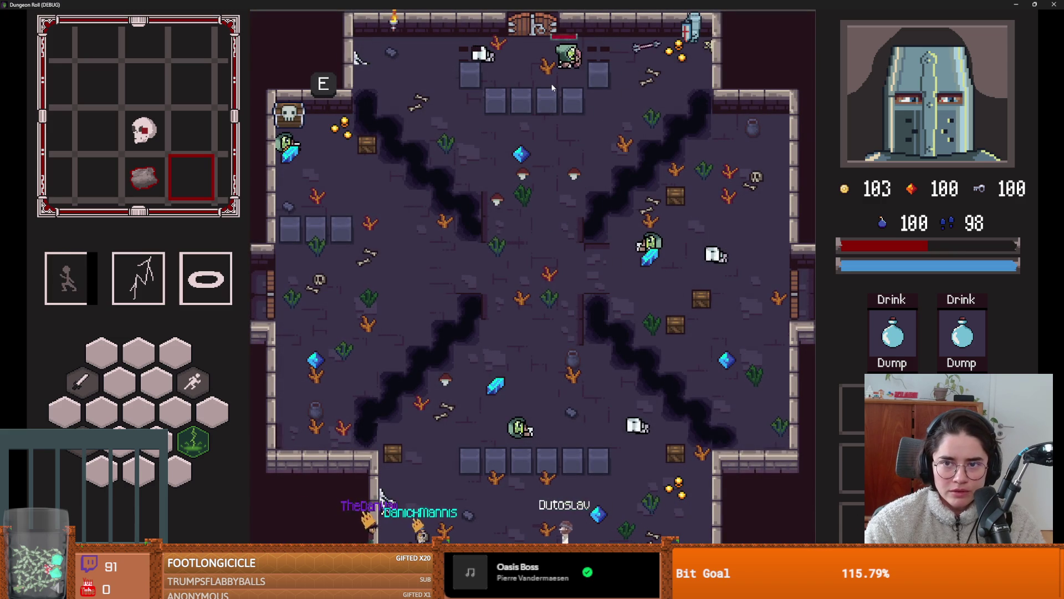
key(a)
click(470, 75)
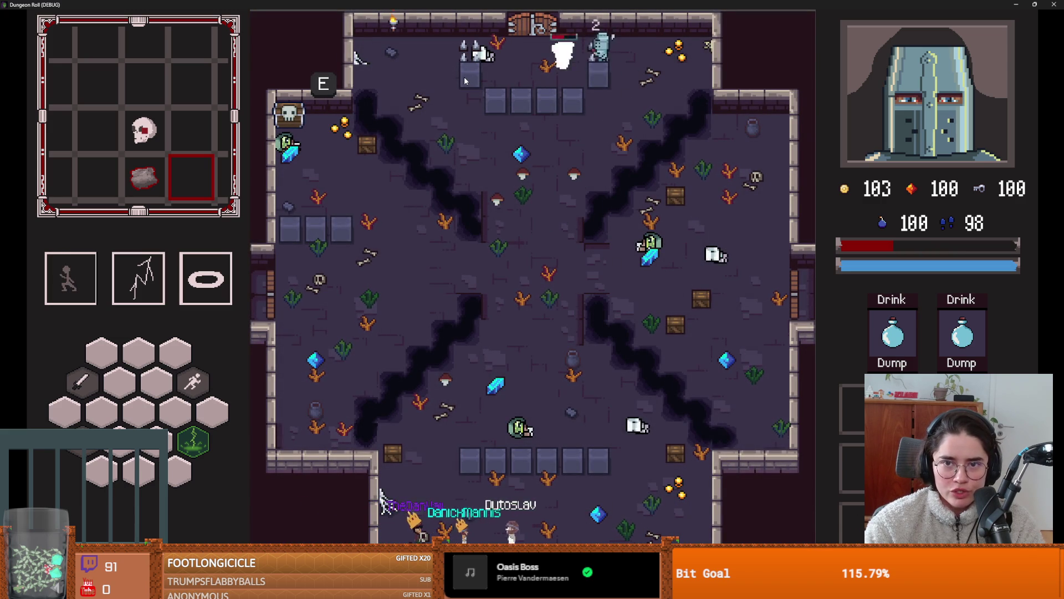
key(a)
key(space)
key(s)
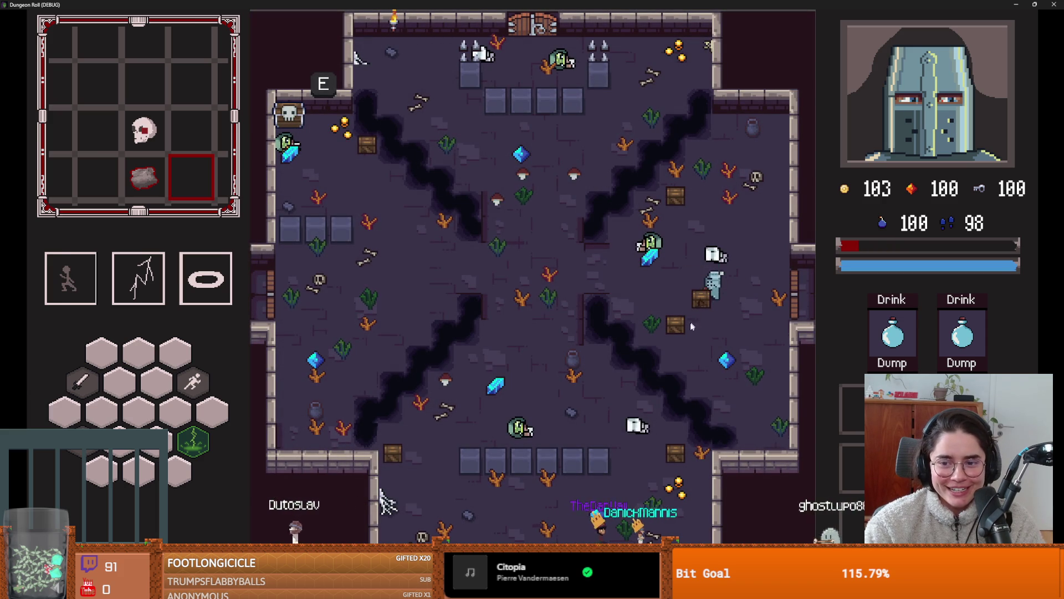
key(Tab)
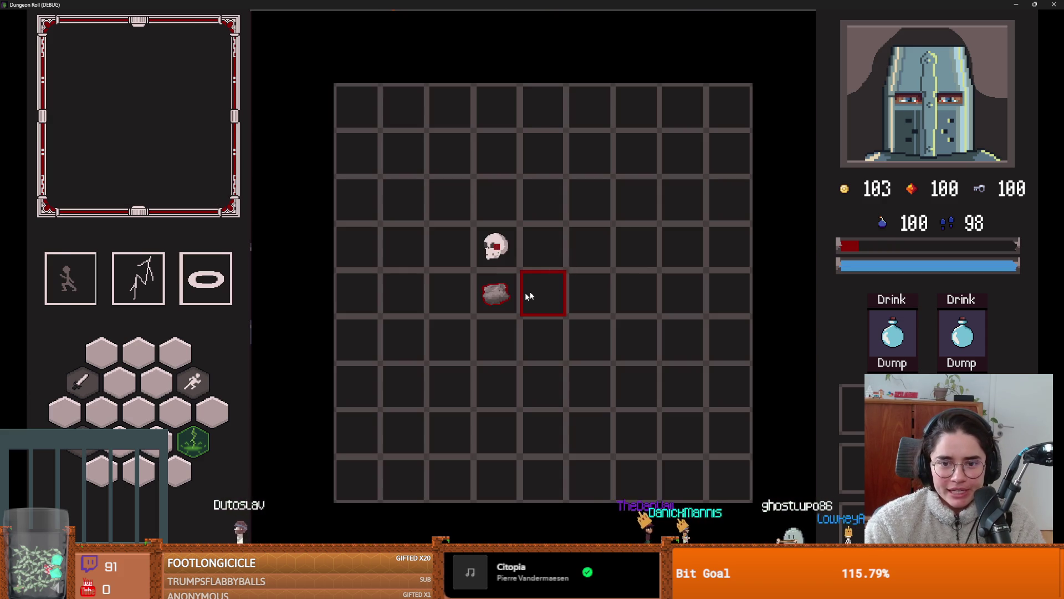
Enter the Silk Road room and buy the blue potion from the merchant for 9 gold.
key(Tab)
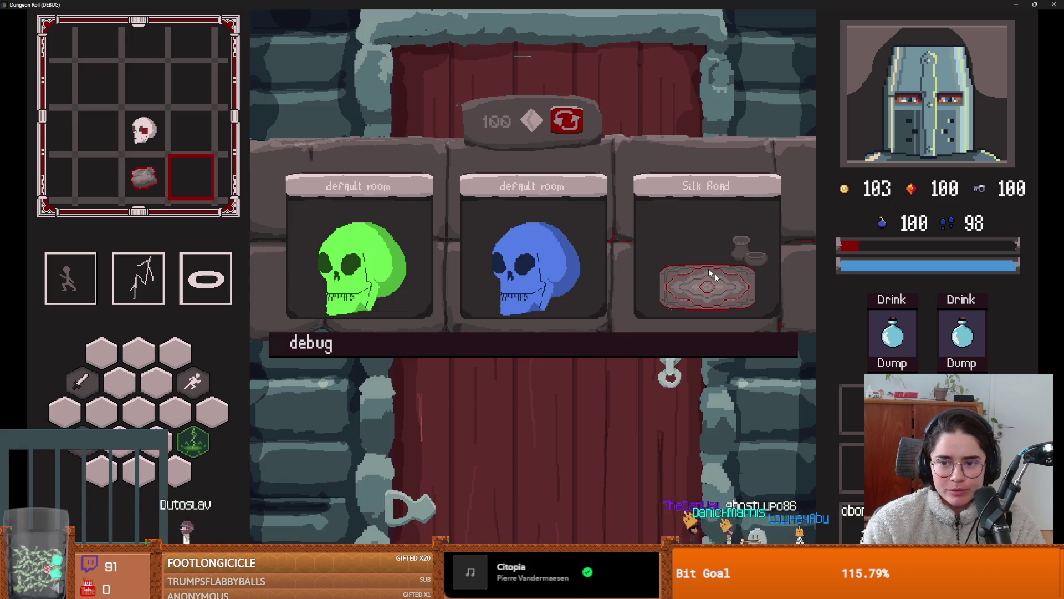
click(707, 251)
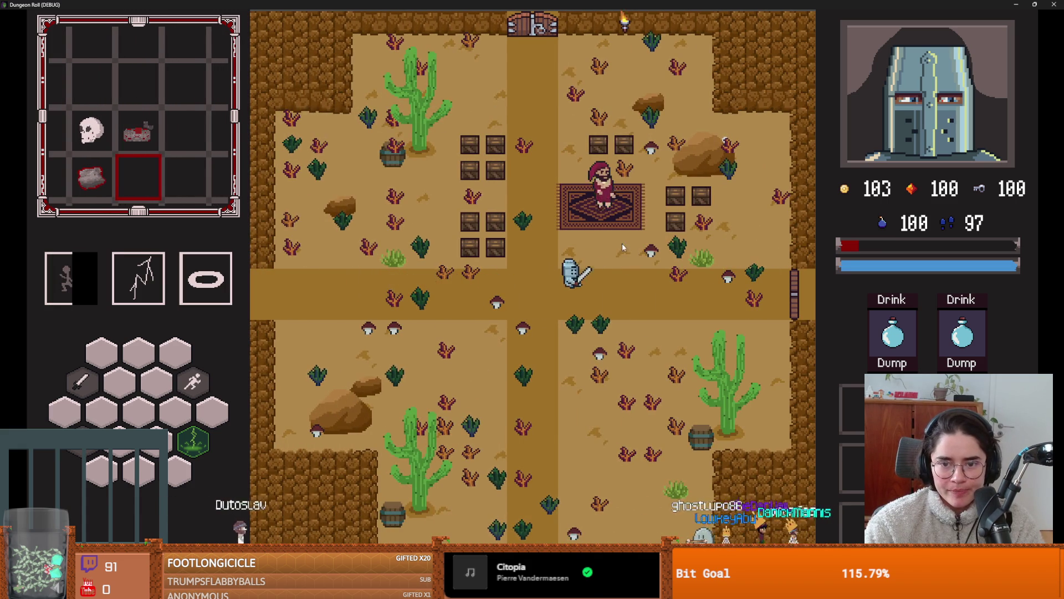
key(w)
key(d)
key(e)
click(523, 269)
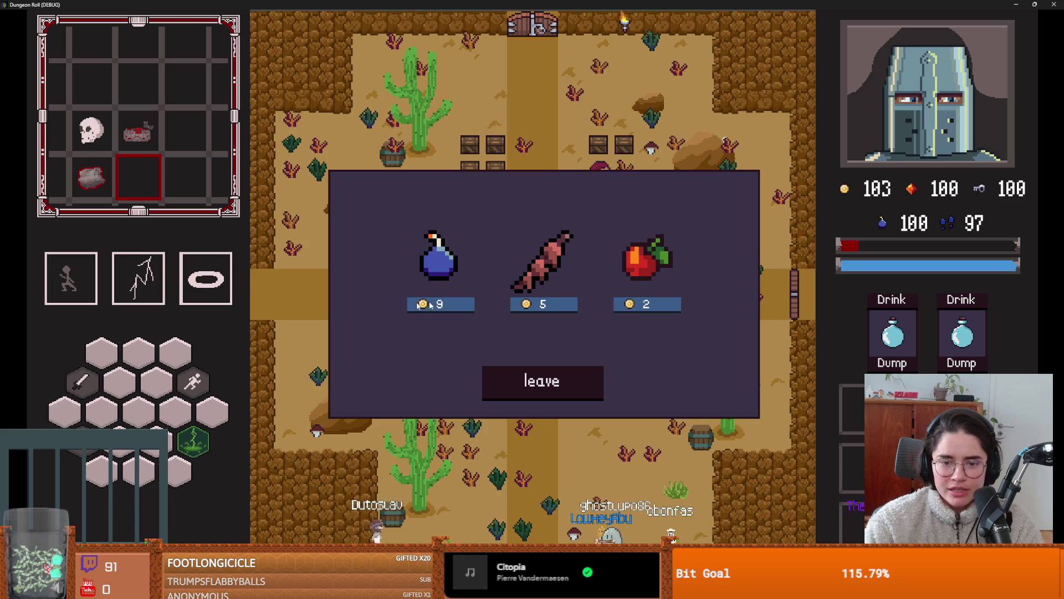
click(459, 304)
click(530, 372)
Walk to the north gate and unlock it using one key.
key(a)
key(w)
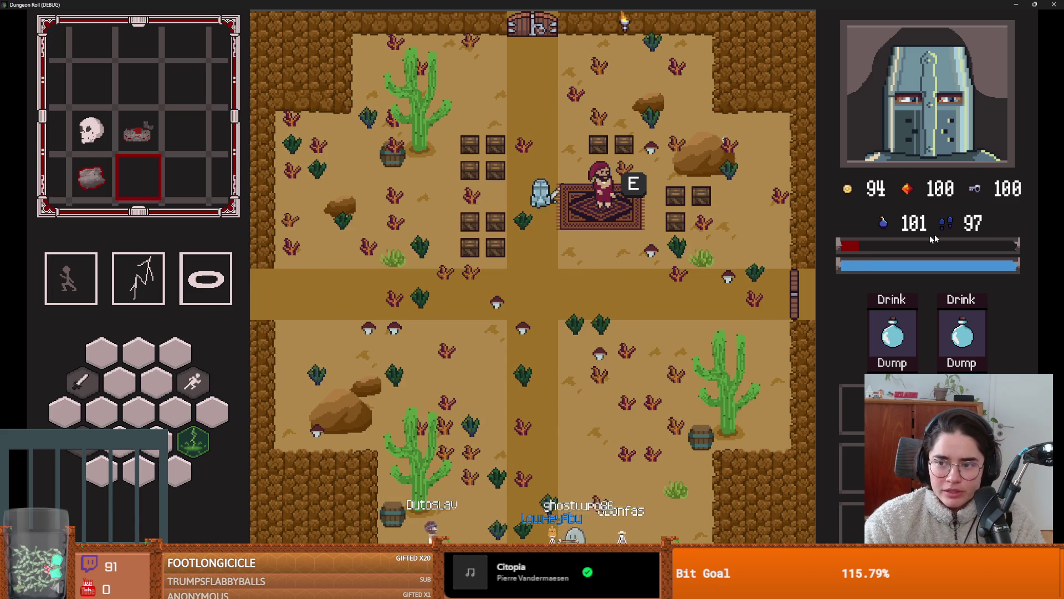
key(w)
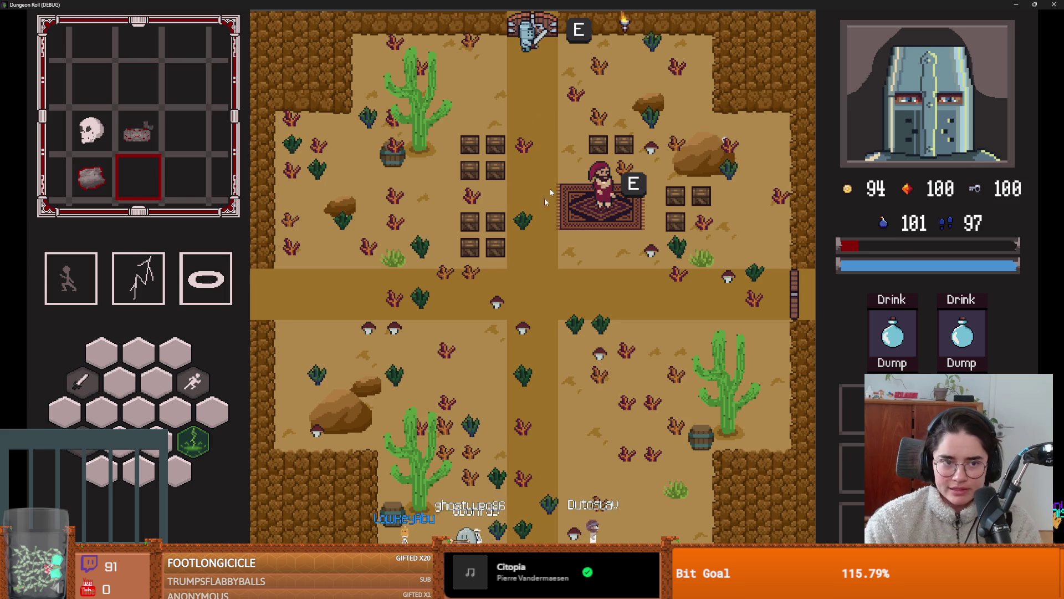
key(e)
key(e)
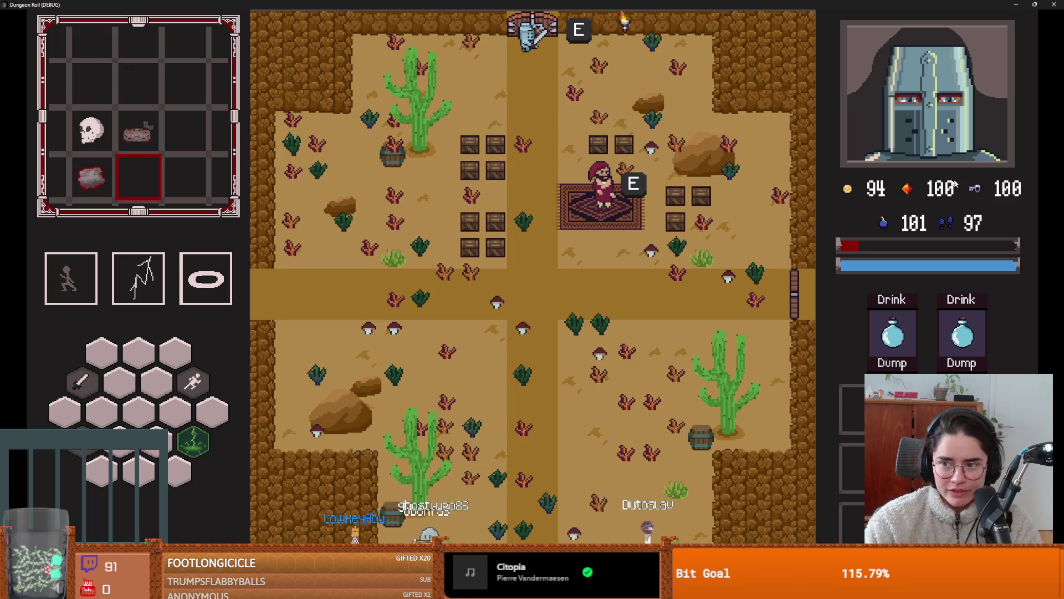
key(e)
click(481, 317)
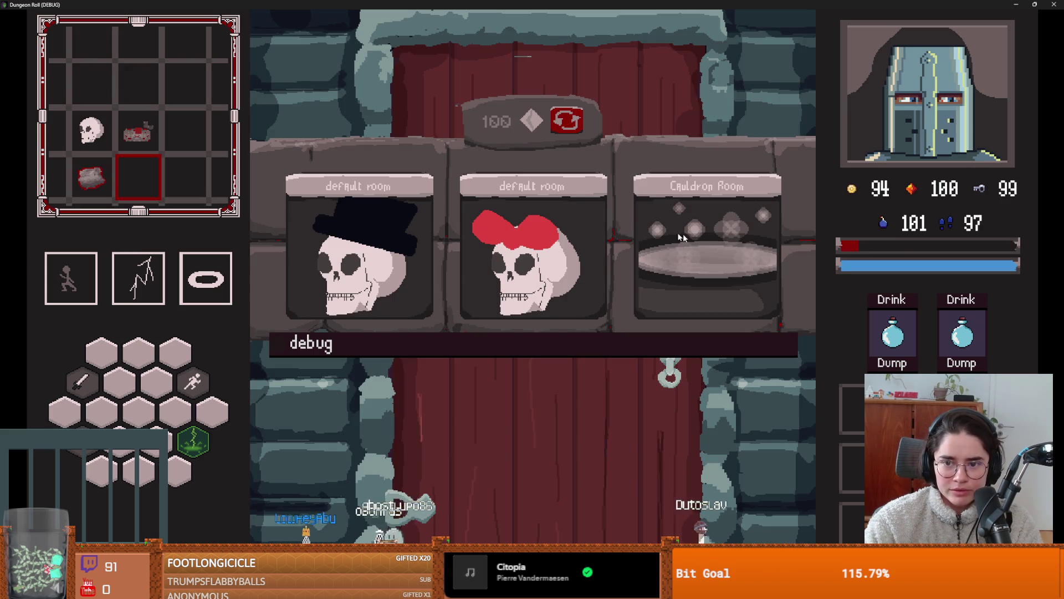
Enter the first default room, attack its skeleton, then quit to the editor from the pause menu.
click(399, 259)
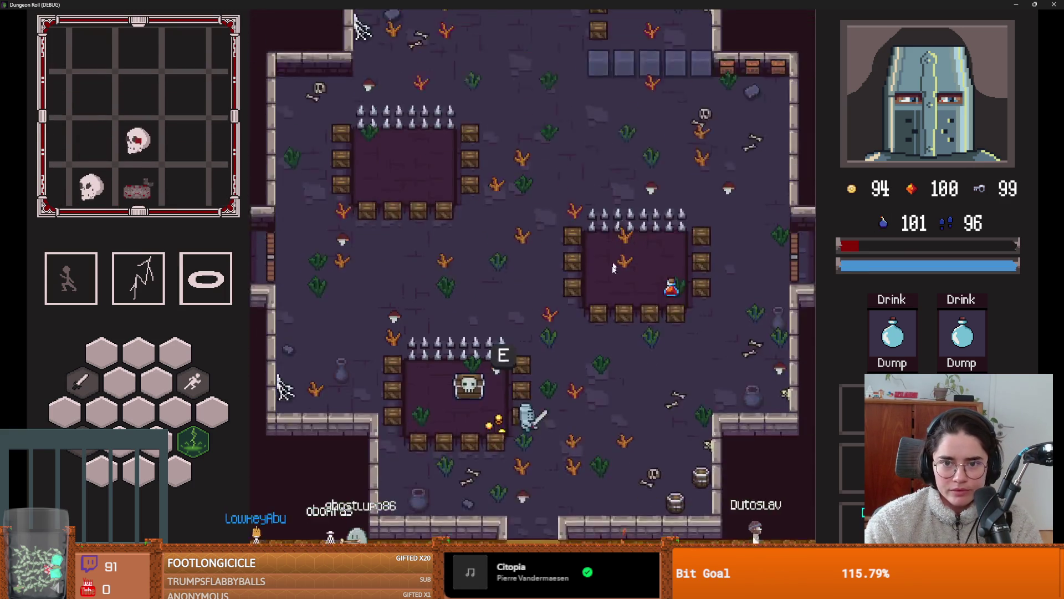
key(d)
click(656, 430)
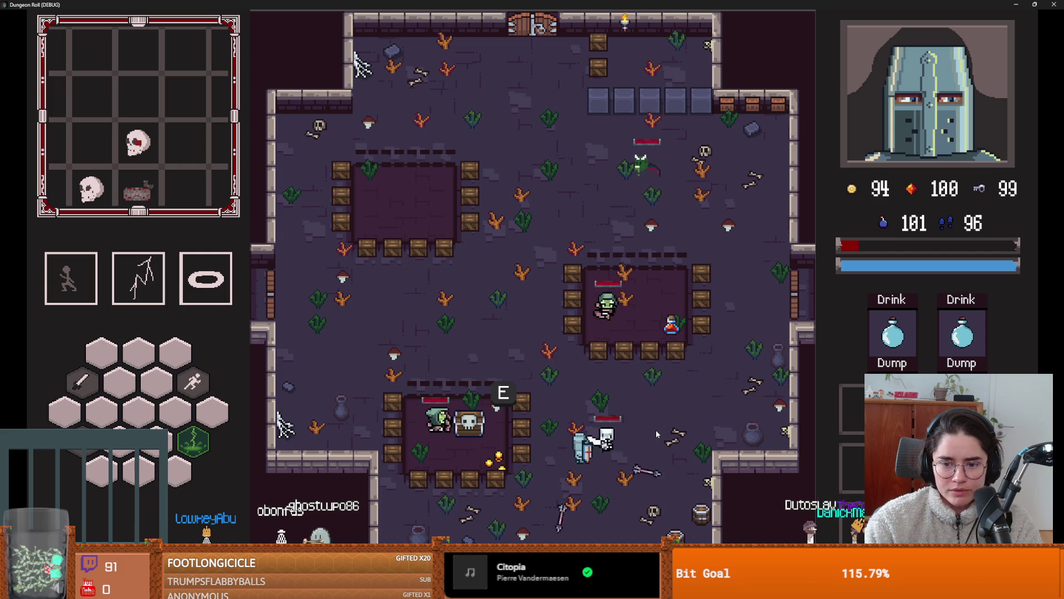
key(d)
key(space)
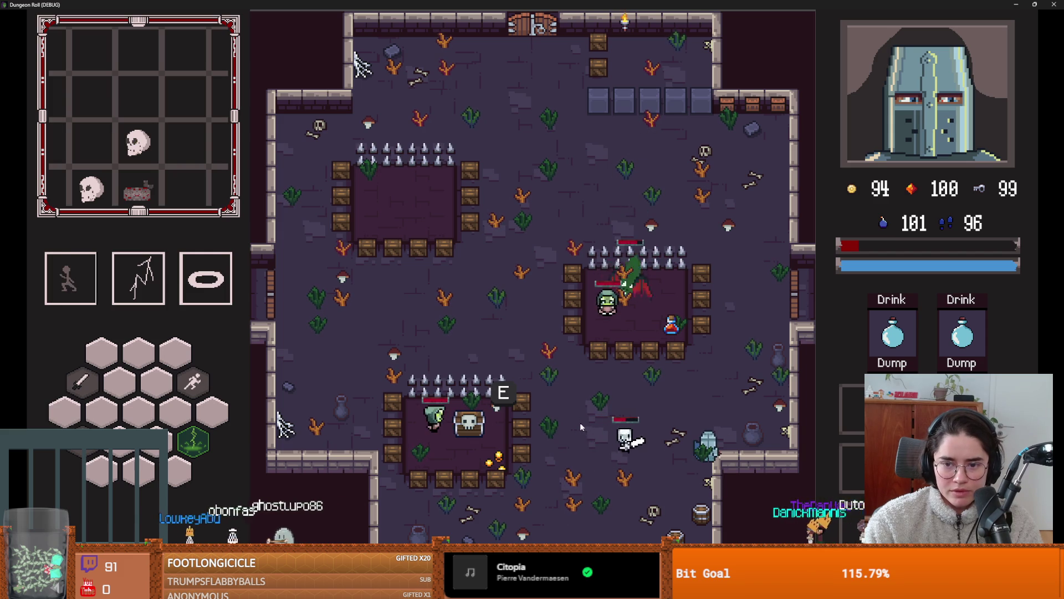
key(Escape)
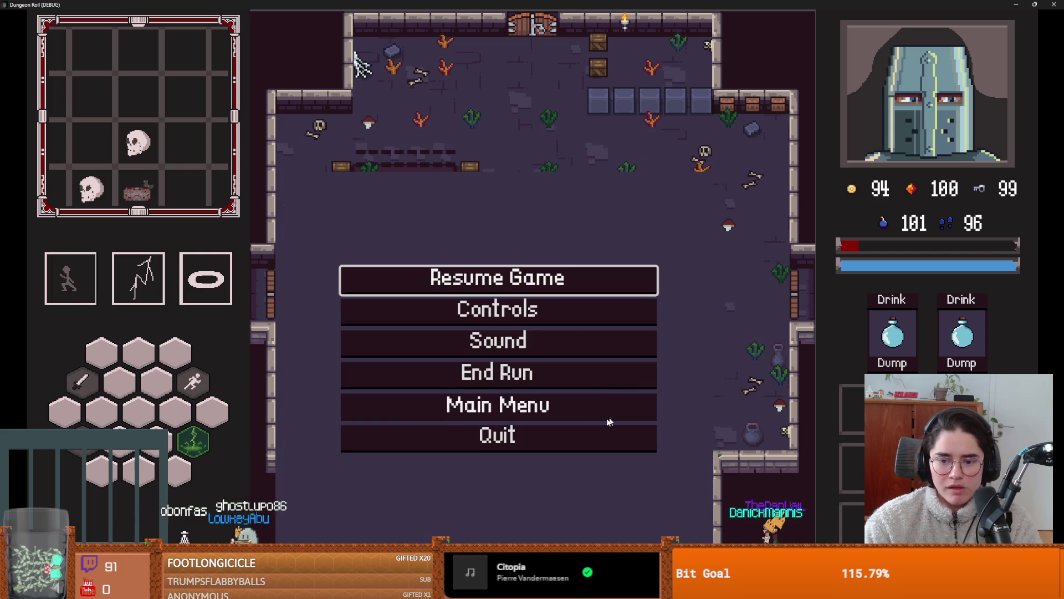
click(610, 436)
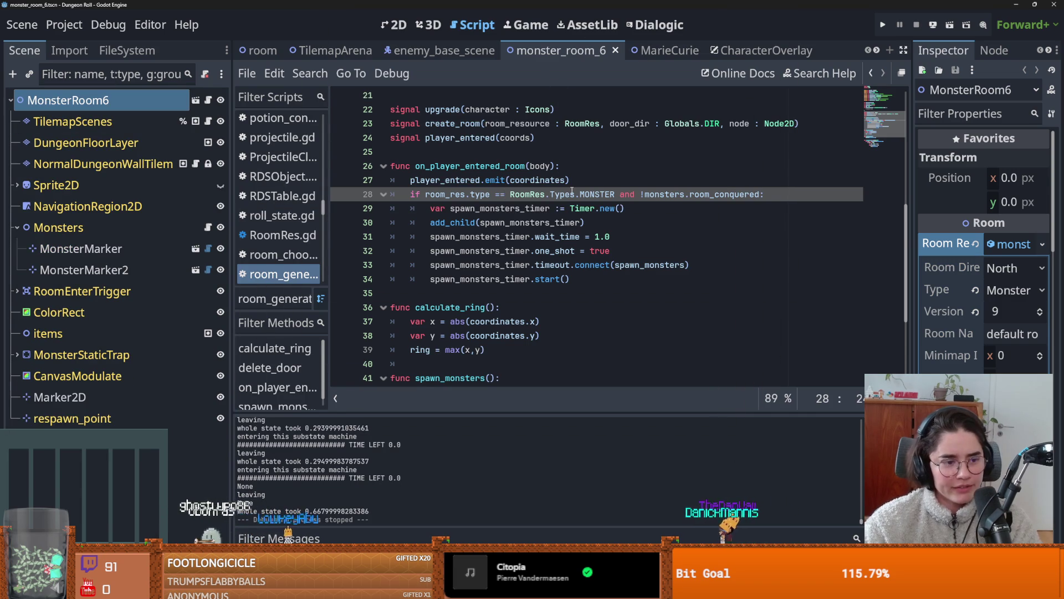
Check the RoomRes.Types and one_shot tooltips around line 31's timer wait_time, then switch to Discord.
mouse_move(573, 190)
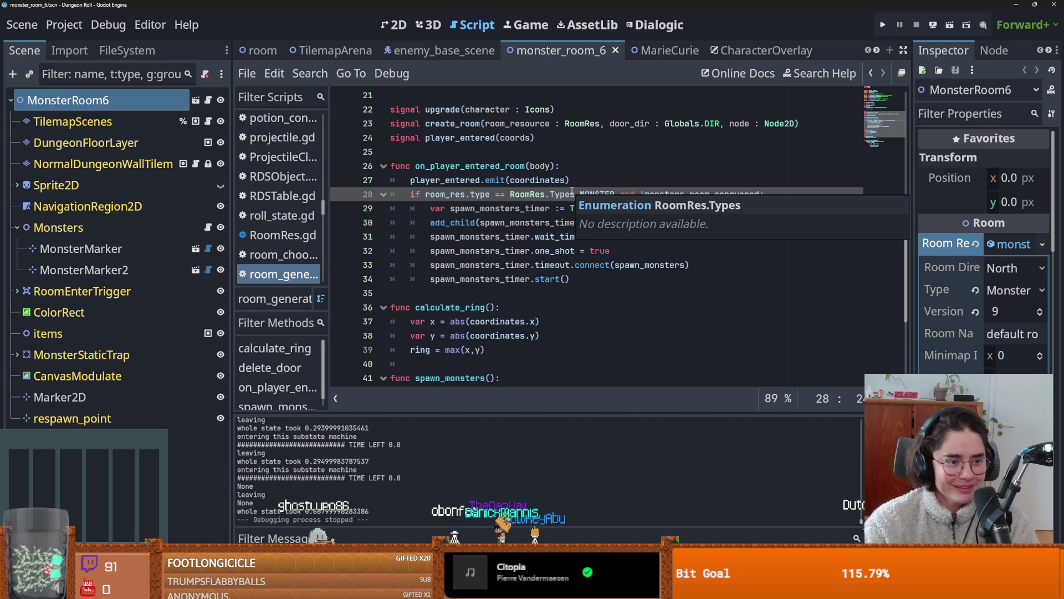
click(534, 236)
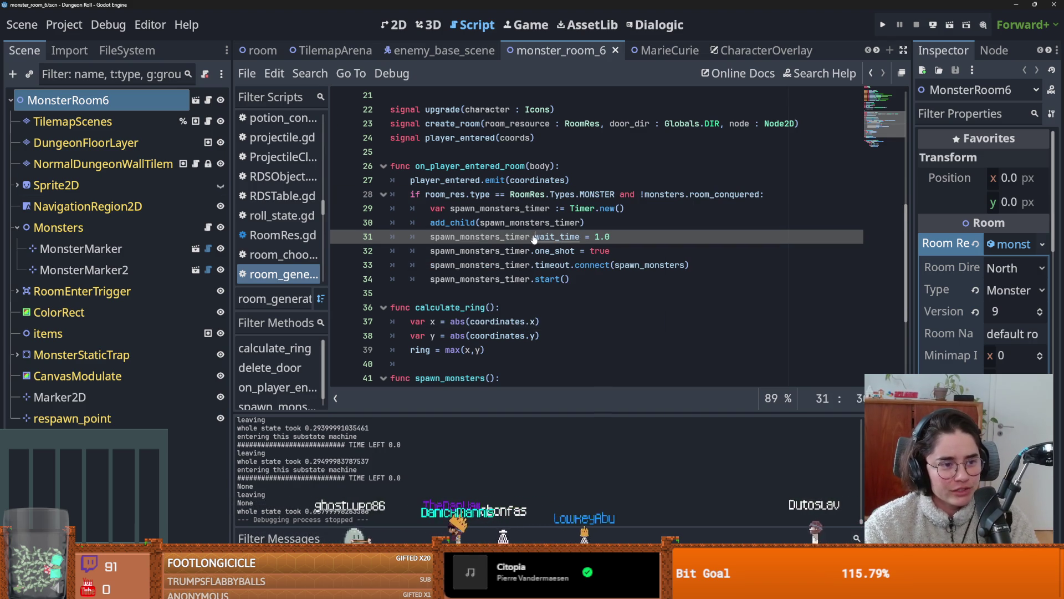
mouse_move(553, 250)
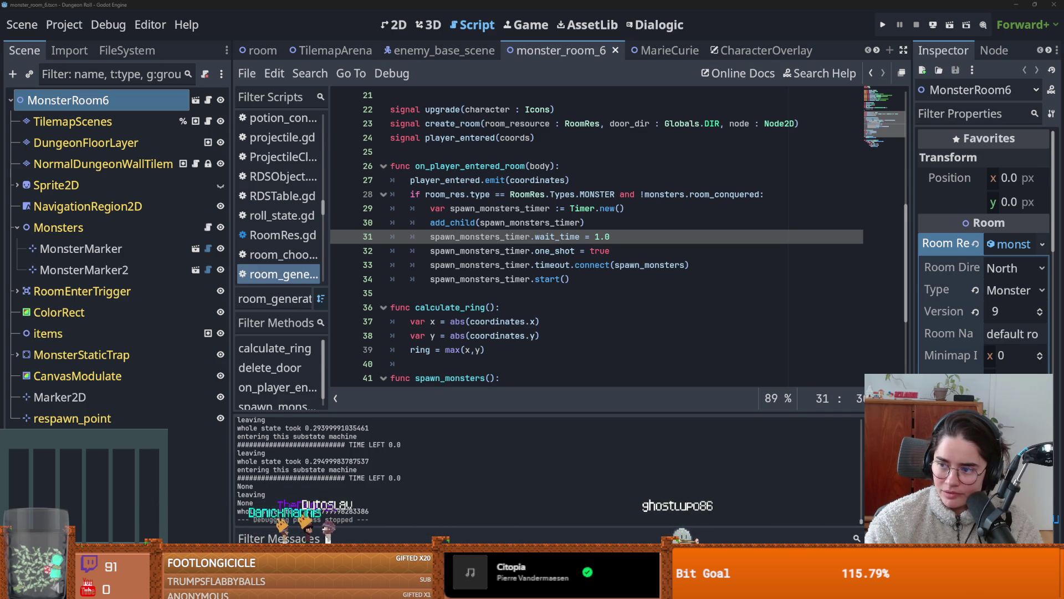
key(alt+Tab)
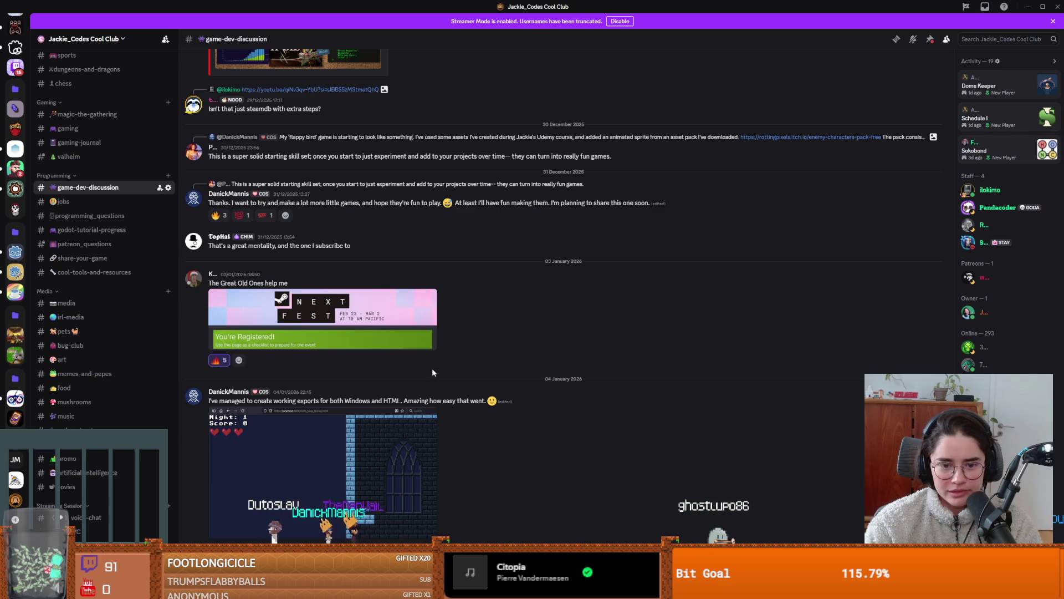
Scroll back through older game-dev-discussion posts and play the shared death-test clip.
scroll(435, 358, up, 15)
scroll(437, 362, up, 10)
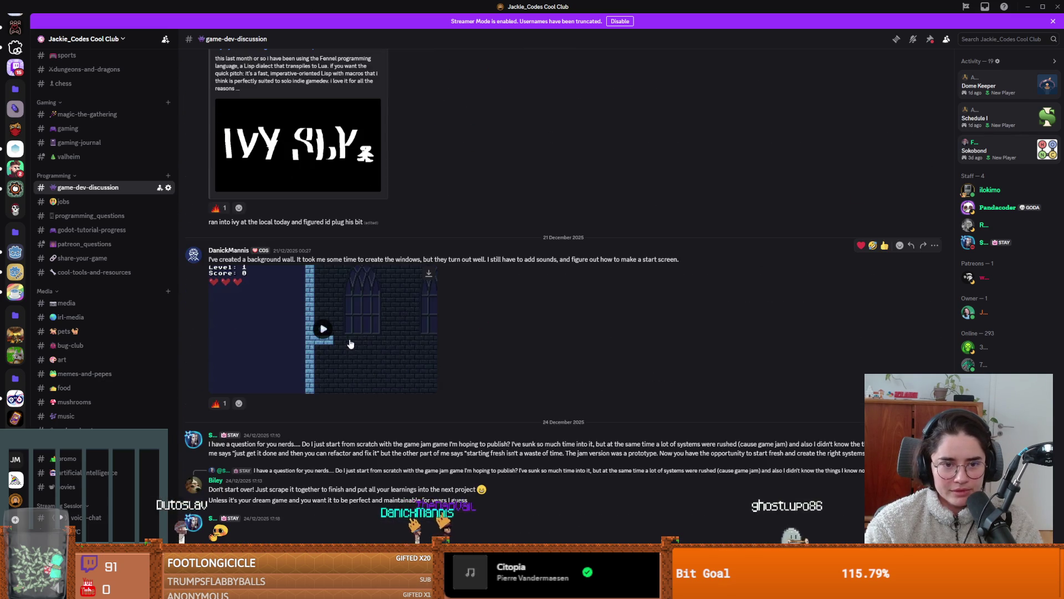
scroll(434, 375, up, 12)
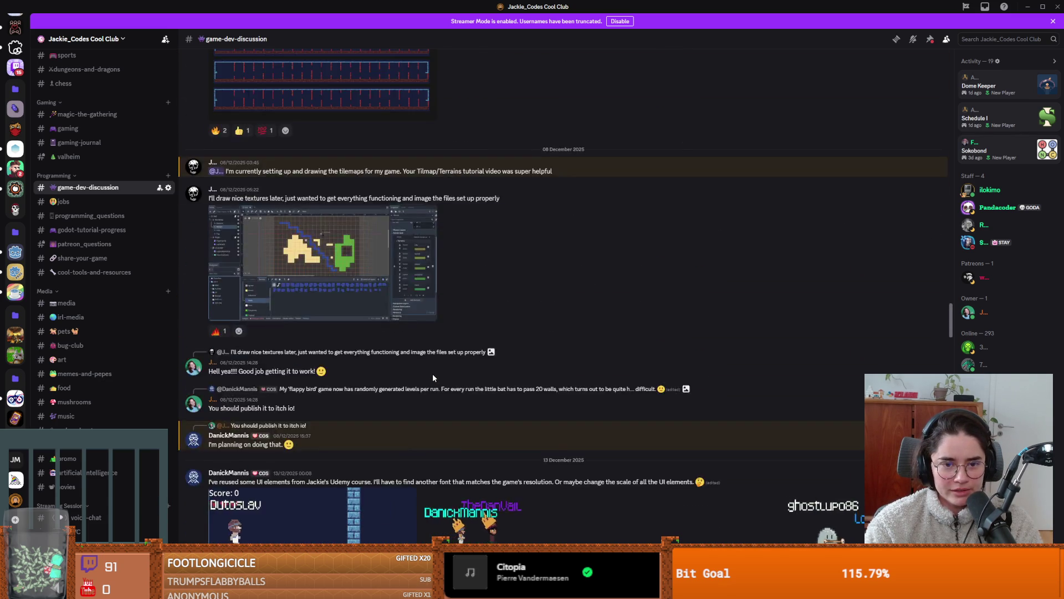
scroll(434, 376, up, 10)
scroll(433, 369, up, 12)
scroll(432, 366, up, 12)
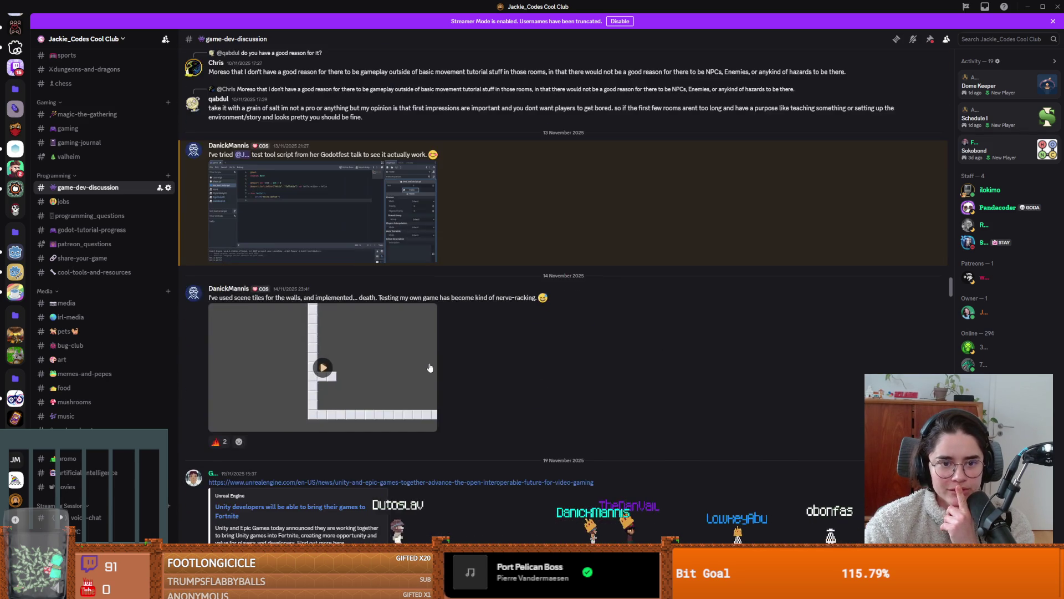
scroll(428, 361, up, 2)
click(323, 450)
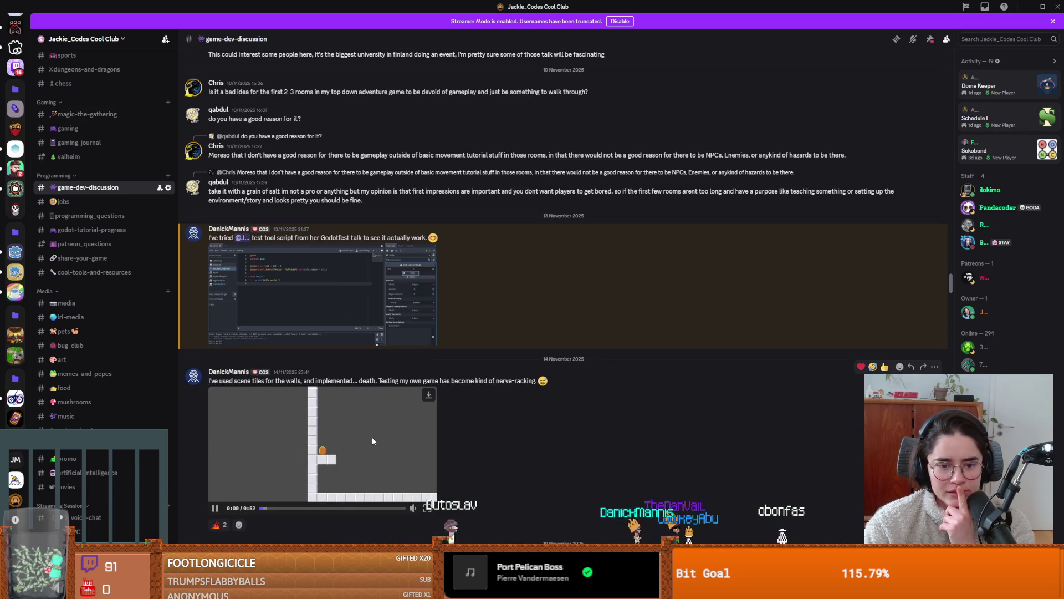
Scroll further up, then move to the godot-tutorial-progress channel.
scroll(372, 377, up, 12)
scroll(368, 372, up, 20)
scroll(367, 372, up, 20)
scroll(367, 377, up, 15)
scroll(369, 379, up, 15)
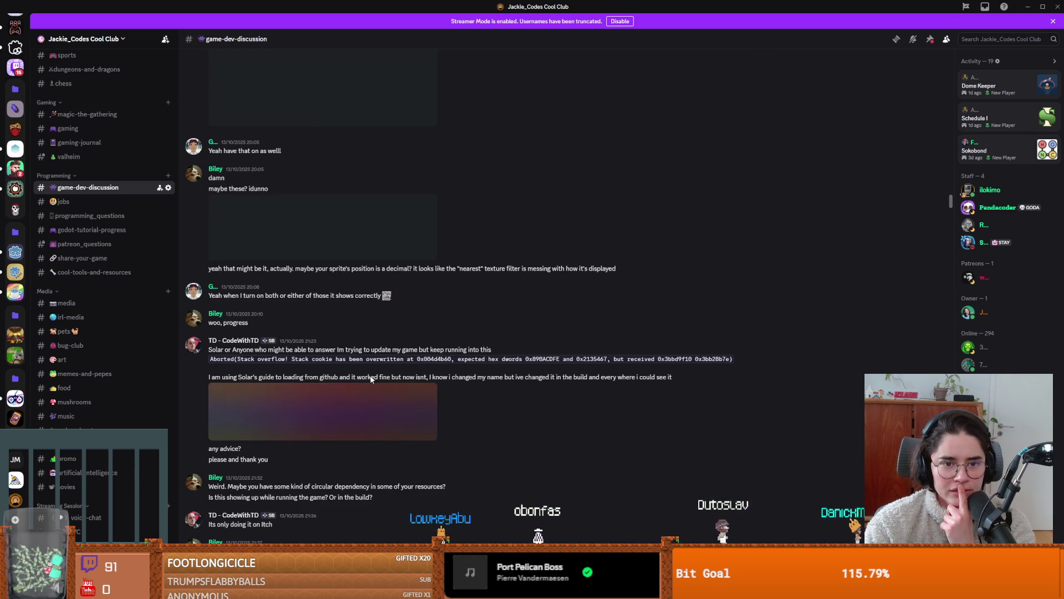
scroll(371, 377, up, 5)
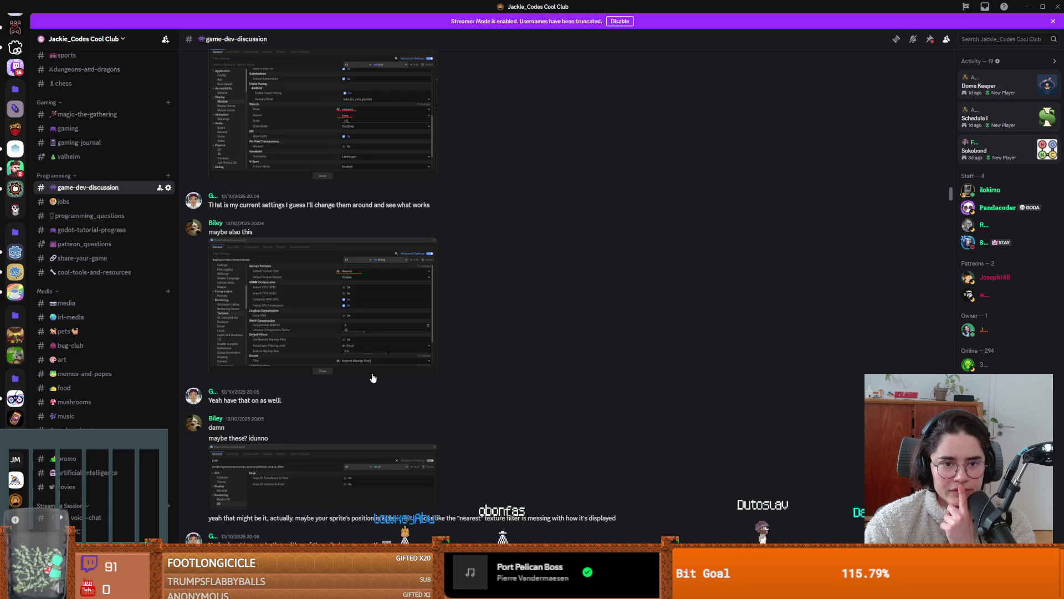
click(95, 231)
scroll(371, 315, up, 3)
Watch the platformer gameplay video fullscreen, then exit fullscreen.
click(339, 231)
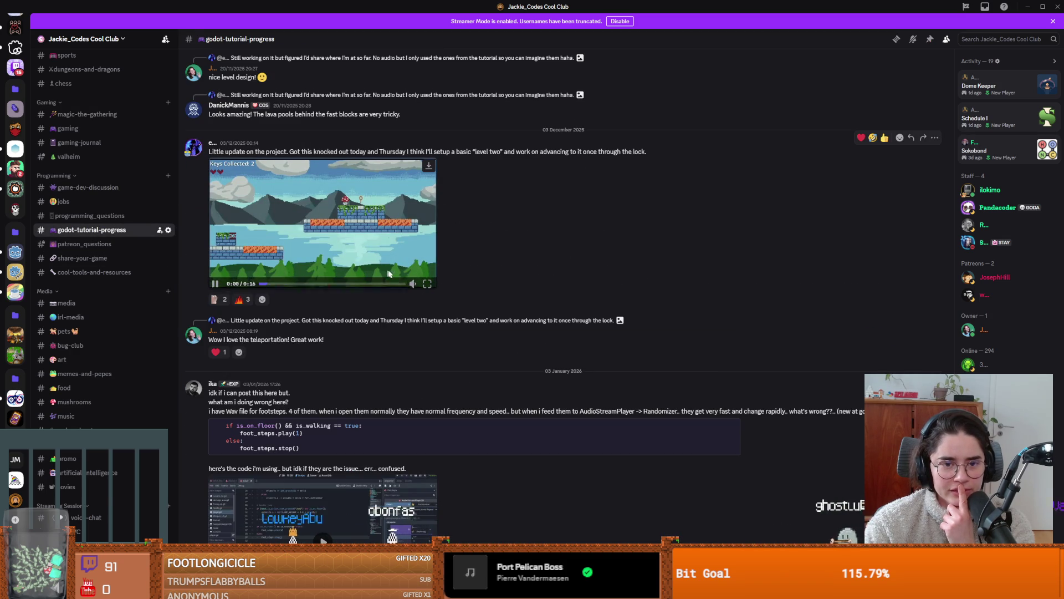
click(431, 281)
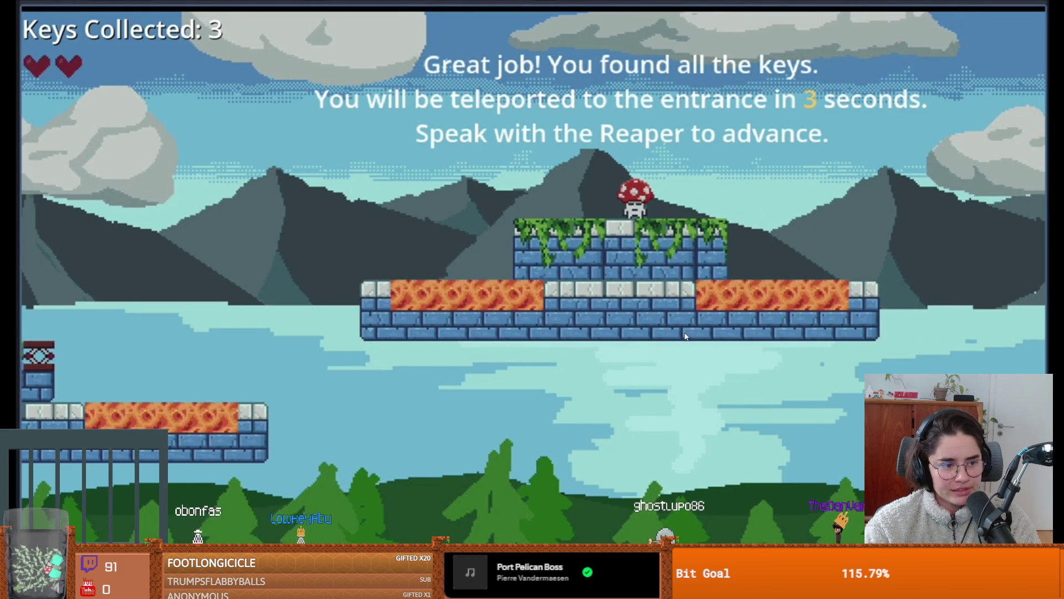
key(Escape)
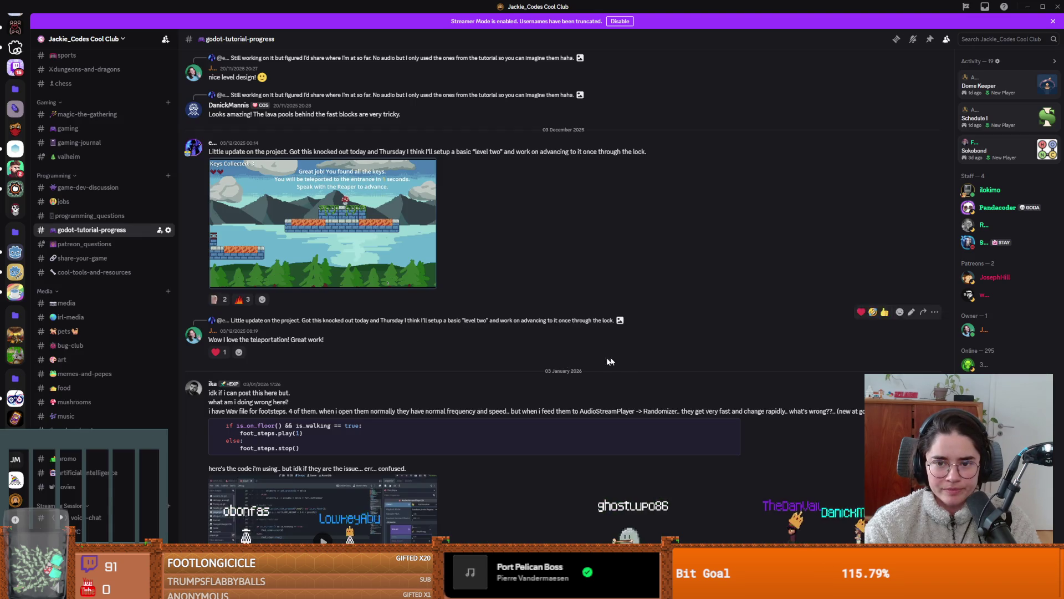
scroll(393, 341, down, 2)
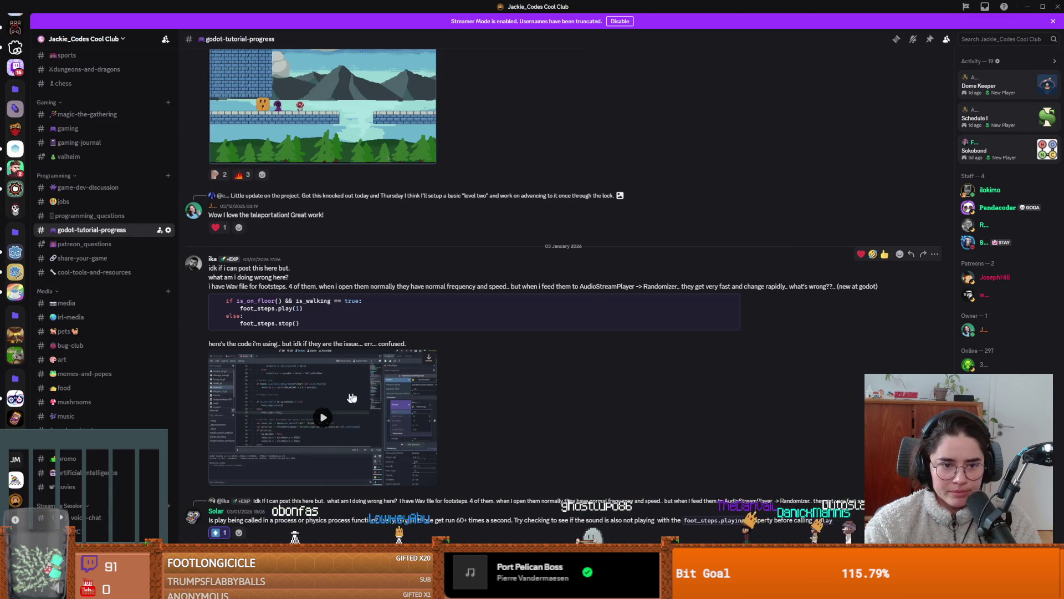
scroll(358, 393, up, 10)
scroll(339, 463, up, 10)
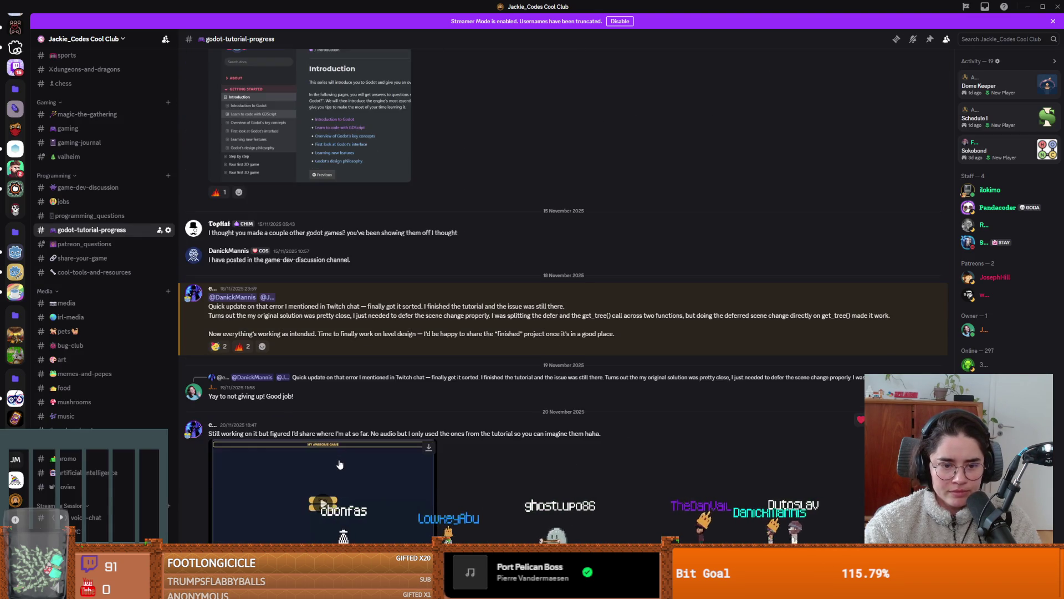
Play the 23 September video and watch the finished tutorial game video fullscreen.
click(324, 406)
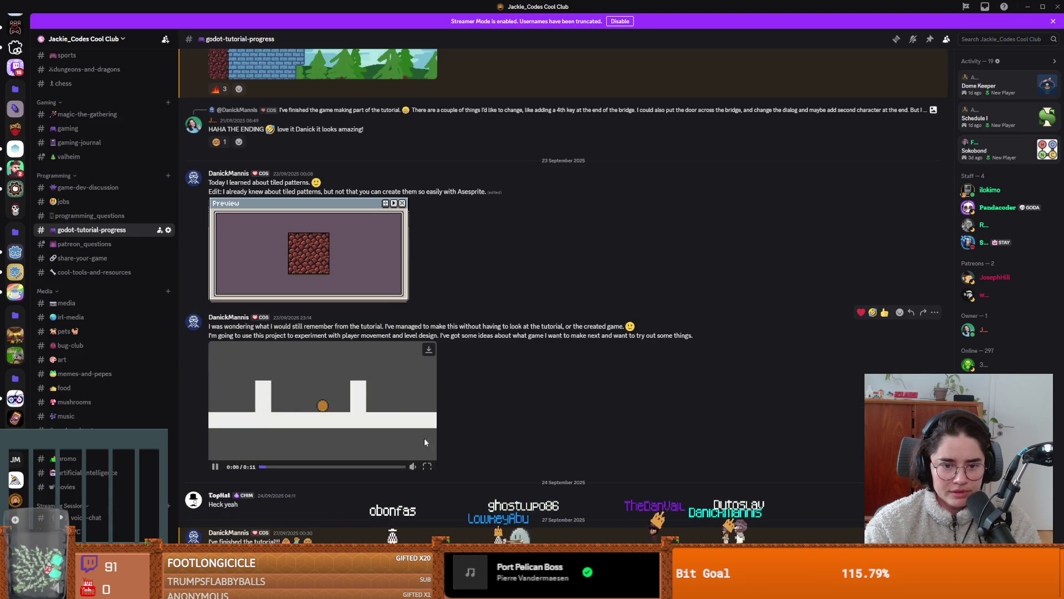
scroll(290, 364, up, 4)
scroll(290, 363, up, 1)
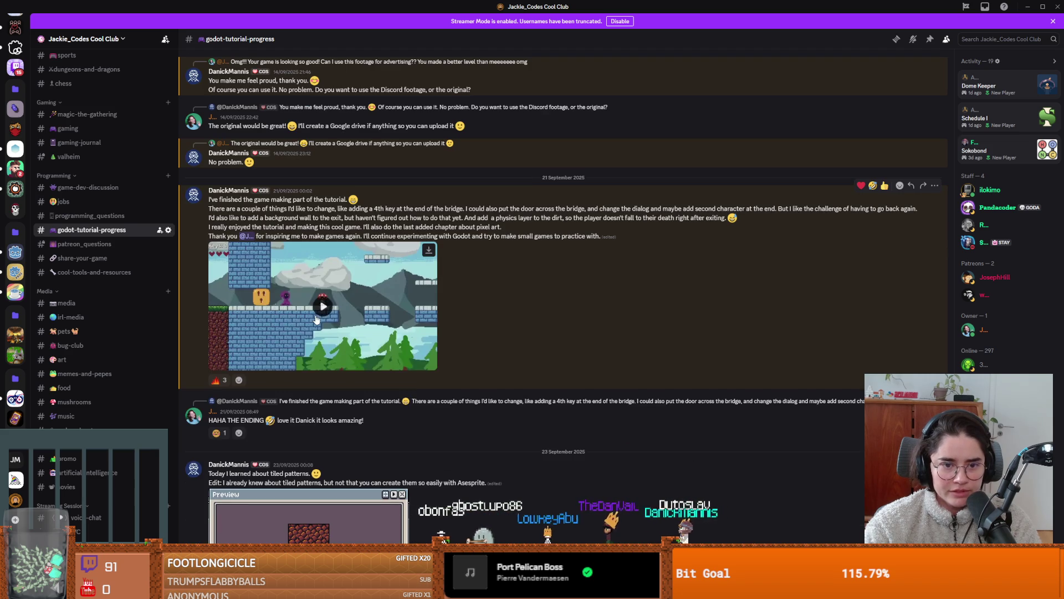
click(427, 368)
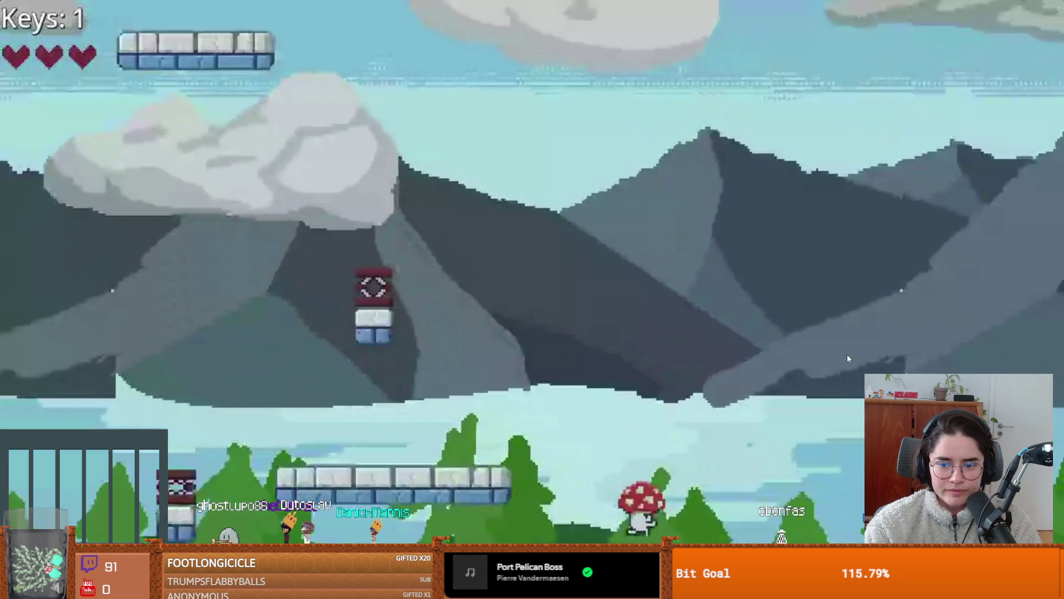
key(Escape)
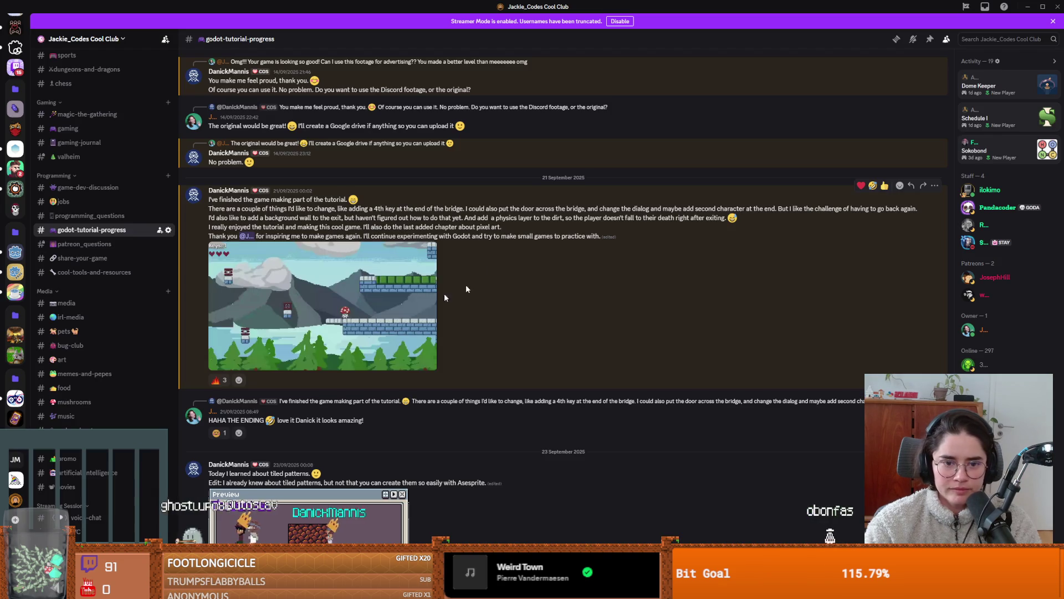
Find and play the 20 November game video, then return to Godot.
scroll(127, 363, down, 5)
scroll(424, 370, up, 4)
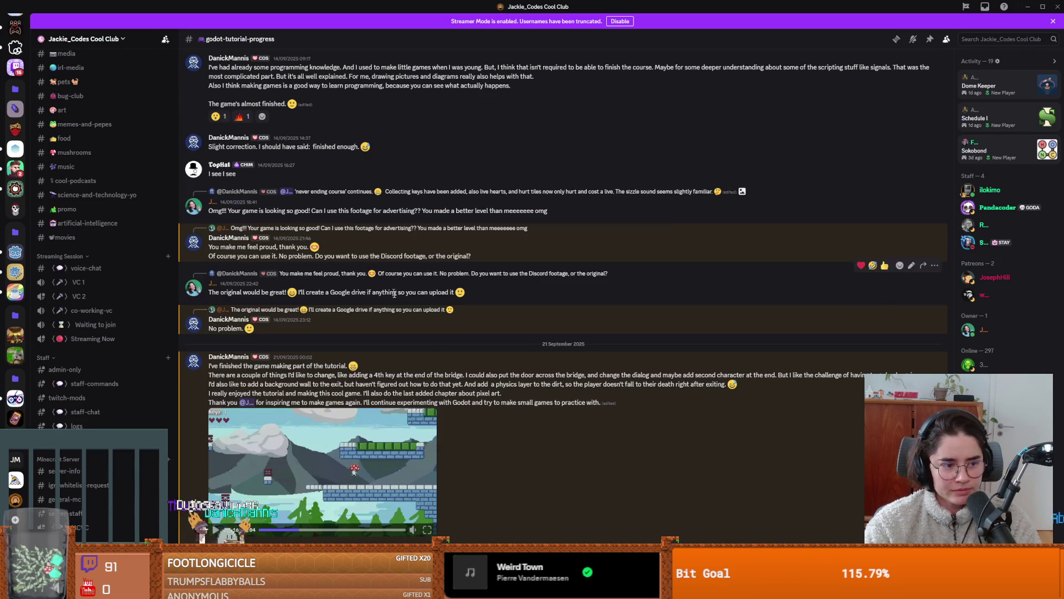
scroll(392, 276, down, 15)
scroll(418, 337, down, 10)
scroll(318, 288, up, 2)
click(323, 212)
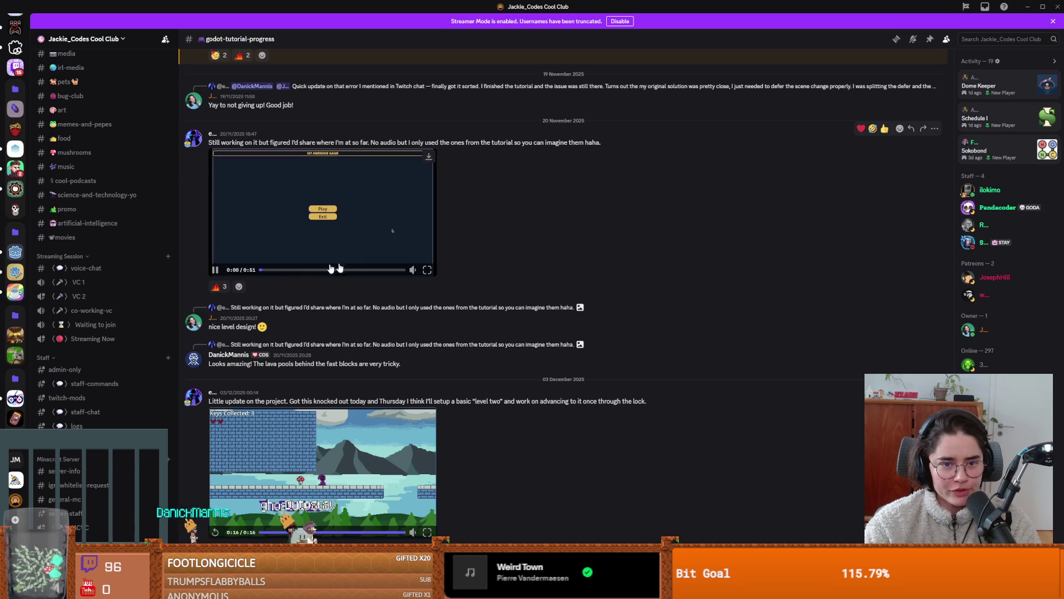
key(alt+Tab)
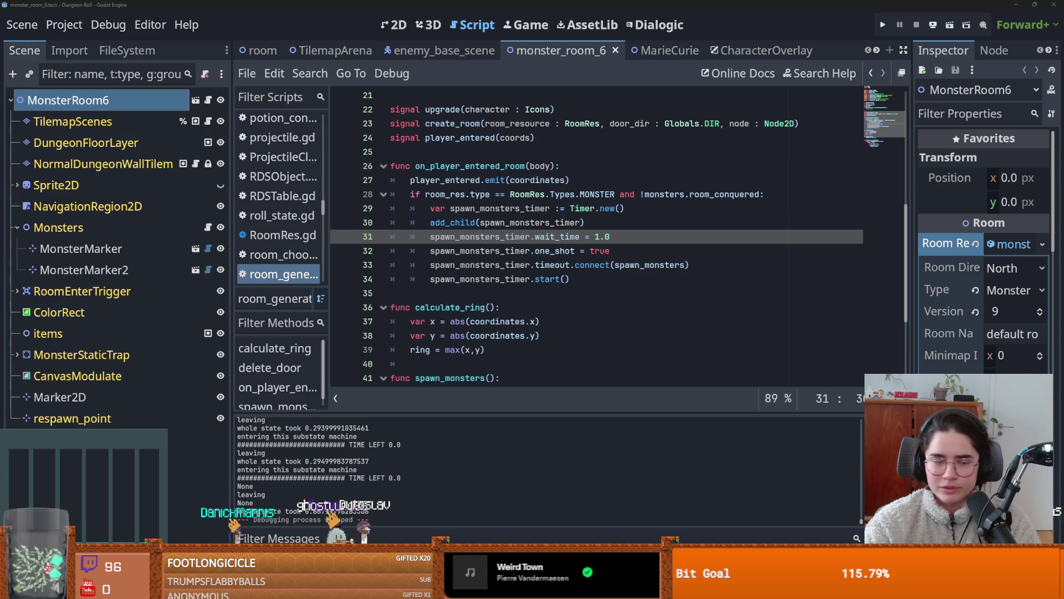
Review the one_shot and timer-start lines in on_player_entered_room and save the MonsterRoom6 scene.
click(590, 221)
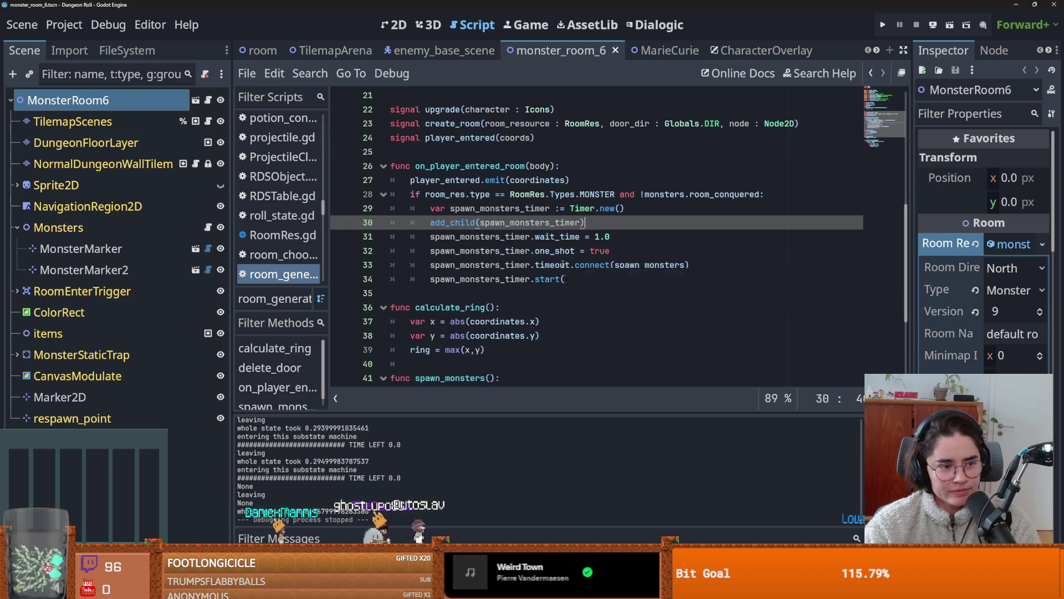
click(551, 251)
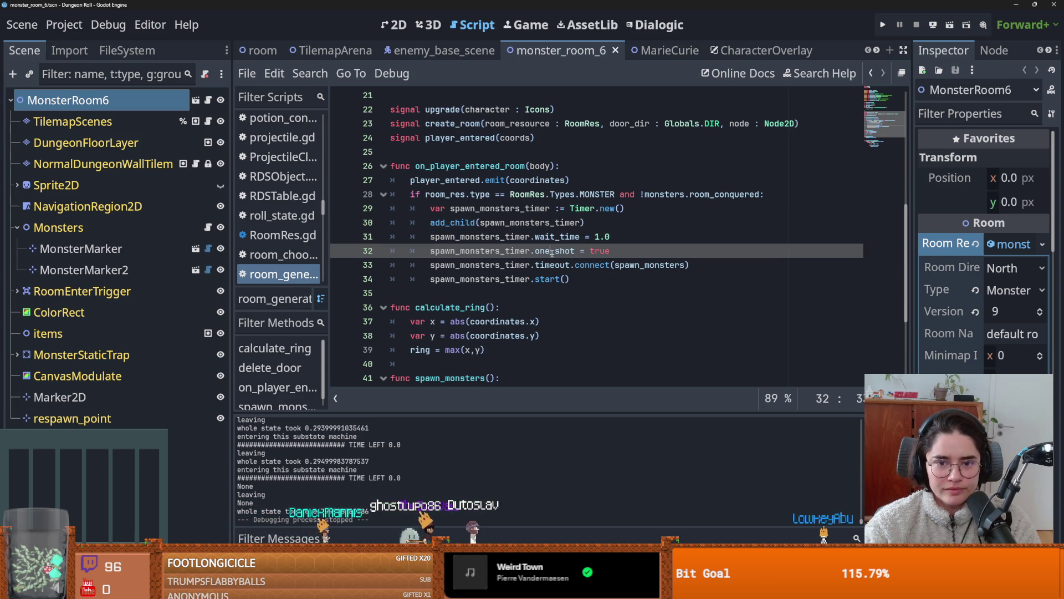
click(598, 303)
scroll(554, 289, up, 4)
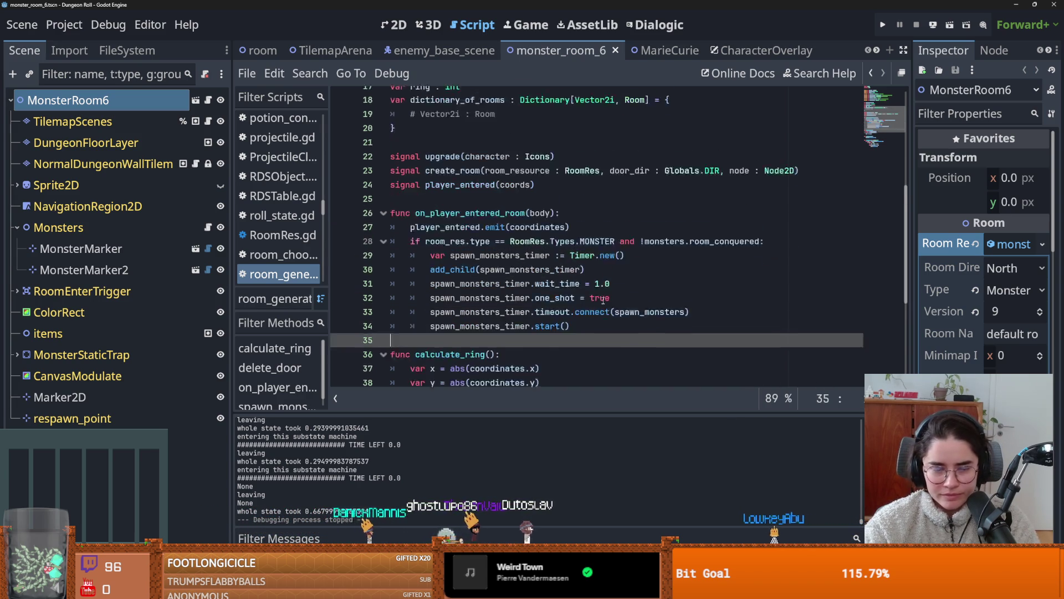
scroll(515, 280, down, 1)
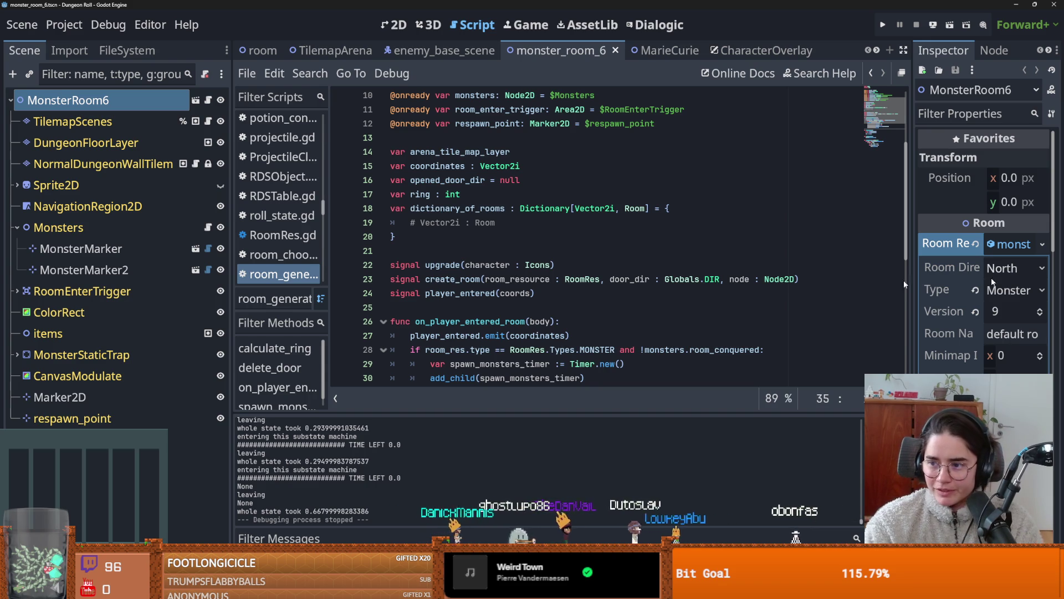
click(564, 264)
key(ctrl+s)
Save the scene again after checking line 24, then collapse the Monsters node in the scene tree.
scroll(564, 258, down, 2)
click(564, 257)
key(ctrl+s)
scroll(577, 259, down, 1)
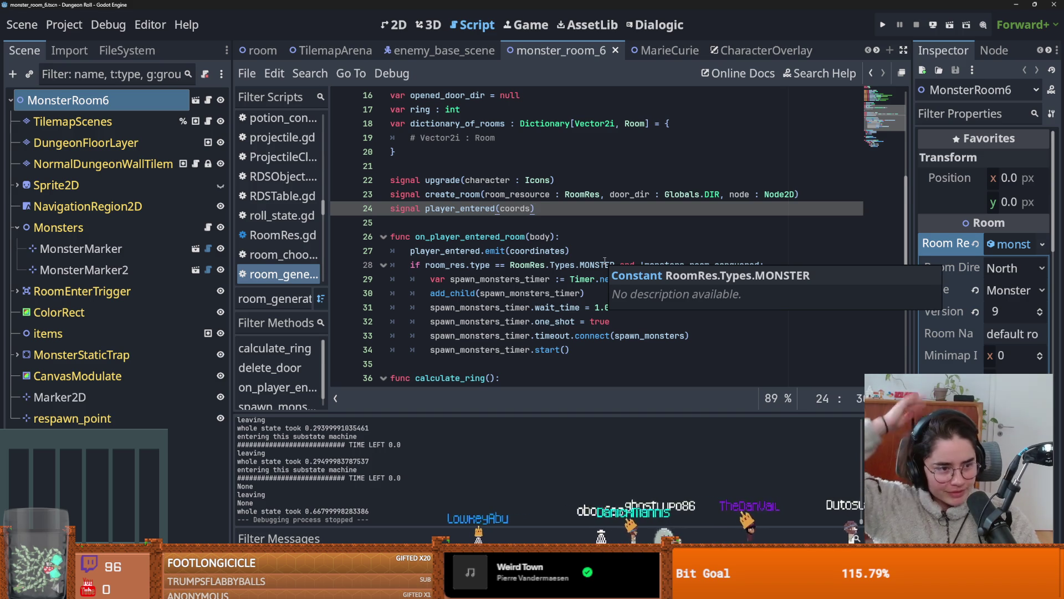
key(Down)
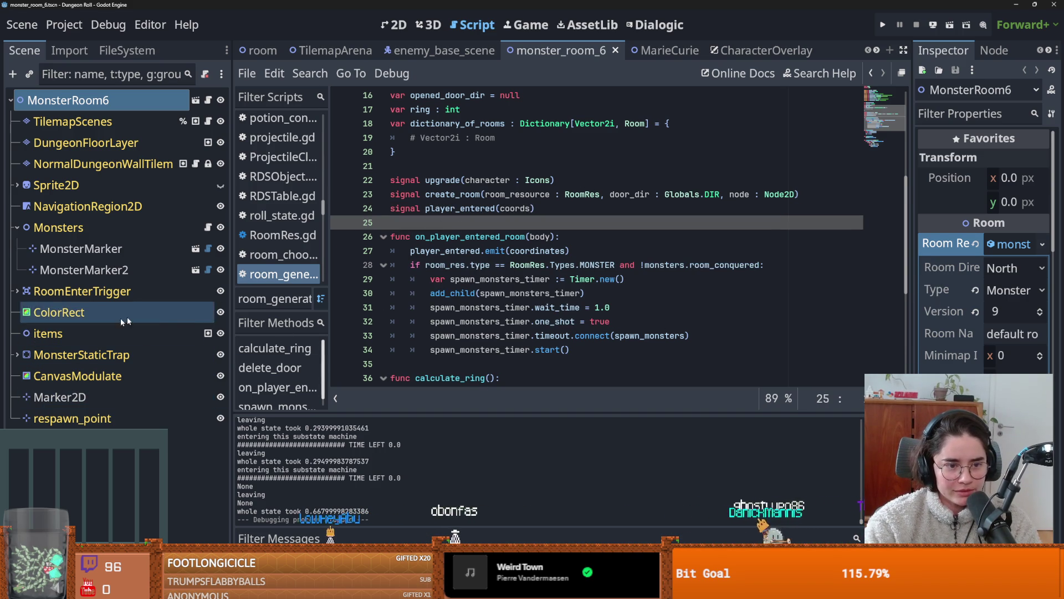
click(17, 227)
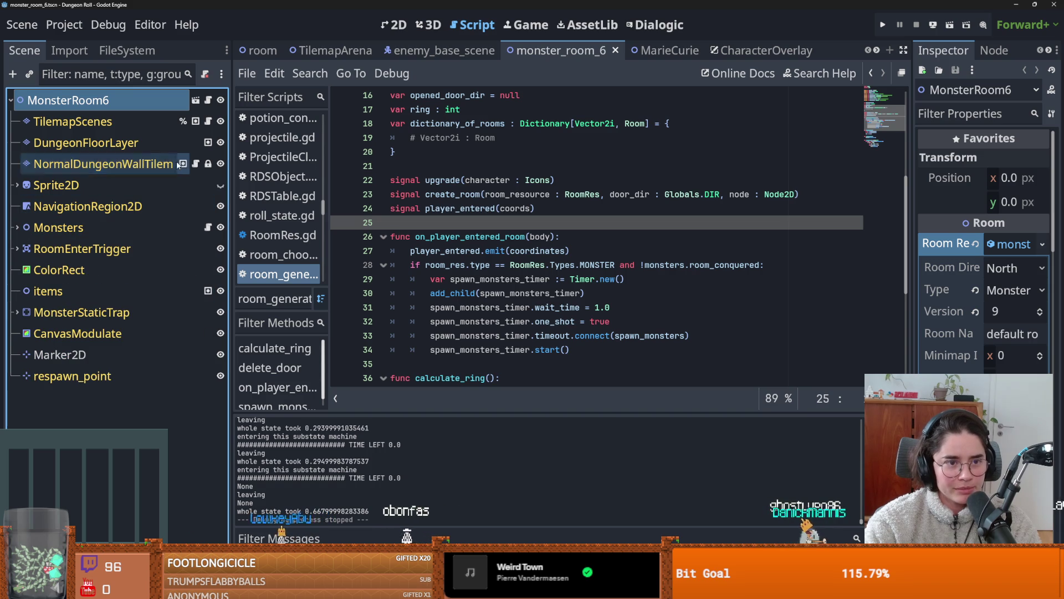
scroll(582, 272, down, 3)
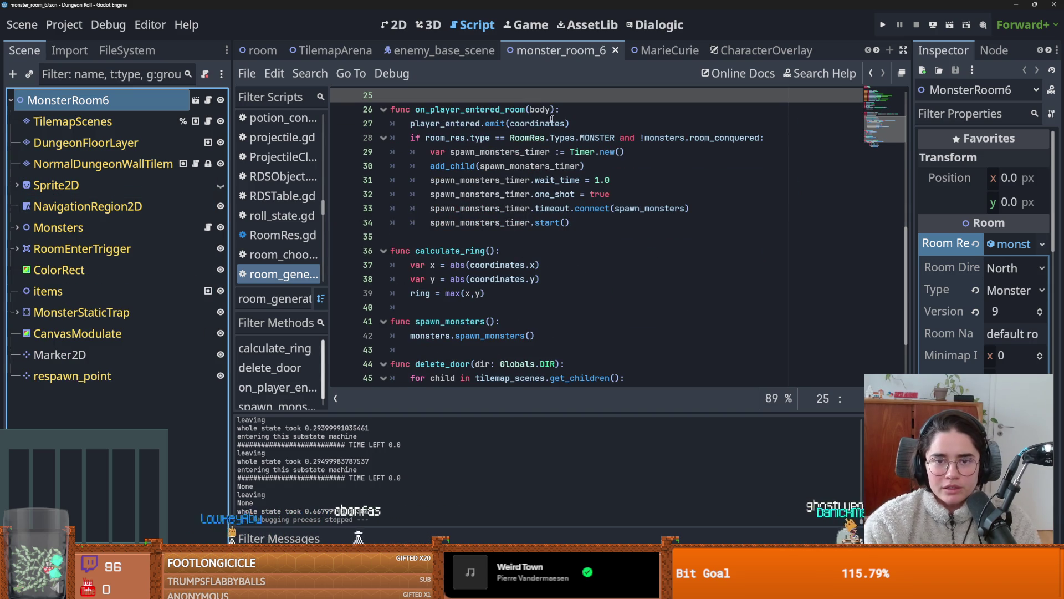
key(alt+Tab)
Paint an orange blob in the lower-left cell, undo the stroke, and shrink the pencil to 1 px.
mouse_move(483, 322)
mouse_down()
mouse_move(452, 311)
mouse_move(448, 355)
mouse_up()
key(ctrl+z)
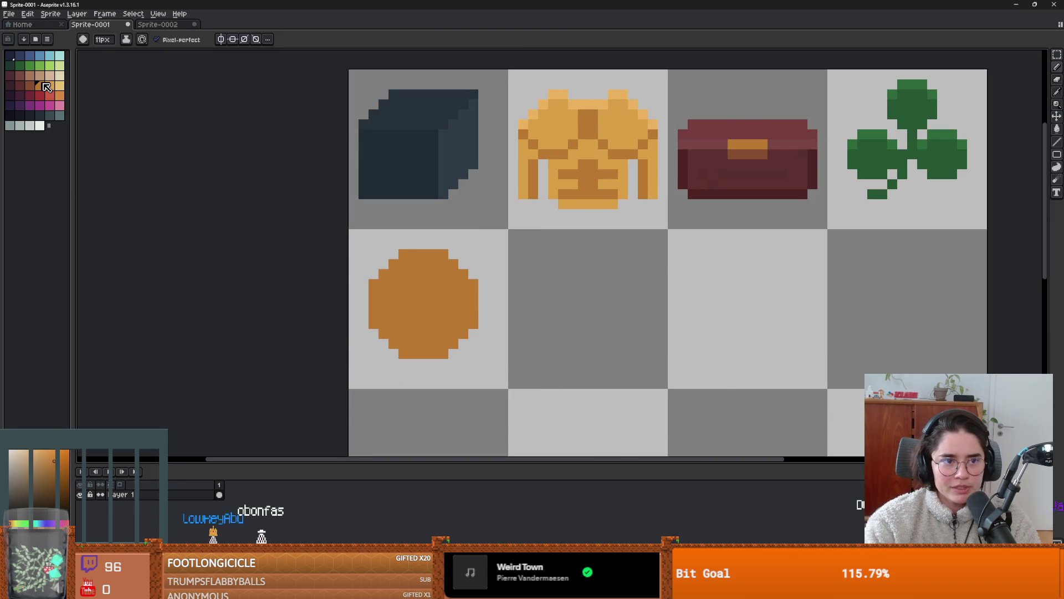
key(plus)
scroll(501, 273, up, 3)
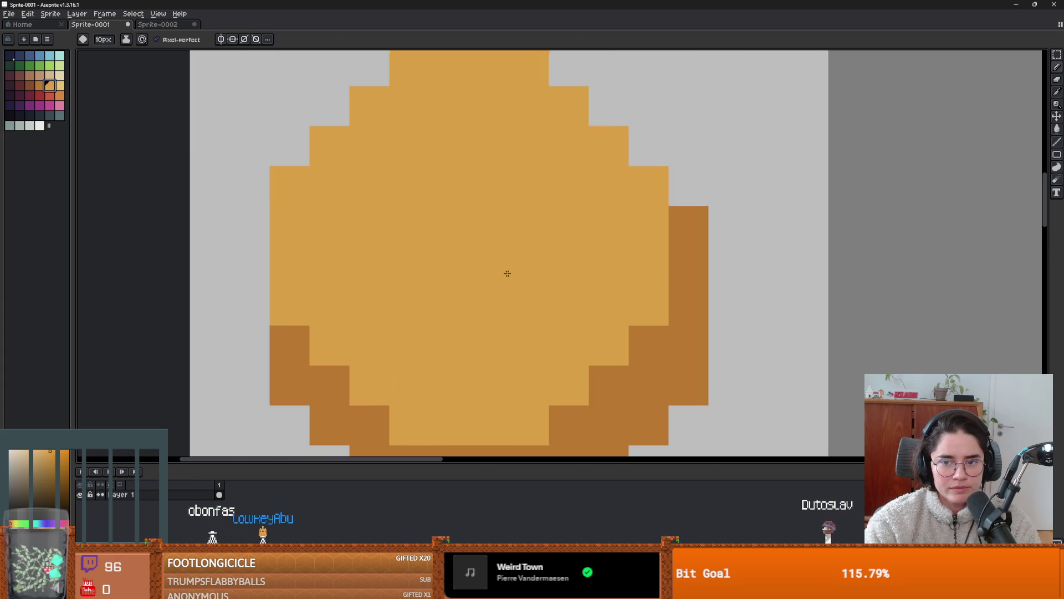
key(minus)
key(minus)
key(minus)
scroll(631, 275, down, 2)
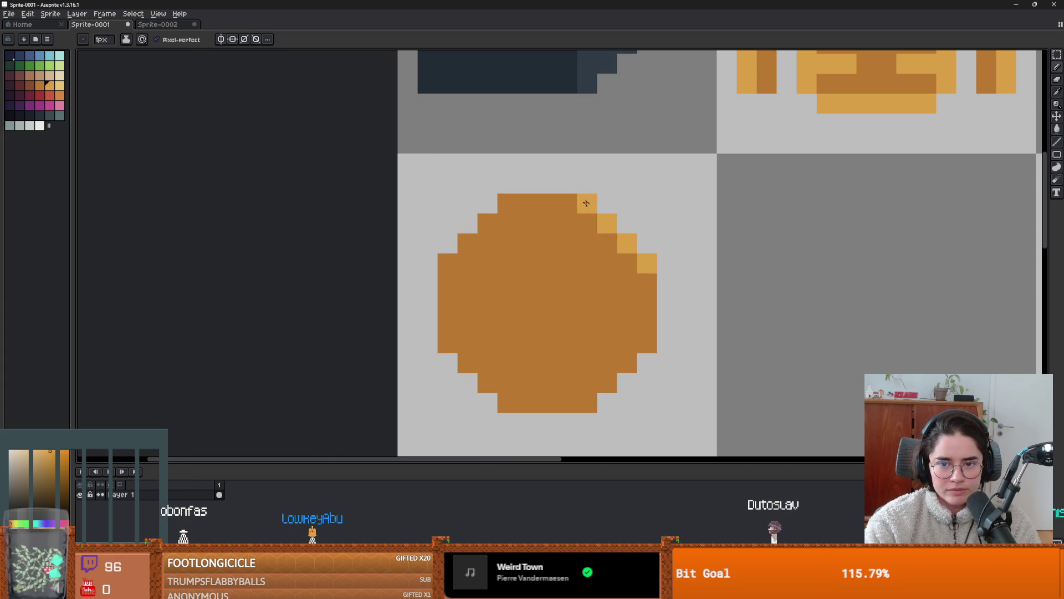
Add light-orange highlights along the coin's top row, upper-left edge and a strip across it.
drag(592, 209, 510, 200)
drag(469, 234, 447, 261)
scroll(584, 321, down, 3)
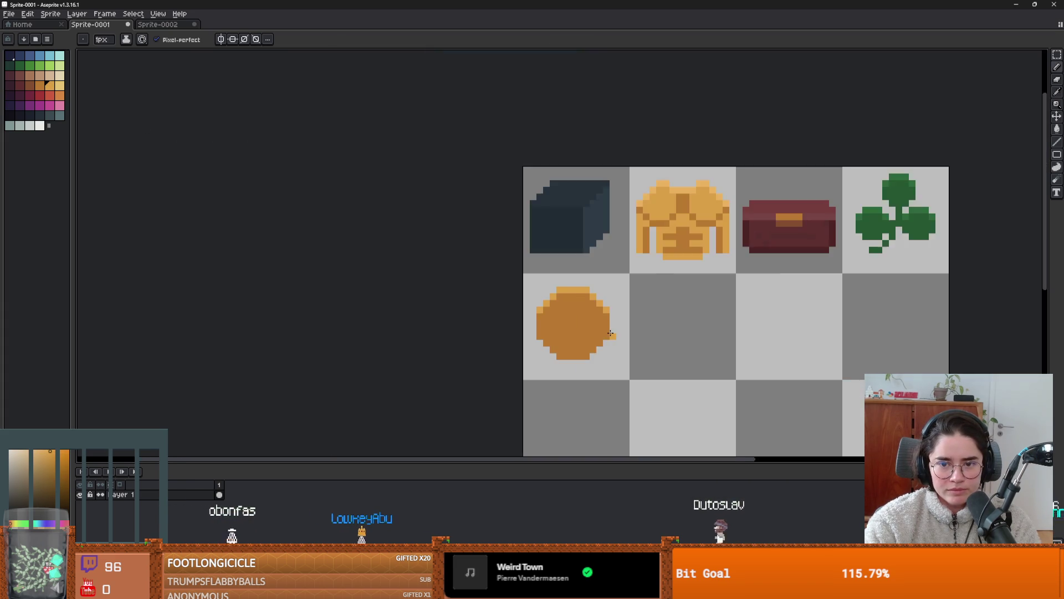
scroll(573, 319, up, 3)
mouse_move(521, 263)
mouse_down()
mouse_move(475, 265)
mouse_move(461, 304)
mouse_move(486, 309)
mouse_up()
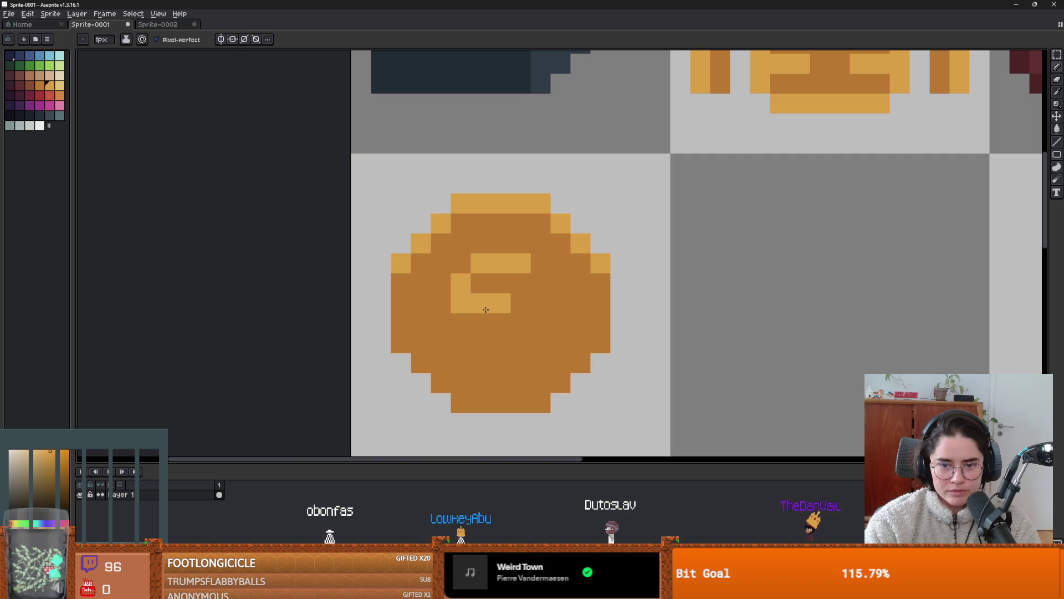
Draw a light-orange dollar-sign shape on the coin pixel by pixel.
alt+click(466, 316)
click(461, 304)
alt+click(499, 303)
click(514, 306)
drag(514, 306, 514, 324)
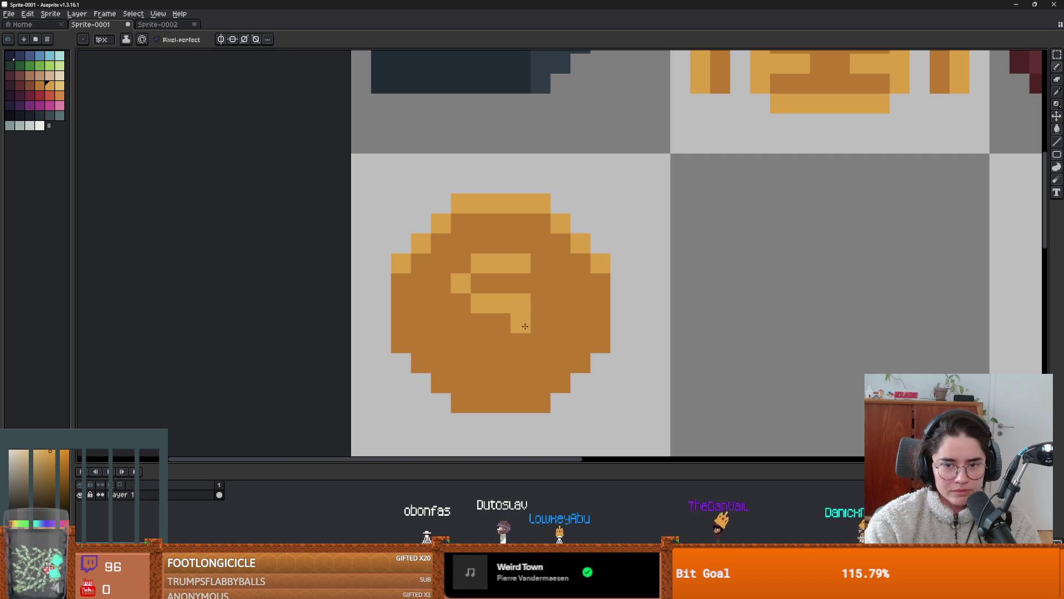
click(501, 343)
click(481, 364)
click(465, 351)
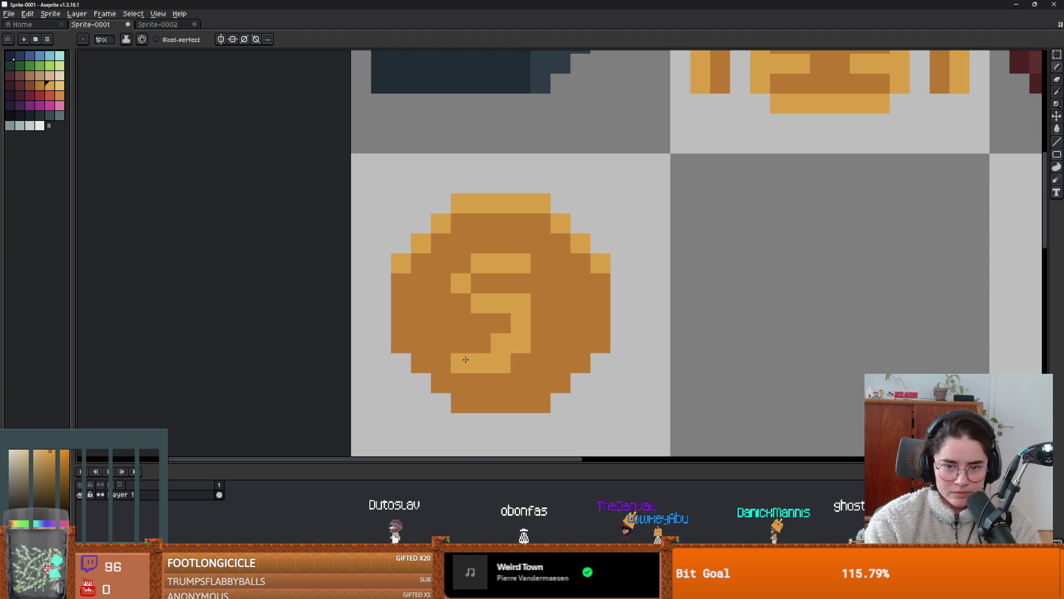
click(461, 343)
Sample the coin's darker orange and shade its lower-left edge diagonally.
alt+click(452, 365)
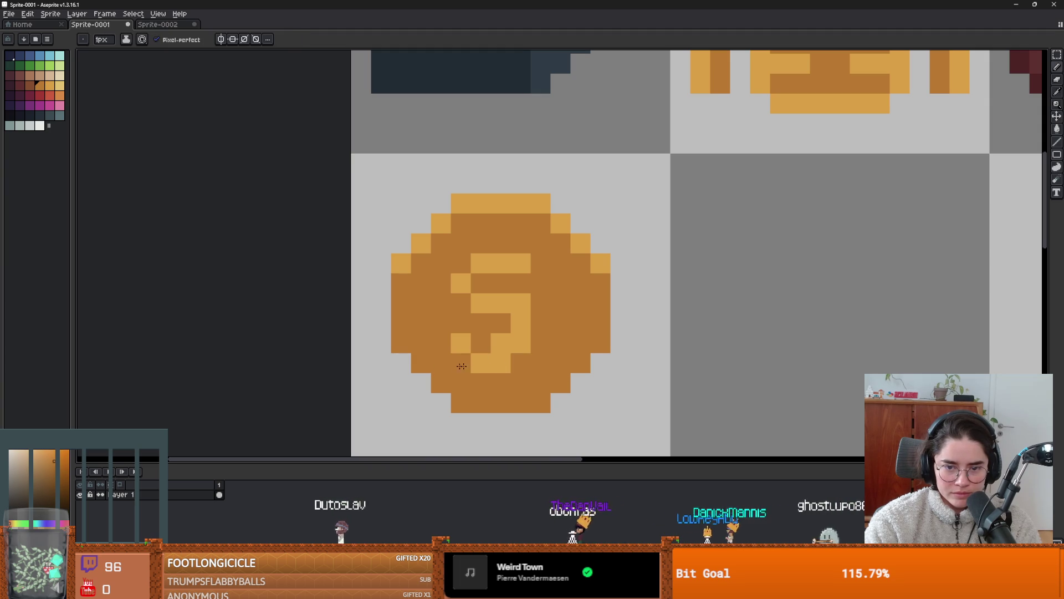
key(alt)
scroll(499, 344, down, 3)
scroll(564, 298, up, 2)
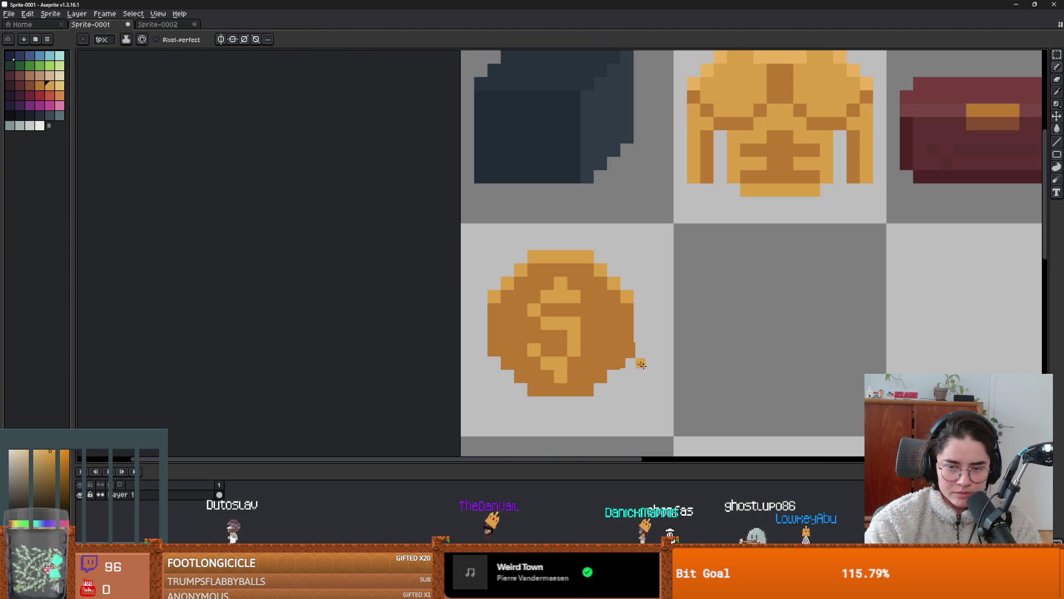
scroll(563, 297, down, 2)
scroll(537, 350, up, 2)
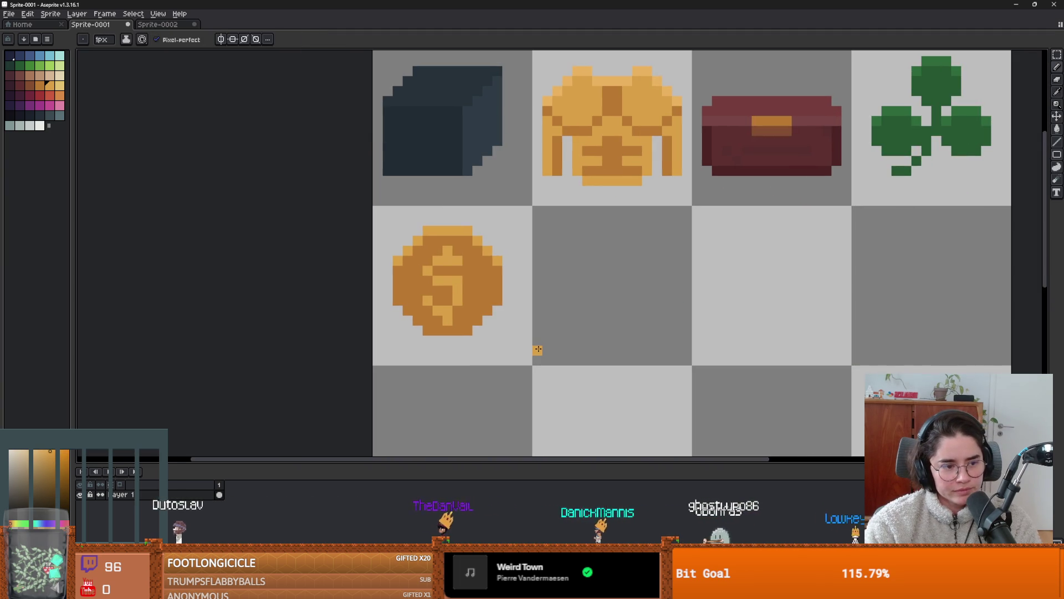
scroll(568, 296, left, 2)
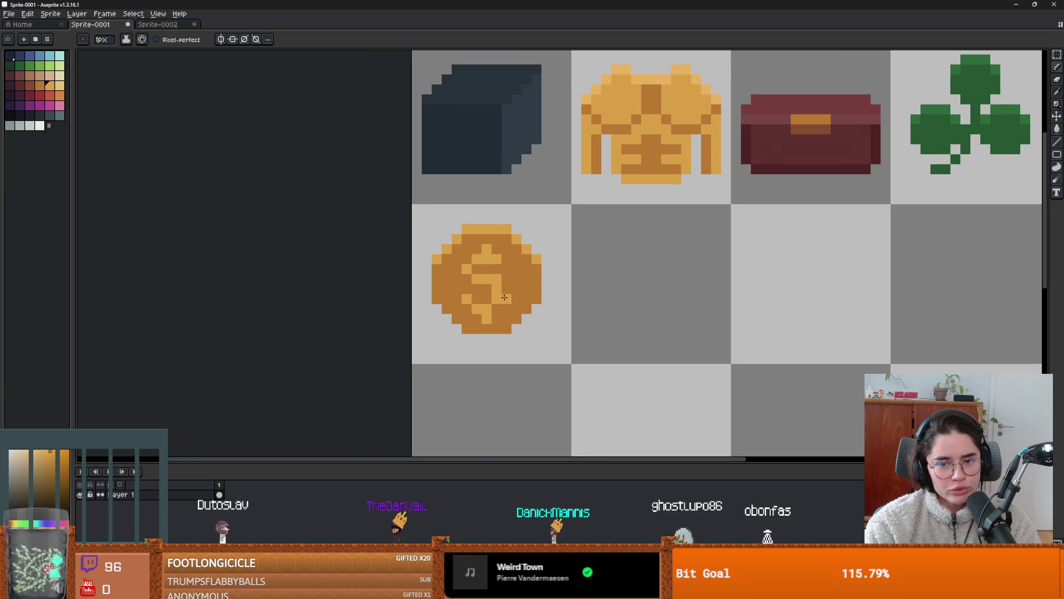
scroll(504, 297, up, 2)
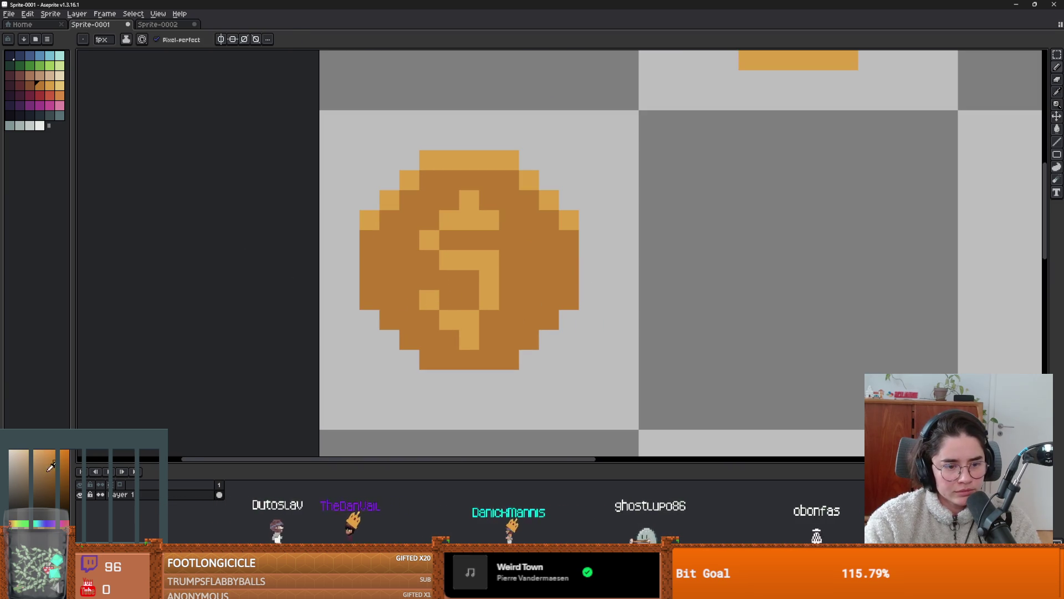
click(370, 299)
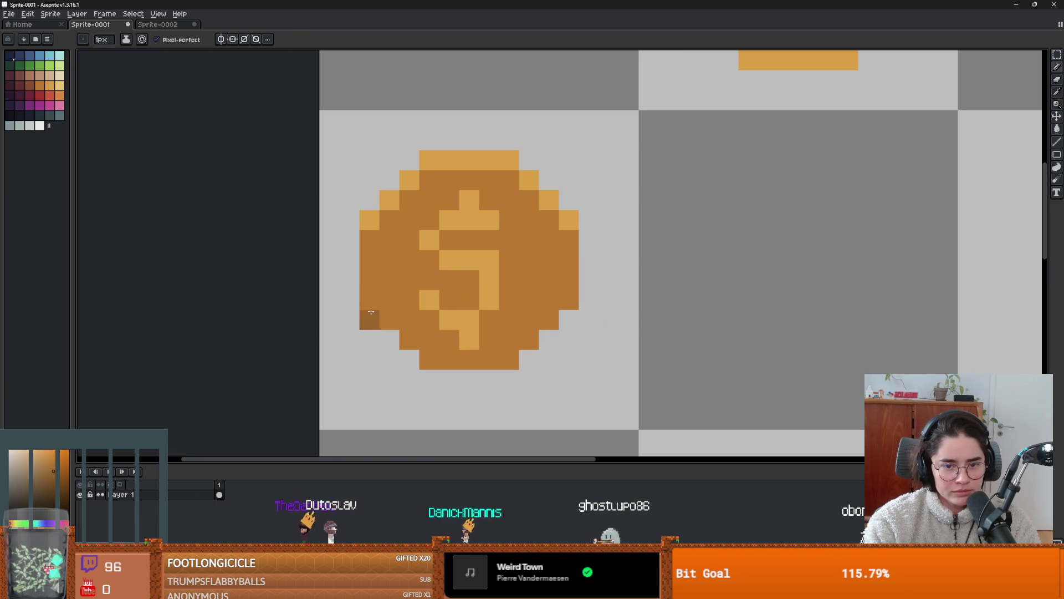
click(389, 320)
click(409, 339)
Darken the coin's bottom row and right edge with the same dark orange.
drag(428, 357, 509, 359)
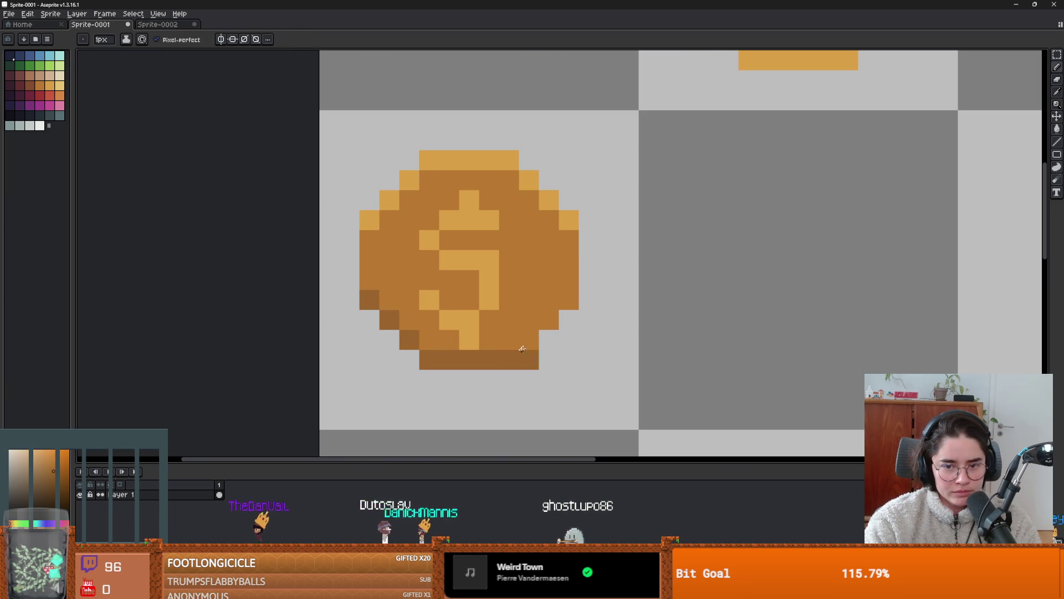
click(529, 339)
click(549, 319)
click(569, 300)
Choose a dark maroon colour and move the view toward the empty cells.
key(alt)
alt+click(497, 336)
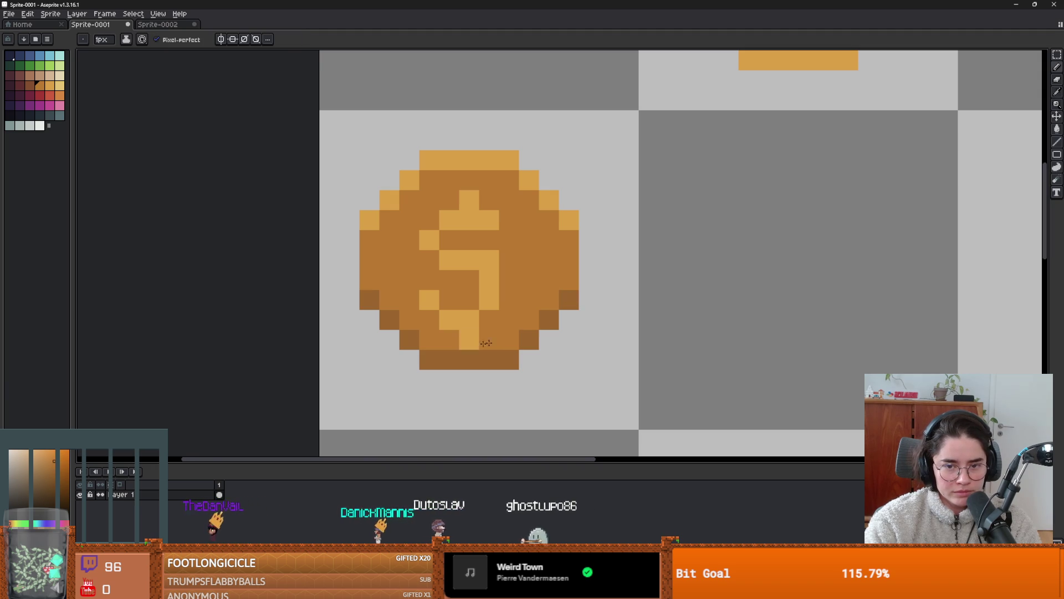
scroll(499, 332, down, 3)
scroll(510, 330, up, 1)
scroll(515, 330, down, 1)
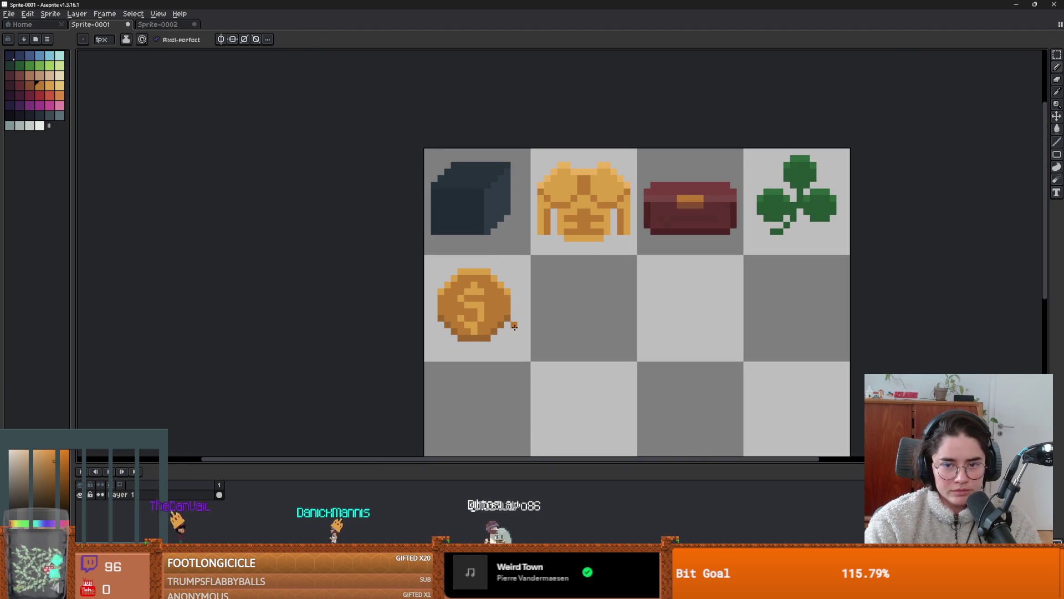
scroll(615, 318, up, 2)
key(alt)
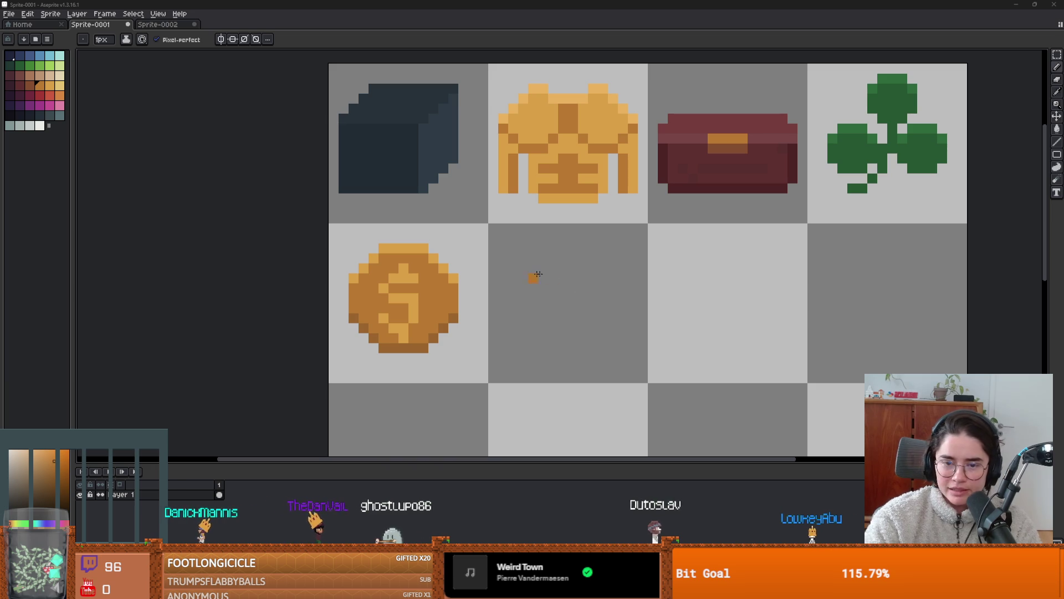
click(10, 85)
drag(653, 258, 557, 229)
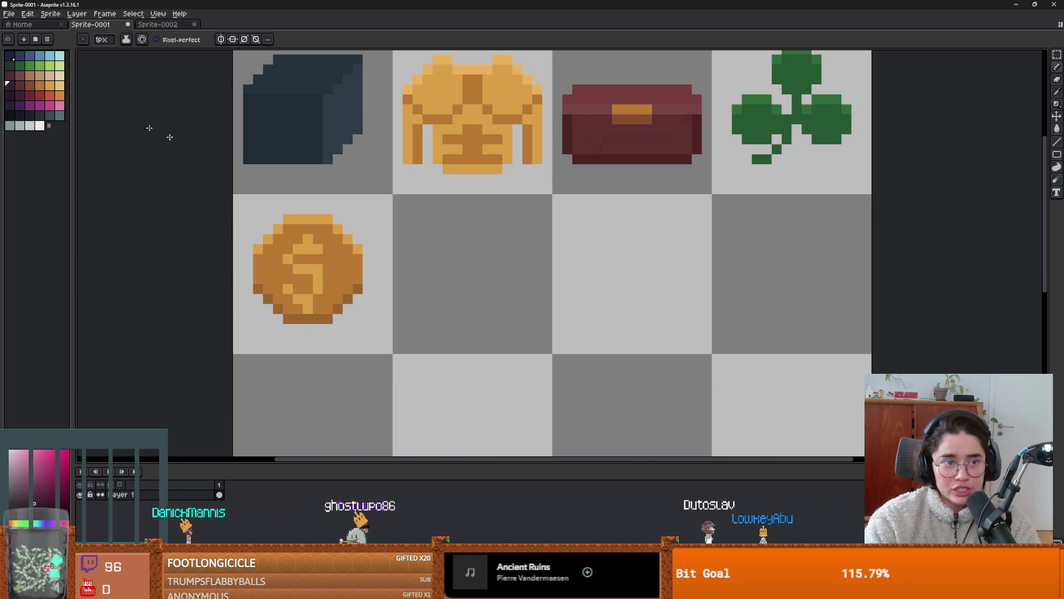
Paste the maroon shield into the second sprite and erase its top-left pixels.
scroll(433, 226, up, 2)
mouse_move(433, 225)
mouse_down()
mouse_move(507, 228)
mouse_move(502, 321)
mouse_move(437, 302)
mouse_up()
key(ctrl+Tab)
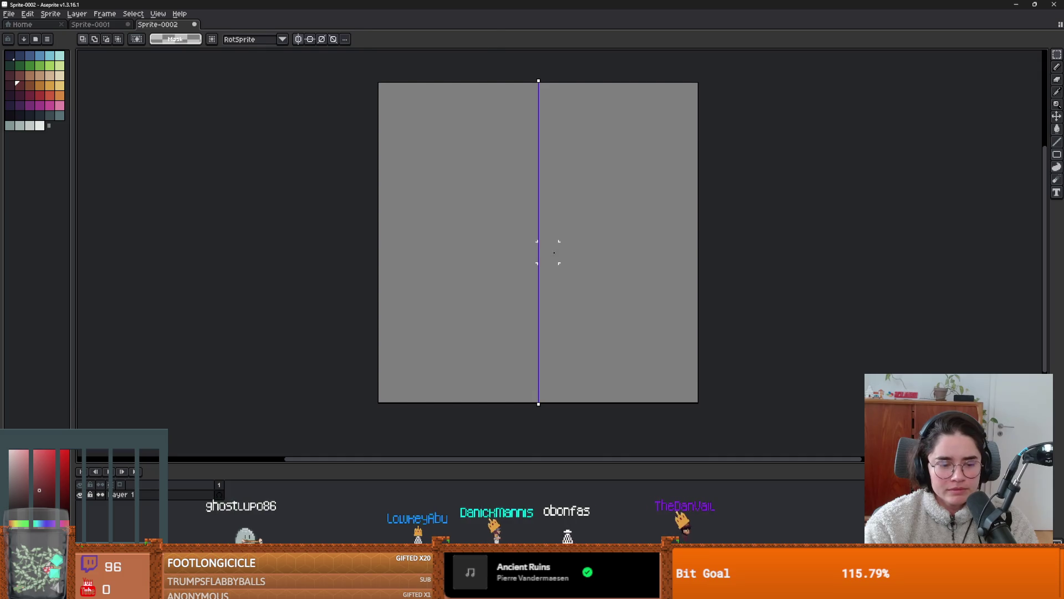
key(ctrl+v)
key(e)
mouse_move(454, 133)
mouse_down()
mouse_move(428, 152)
mouse_move(409, 230)
mouse_up()
With a 1 px pencil, paint mirrored lighter maroon highlights along the shield's top and sides.
key(b)
click(430, 193)
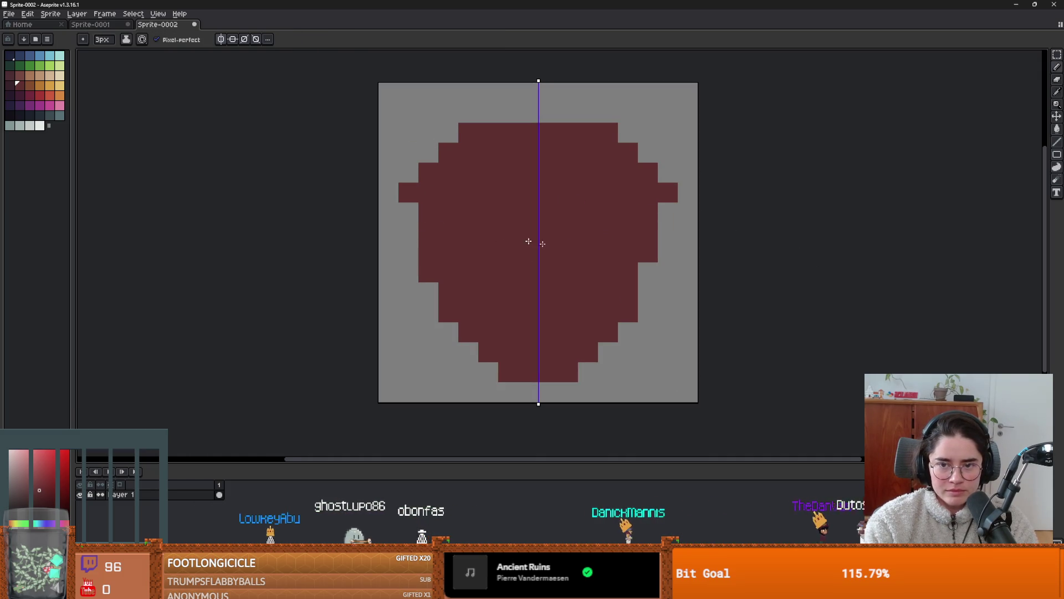
drag(514, 238, 541, 250)
key(i)
key(b)
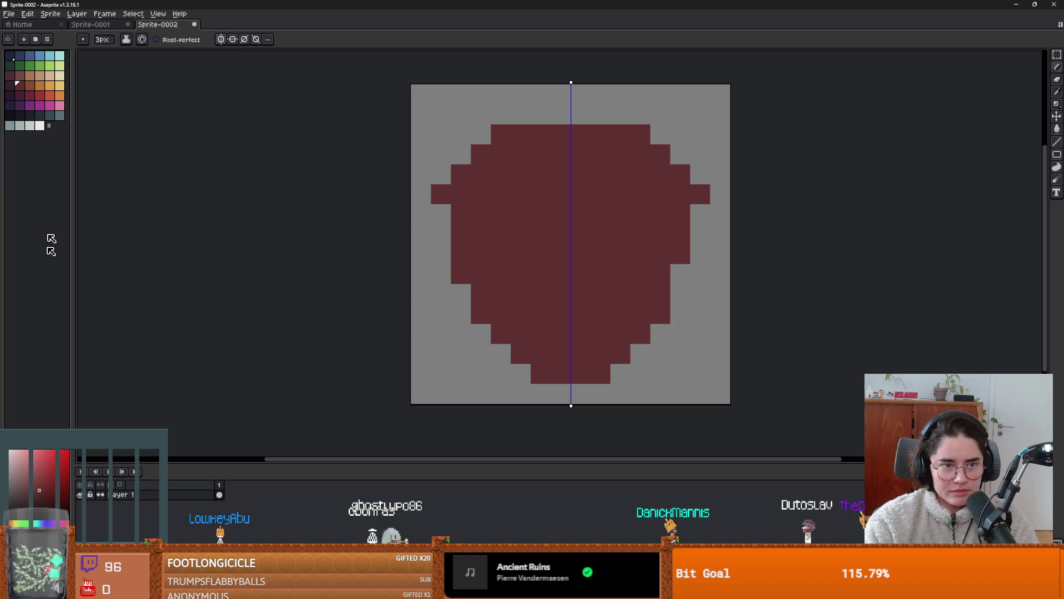
key(minus)
mouse_move(577, 131)
mouse_down()
mouse_move(501, 135)
mouse_move(485, 152)
mouse_move(460, 183)
mouse_move(457, 261)
mouse_up()
Erase the stray pixel sticking out beside the shield.
key(e)
click(442, 194)
scroll(577, 289, down, 1)
scroll(582, 290, up, 1)
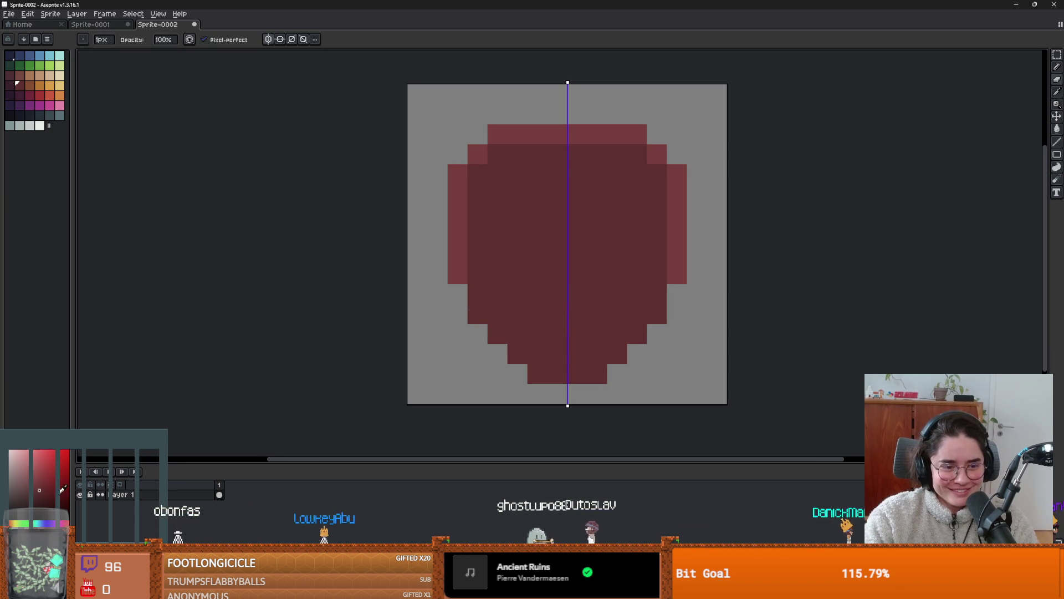
Outline the shield's bottom edge and side columns in dark maroon.
key(b)
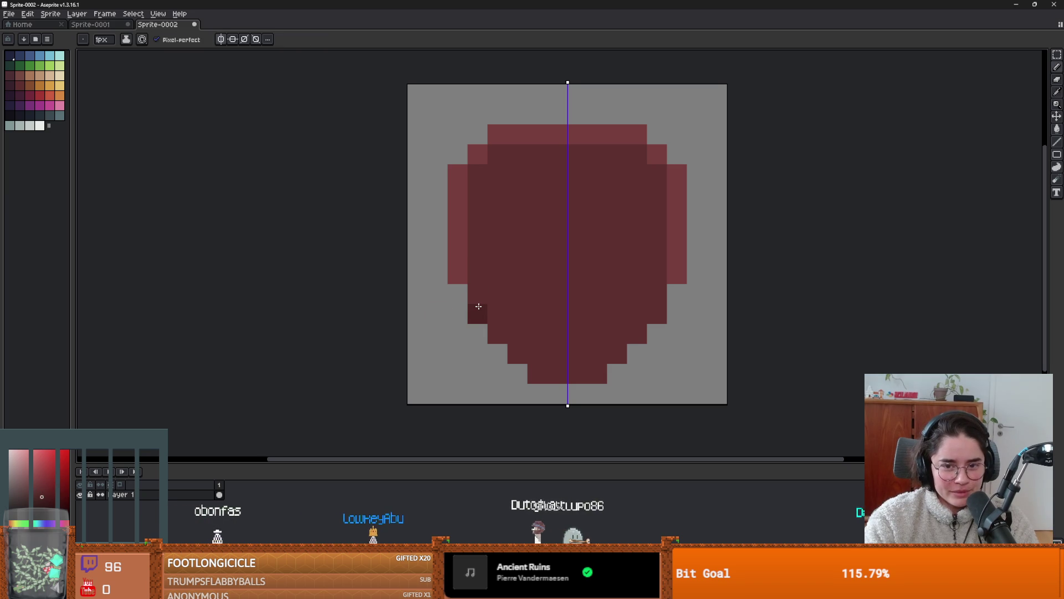
click(478, 313)
drag(497, 334, 567, 368)
scroll(630, 346, down, 1)
scroll(630, 346, up, 1)
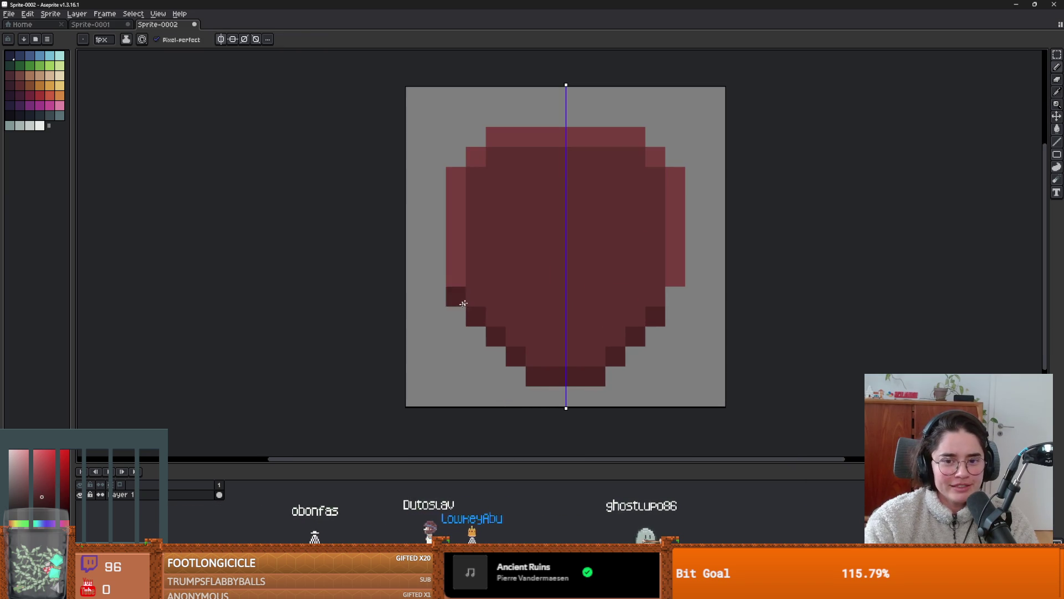
drag(455, 285, 456, 198)
scroll(496, 283, down, 2)
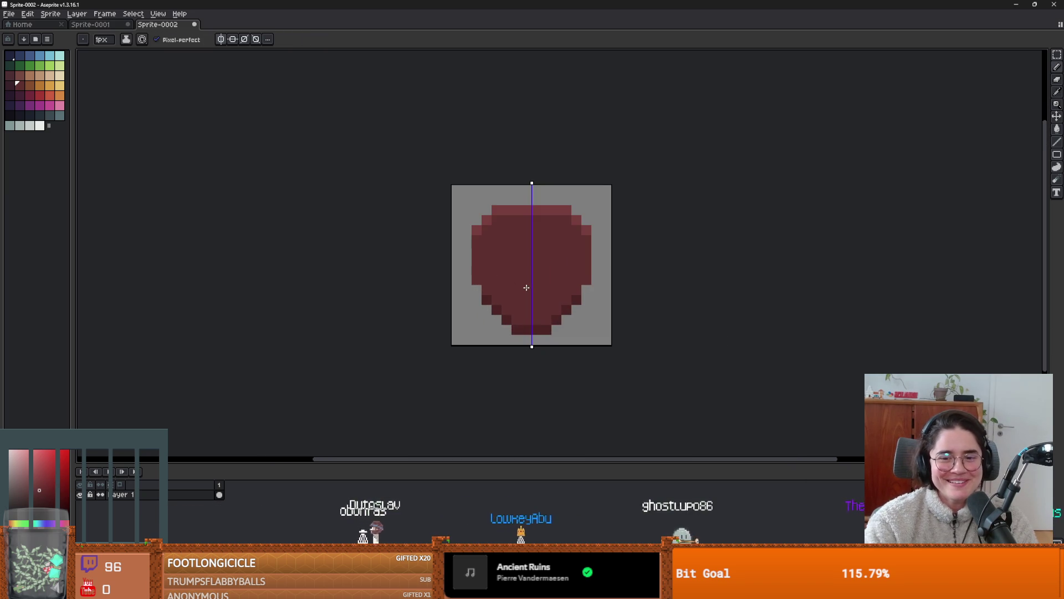
scroll(527, 278, up, 1)
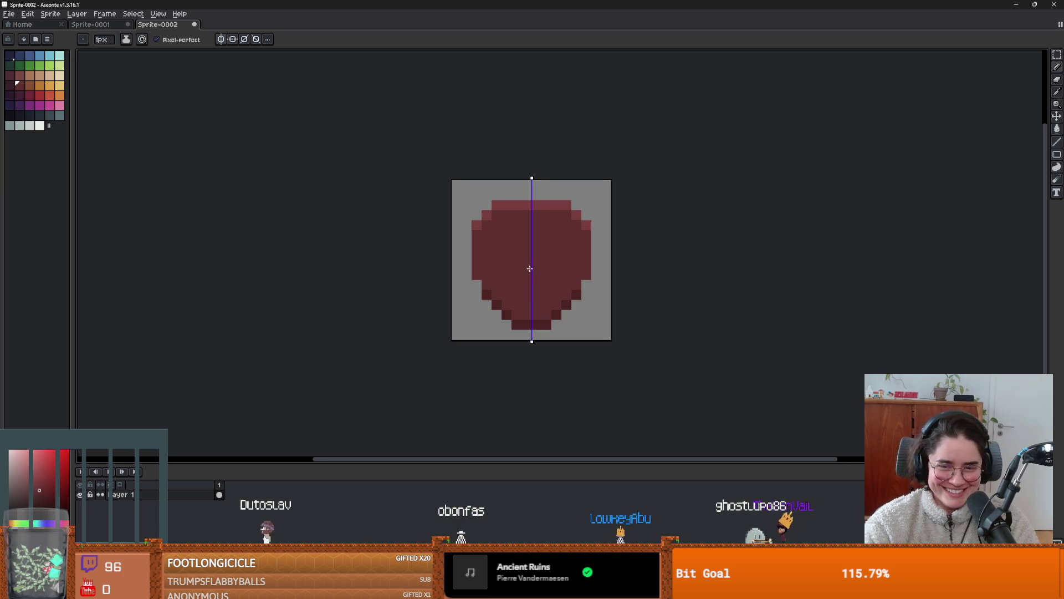
scroll(549, 271, up, 1)
Sample the dark outline colour and paint vertical stripes down the shield's middle and sides.
key(i)
alt+click(445, 322)
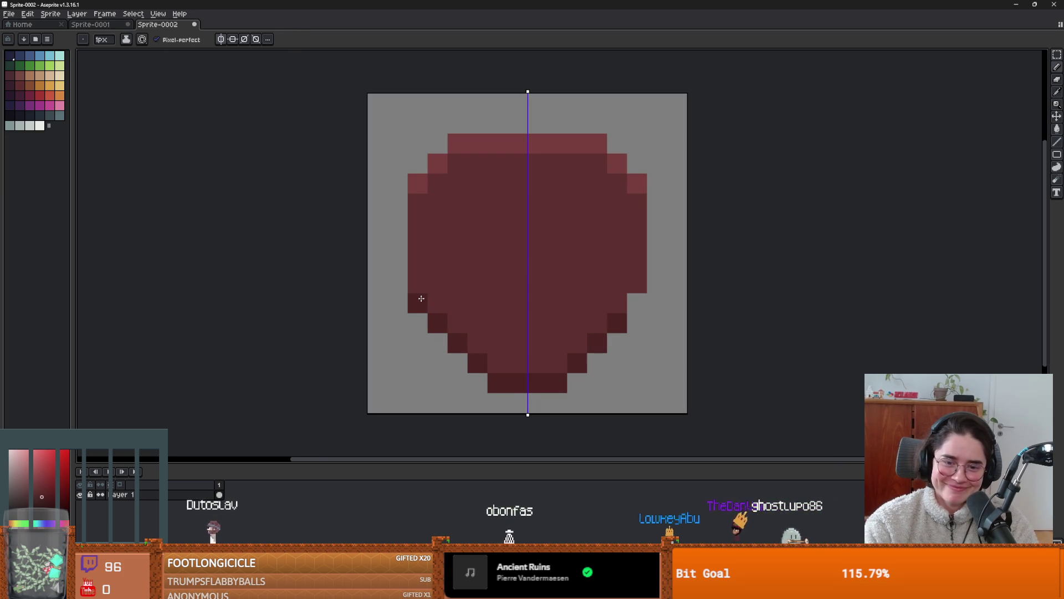
scroll(554, 310, down, 2)
scroll(599, 308, up, 2)
click(551, 223)
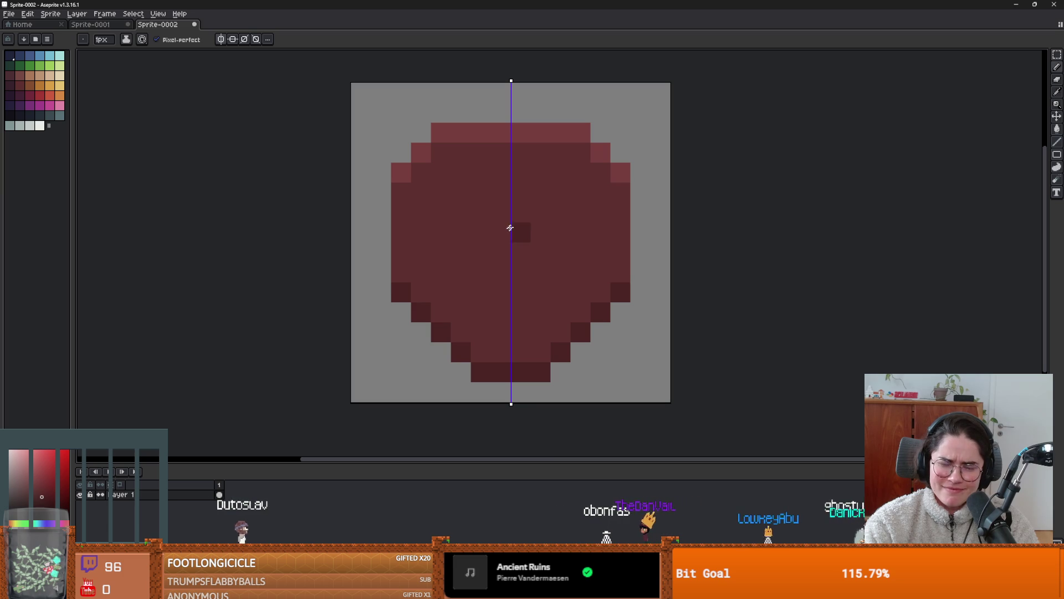
scroll(564, 292, down, 3)
scroll(566, 293, up, 2)
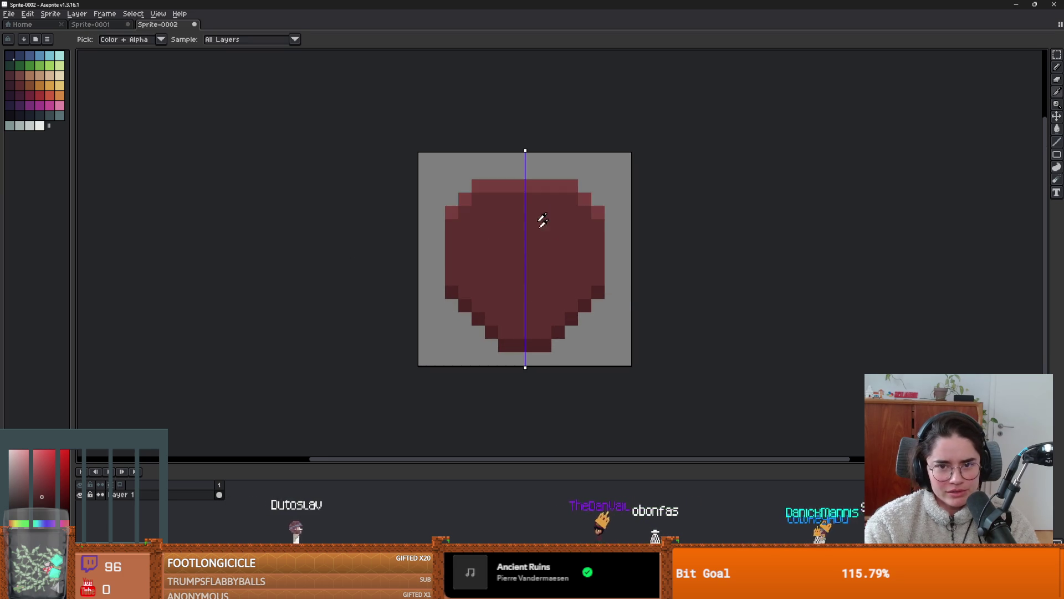
drag(558, 323, 559, 208)
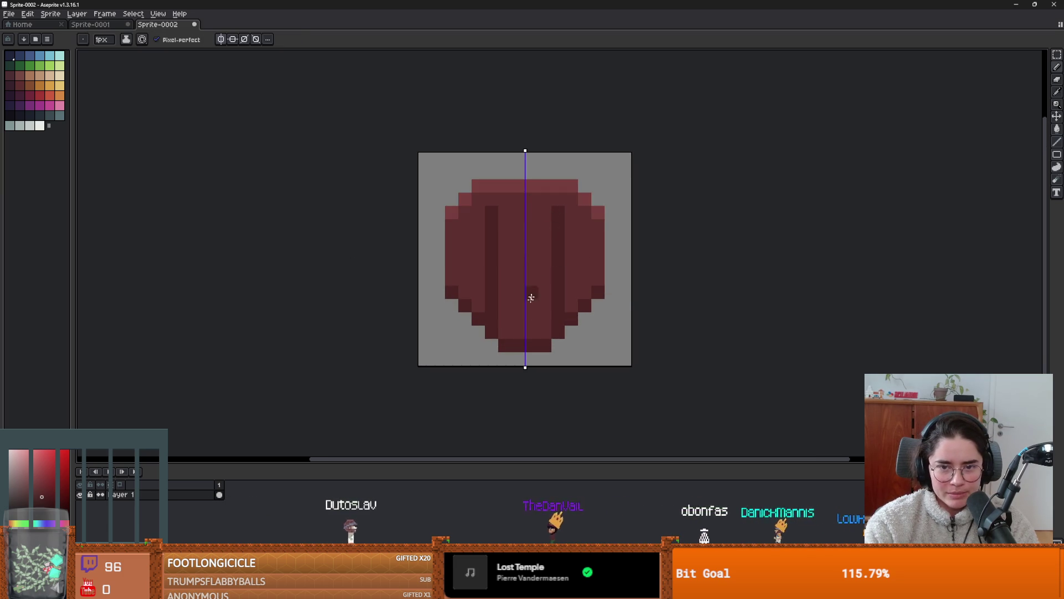
drag(532, 331, 533, 221)
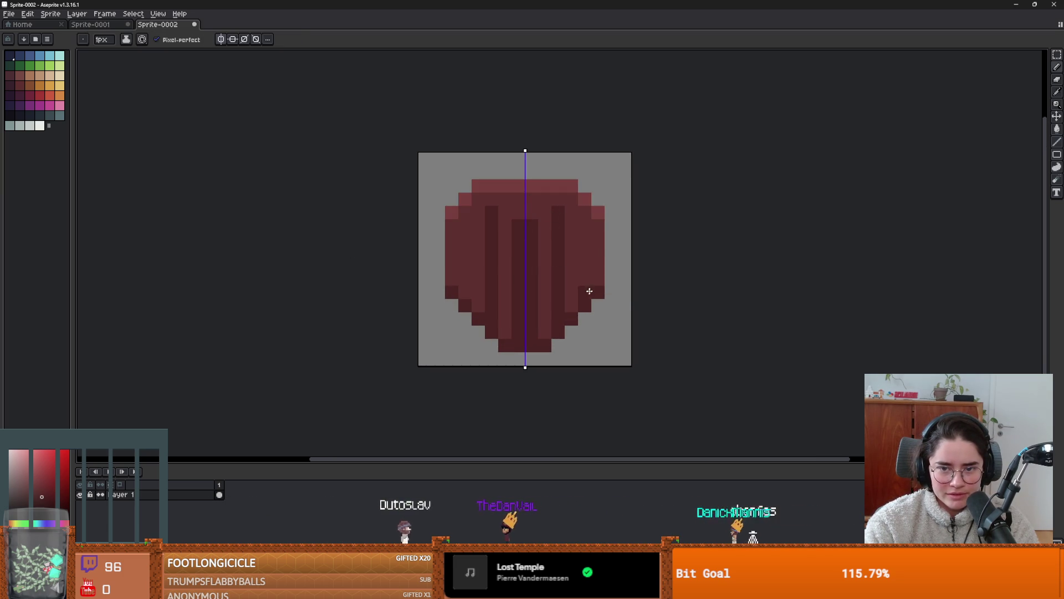
drag(591, 290, 584, 234)
scroll(601, 304, down, 2)
Copy the shield into the trinket sprite sheet and place it in the empty middle cell.
key(ctrl+a)
click(103, 26)
key(ctrl+v)
drag(350, 140, 511, 299)
scroll(629, 294, down, 2)
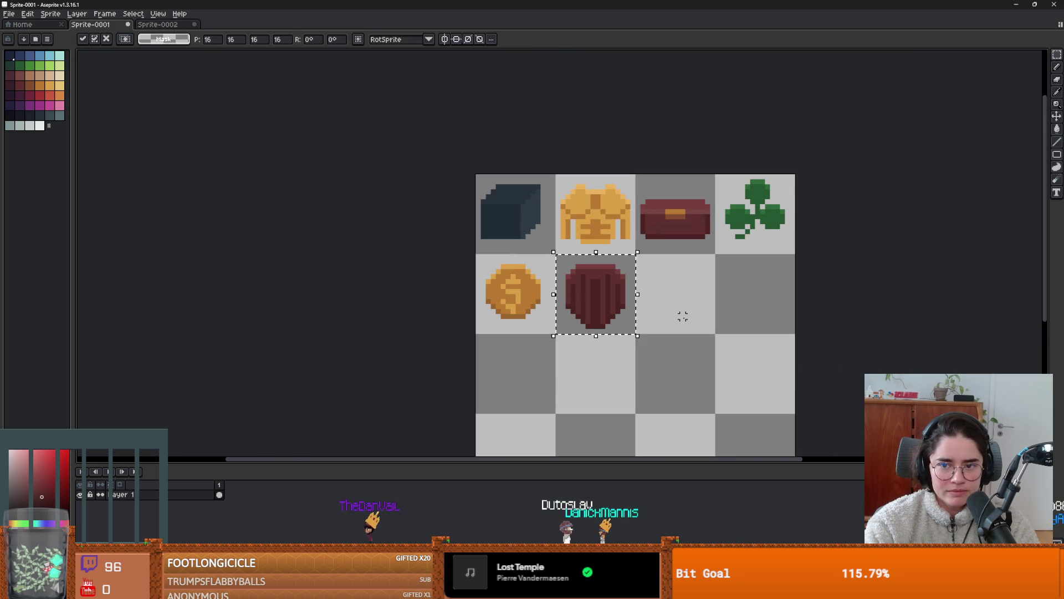
click(660, 316)
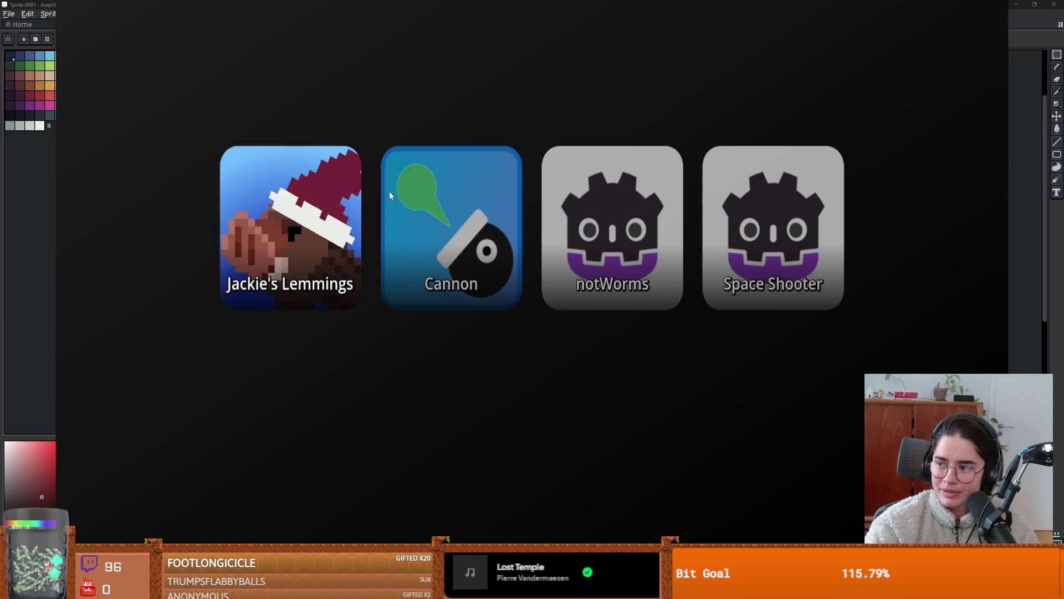
Begin Save As into Dungeon Roll's Core/Items/Trinket folder with the file name started.
click(447, 205)
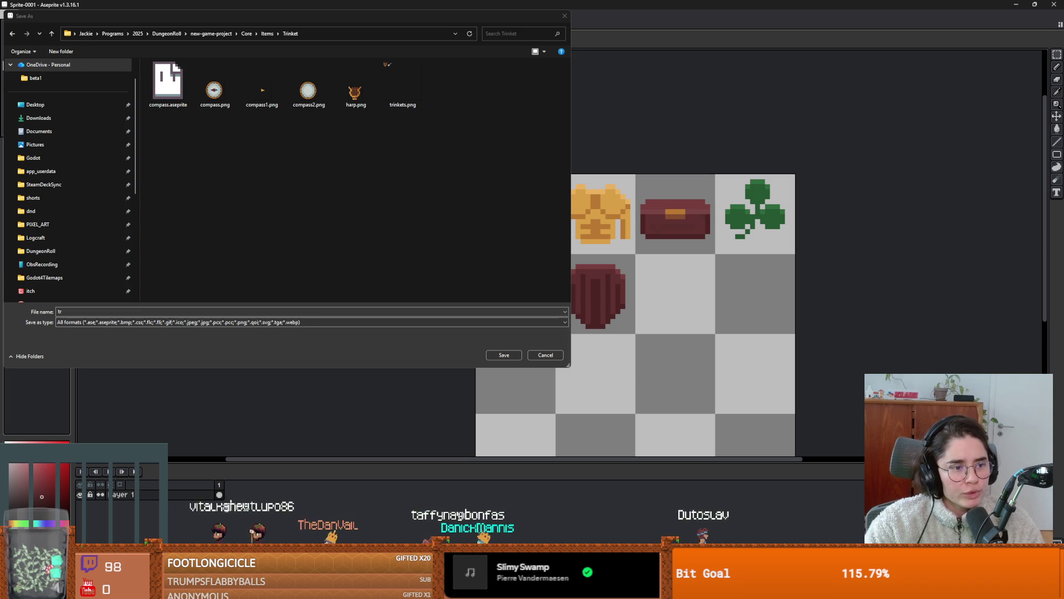
Finish the file name as trinket_spritesheet and save the sheet as trinket_spritesheet.aseprite.
click(266, 233)
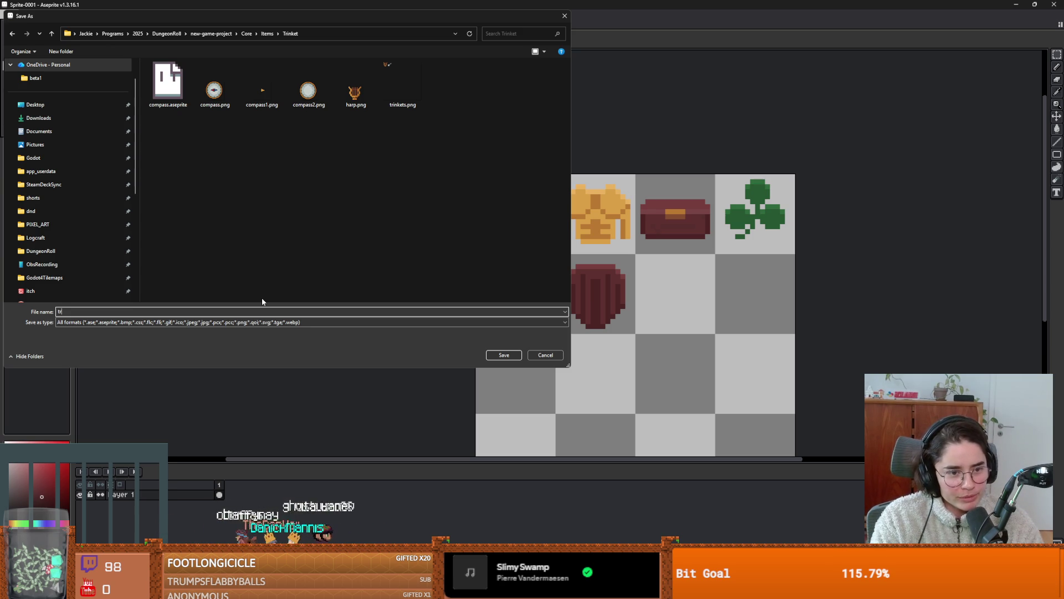
text(inket)
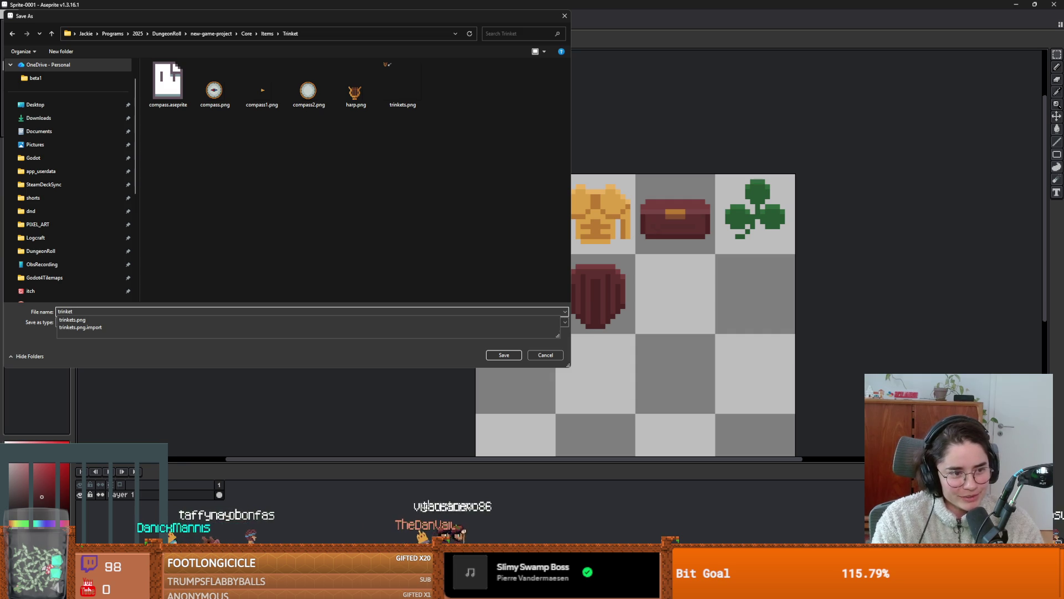
text(_spr)
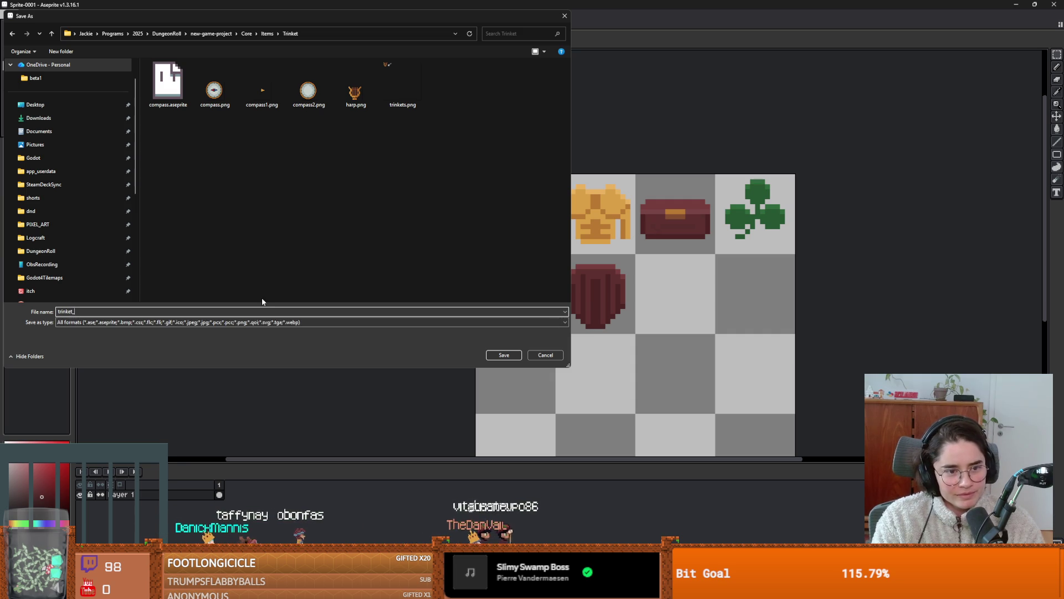
text(ites)
key(Return)
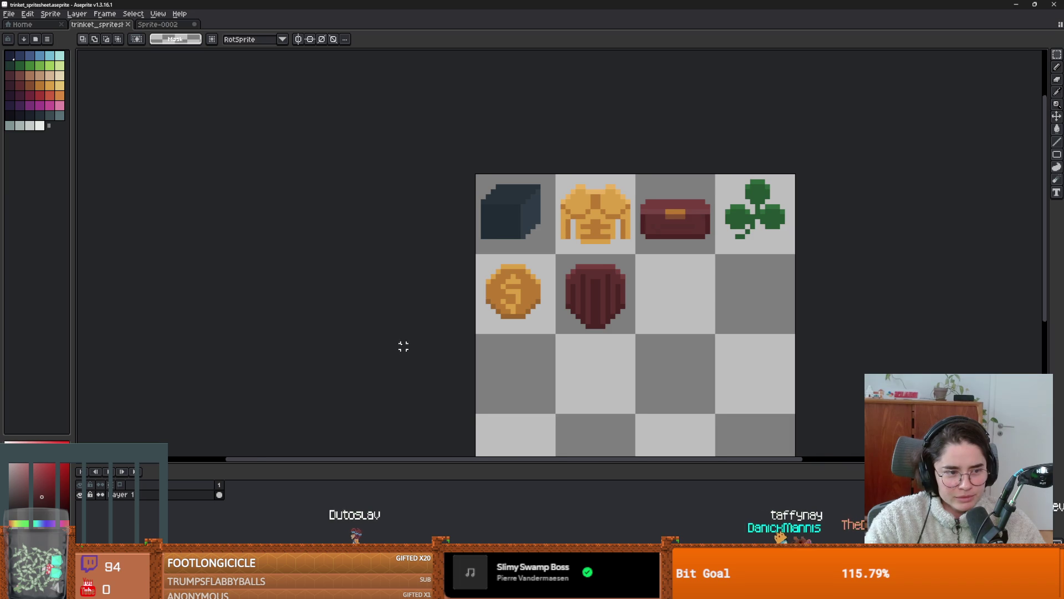
Zoom and pan over the saved trinket sheet, then return to Godot's monster_room_6 script.
scroll(422, 328, right, 3)
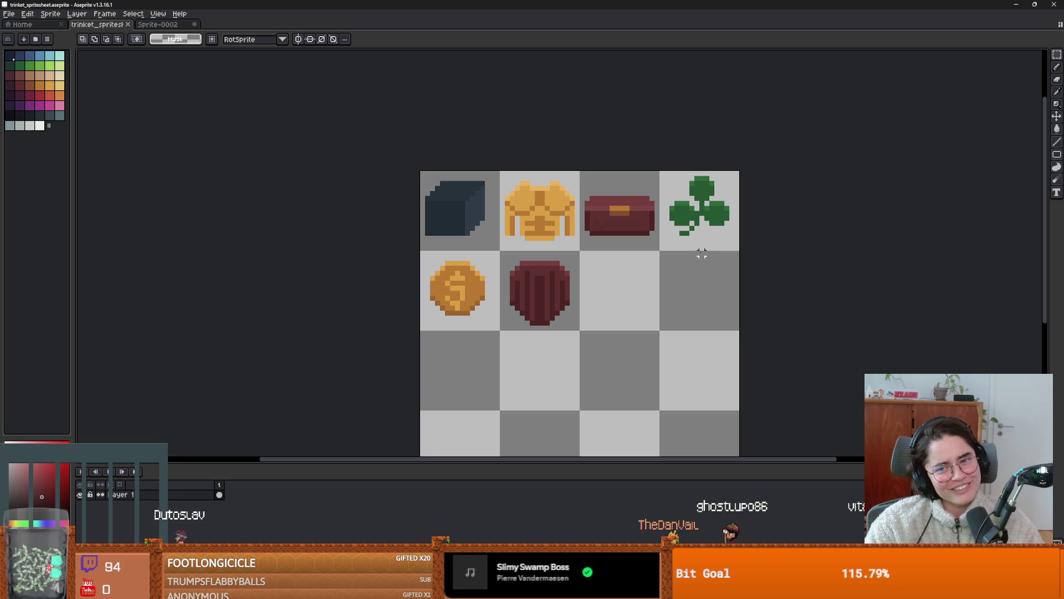
scroll(688, 246, up, 1)
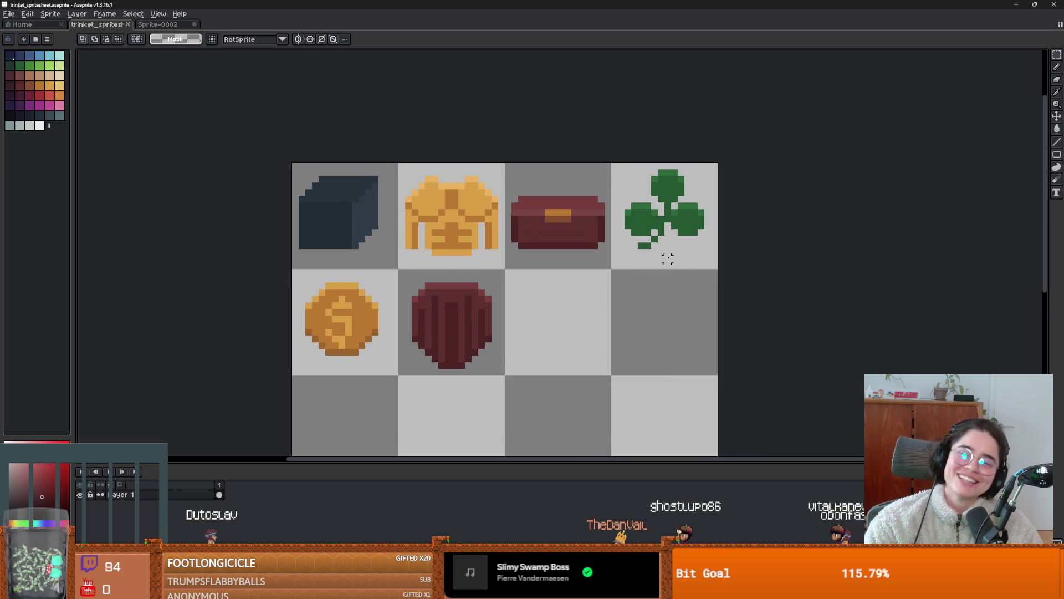
scroll(667, 259, up, 1)
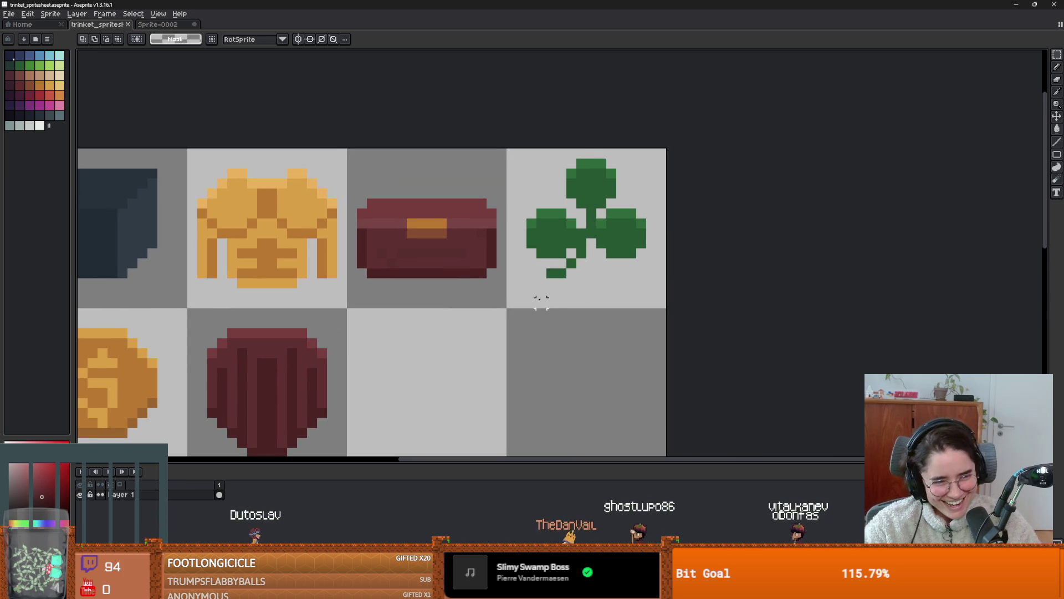
drag(551, 292, 560, 287)
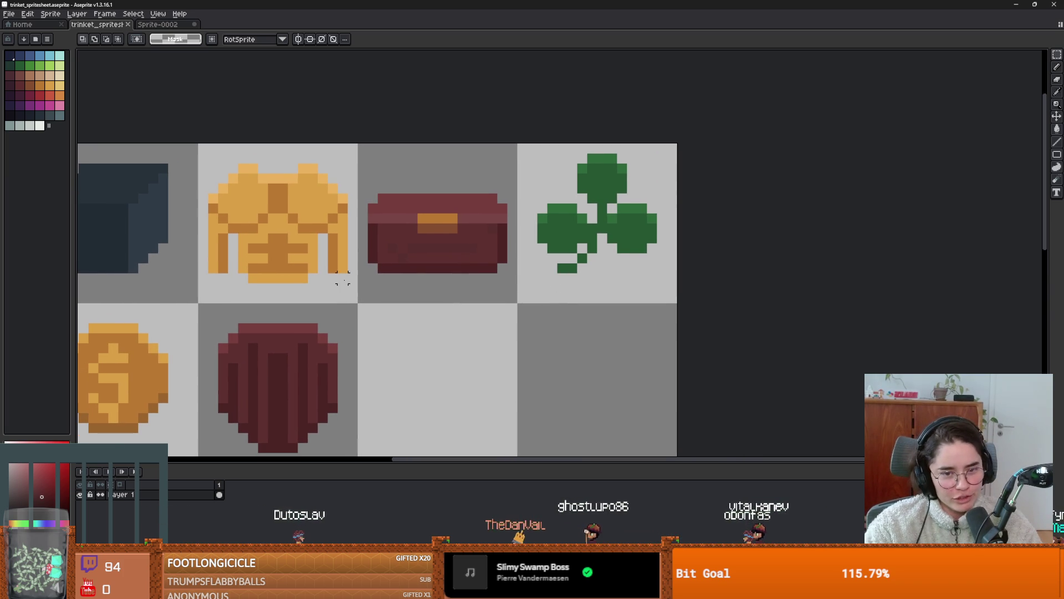
drag(352, 280, 615, 213)
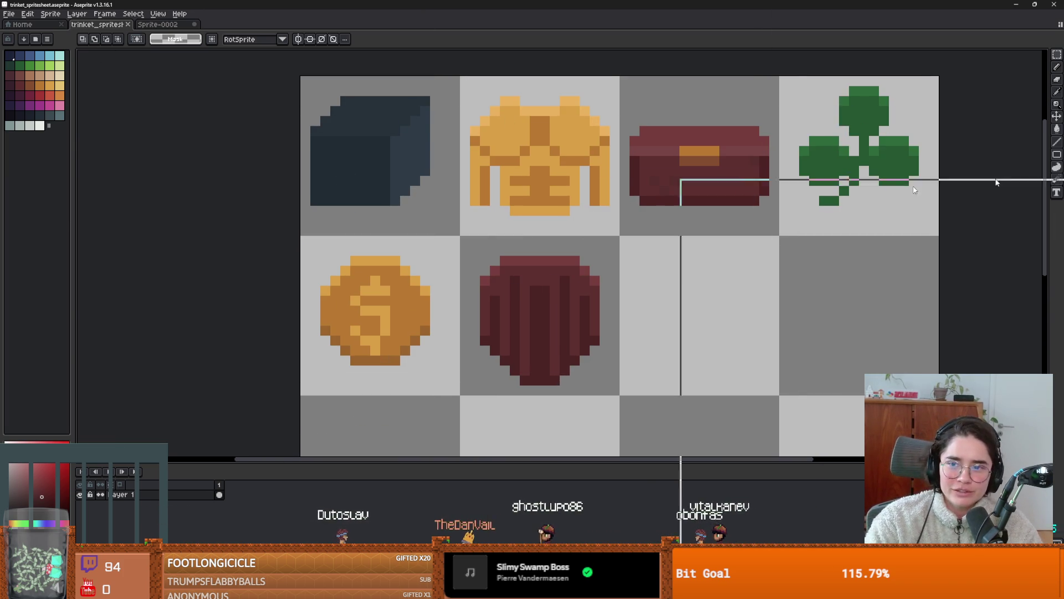
key(alt+Tab)
click(552, 265)
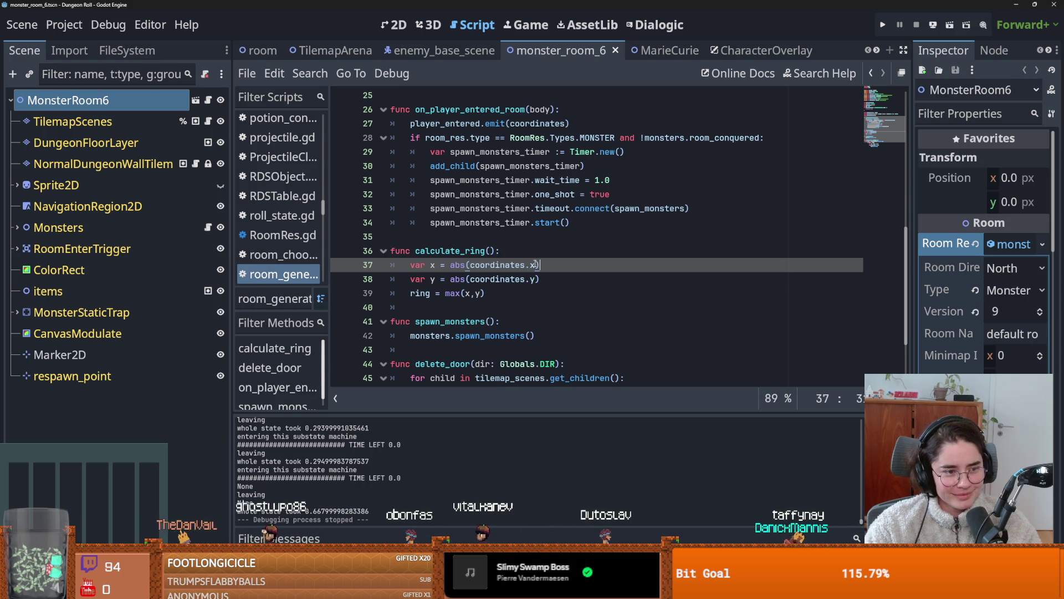
Scroll through the monster_room_6 script, then move over to GitHub Desktop.
scroll(546, 268, down, 3)
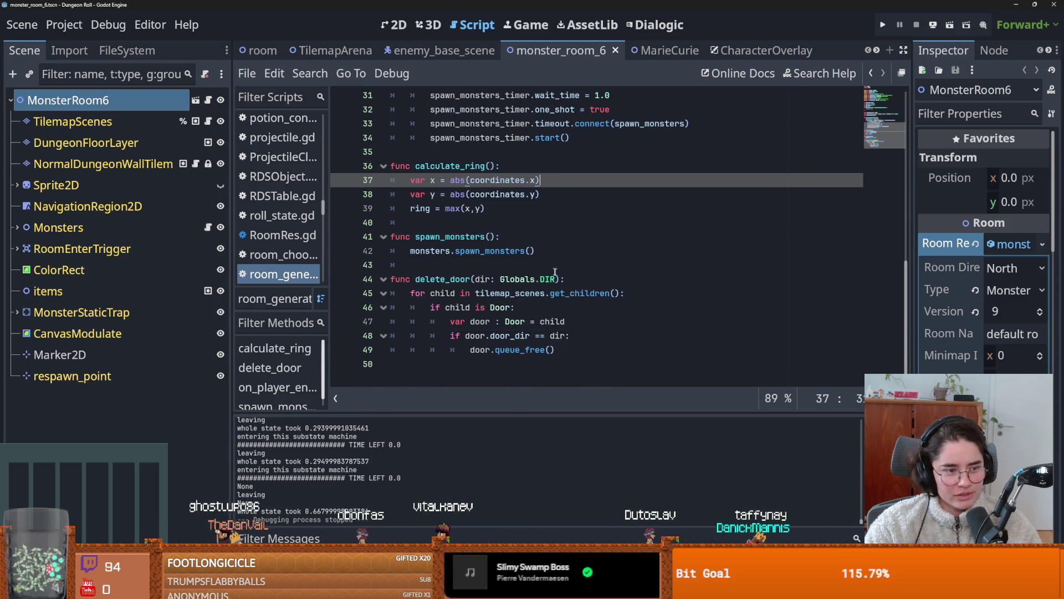
scroll(546, 268, up, 5)
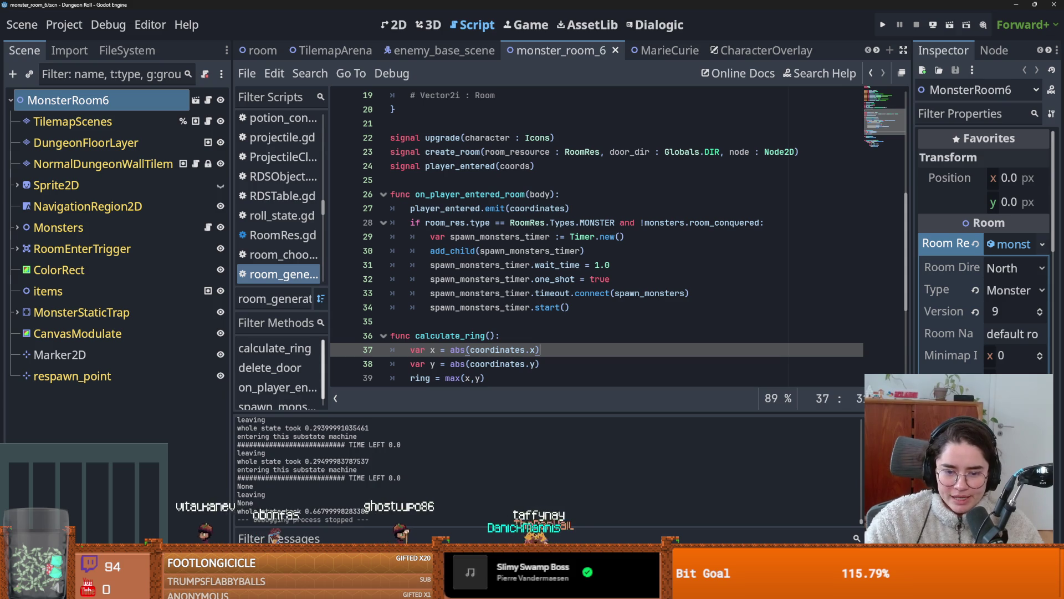
key(alt+Tab)
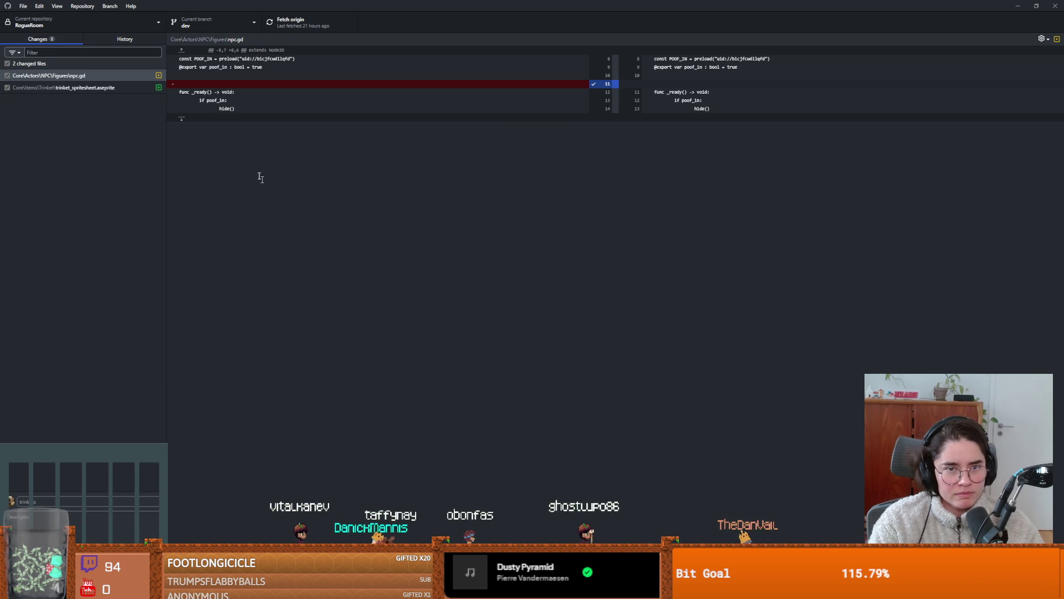
Commit npc.gd and trinket_spritesheet.aseprite to dev, push to origin, and glance at the branch list.
key(ctrl+Return)
key(ctrl+p)
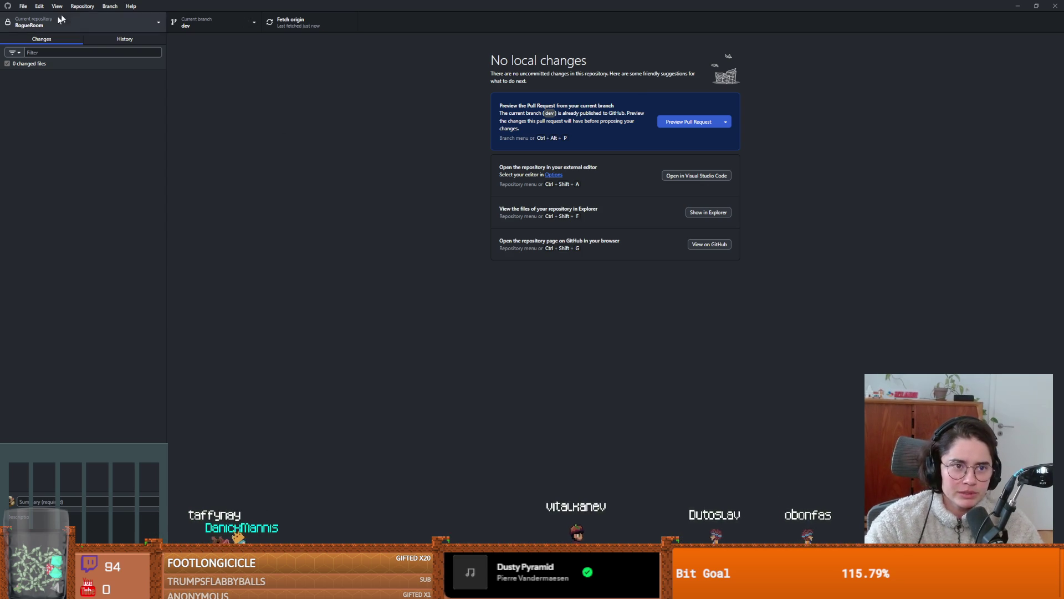
click(210, 22)
click(352, 124)
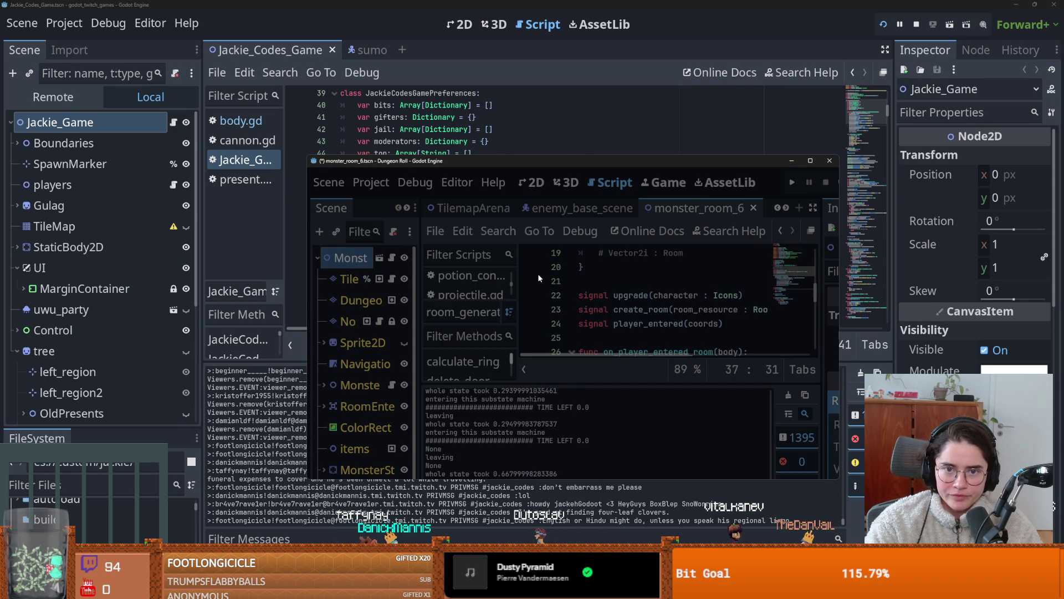
key(super+Down)
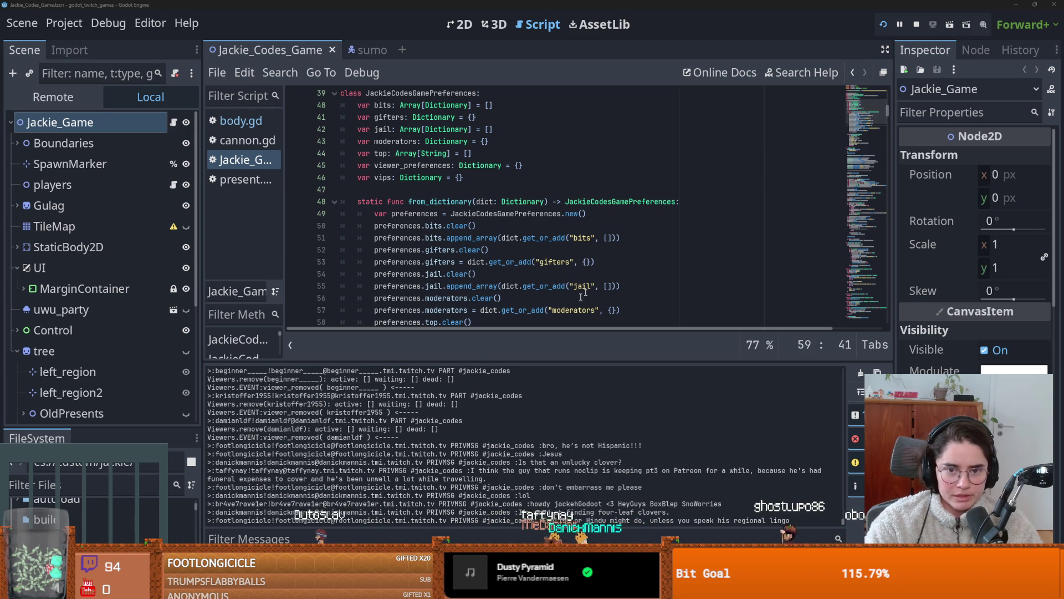
Switch GitHub Desktop to the MonsterRoomLevelDesign branch.
key(alt+Tab)
click(465, 198)
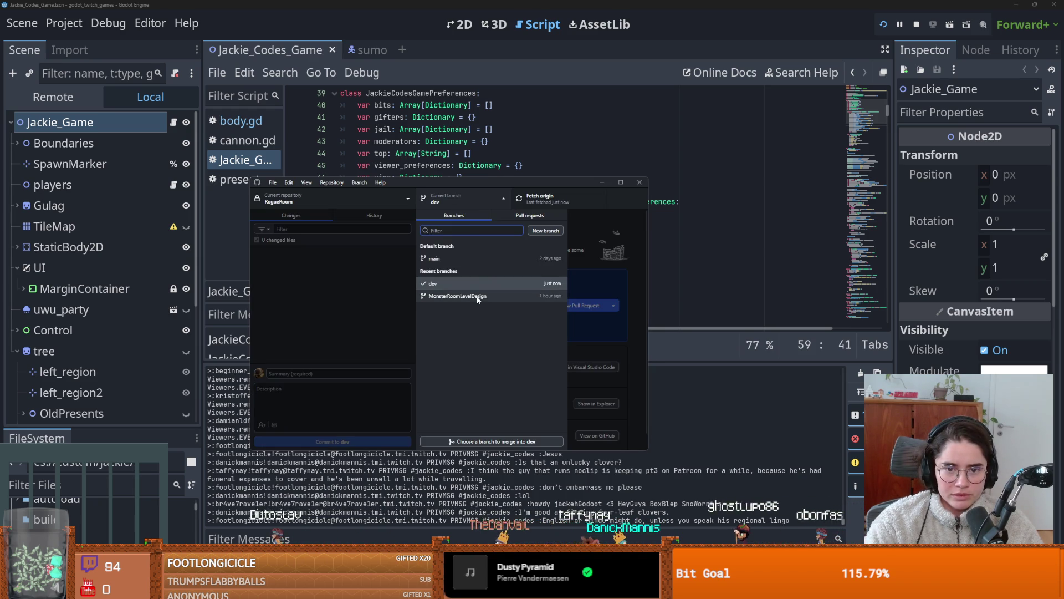
click(458, 296)
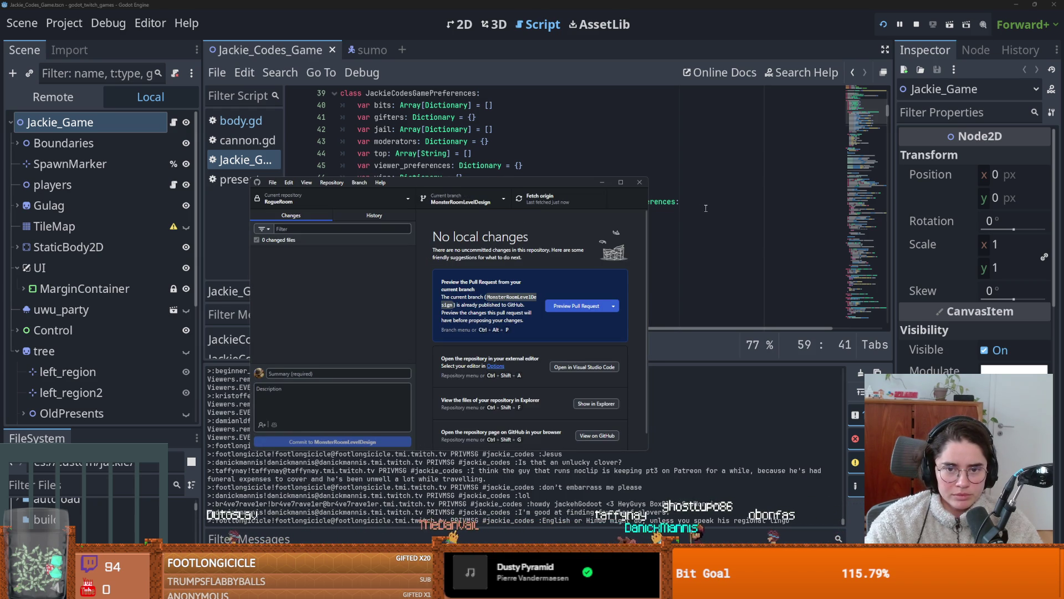
Merge dev into MonsterRoomLevelDesign with a merge commit and push it to origin.
click(359, 182)
mouse_move(332, 182)
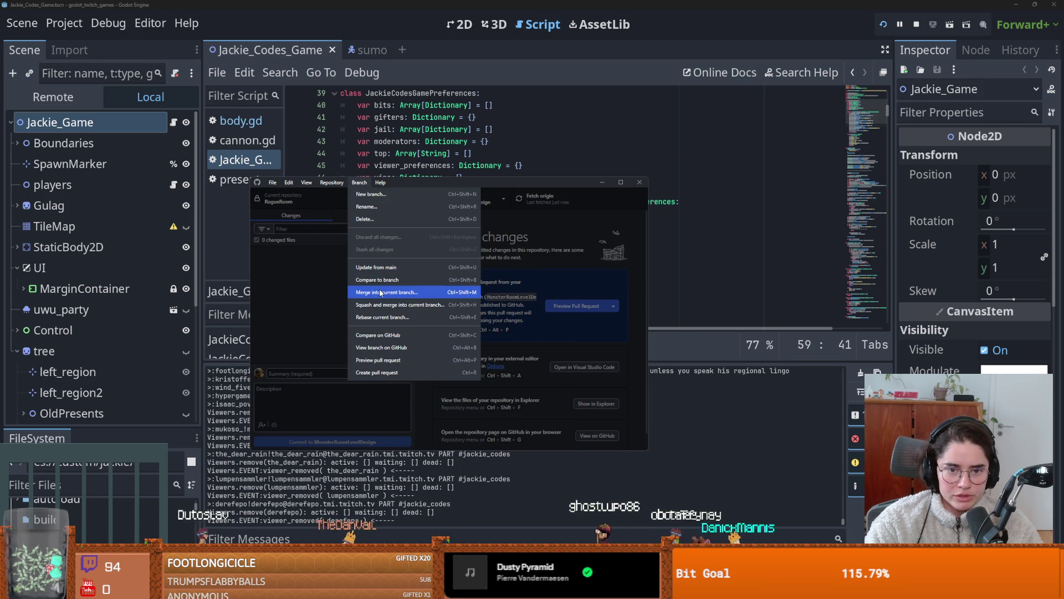
click(377, 287)
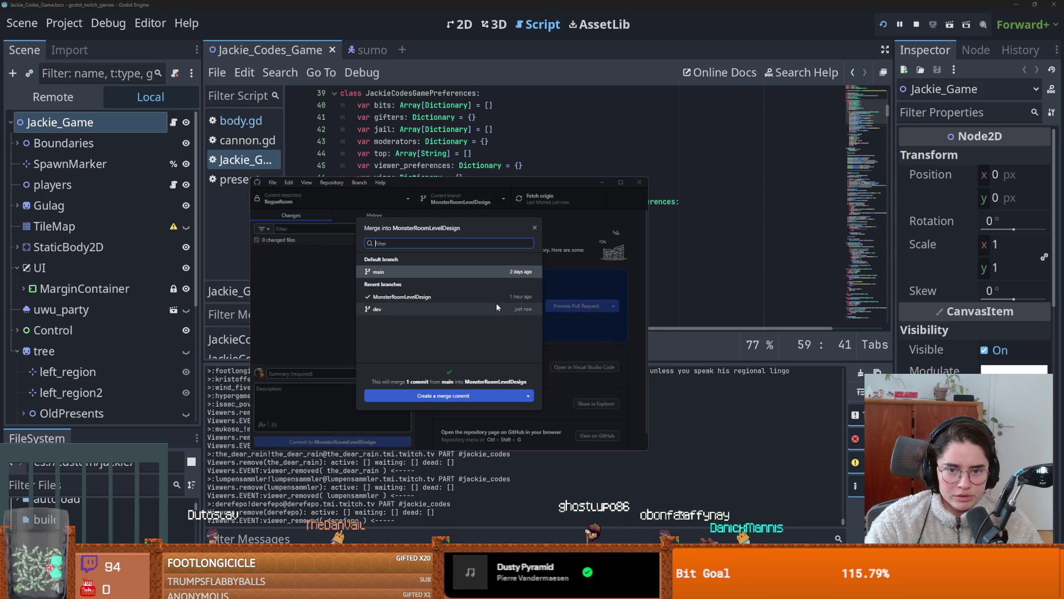
click(396, 308)
click(444, 396)
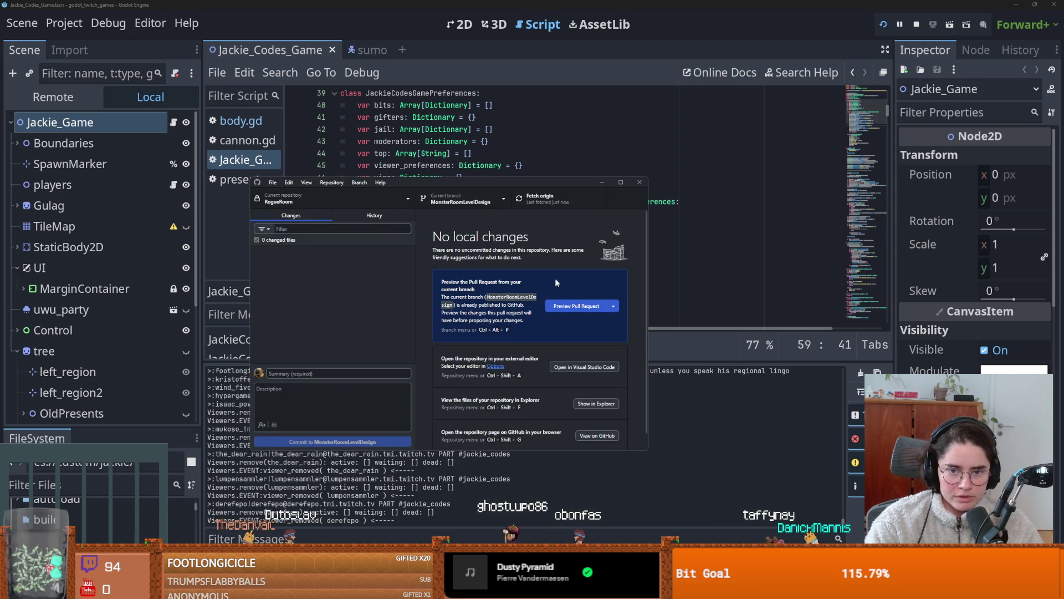
click(543, 198)
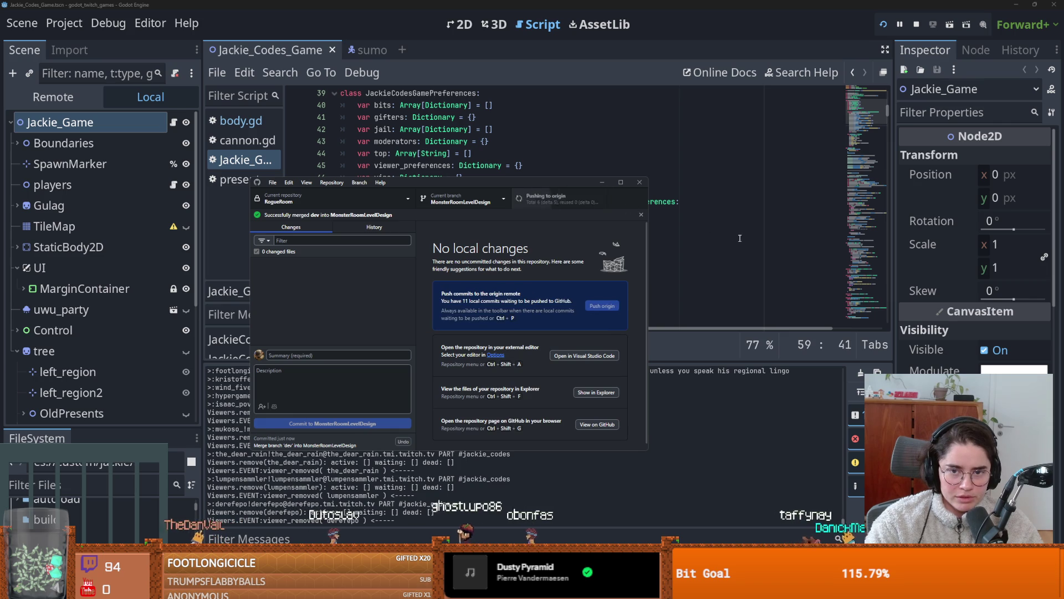
click(697, 222)
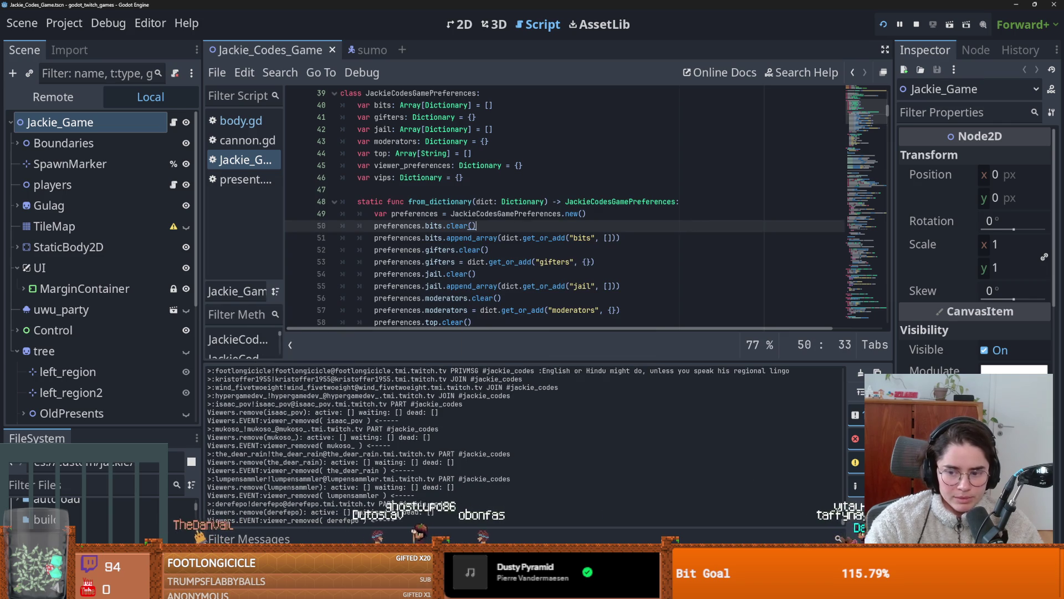
key(F5)
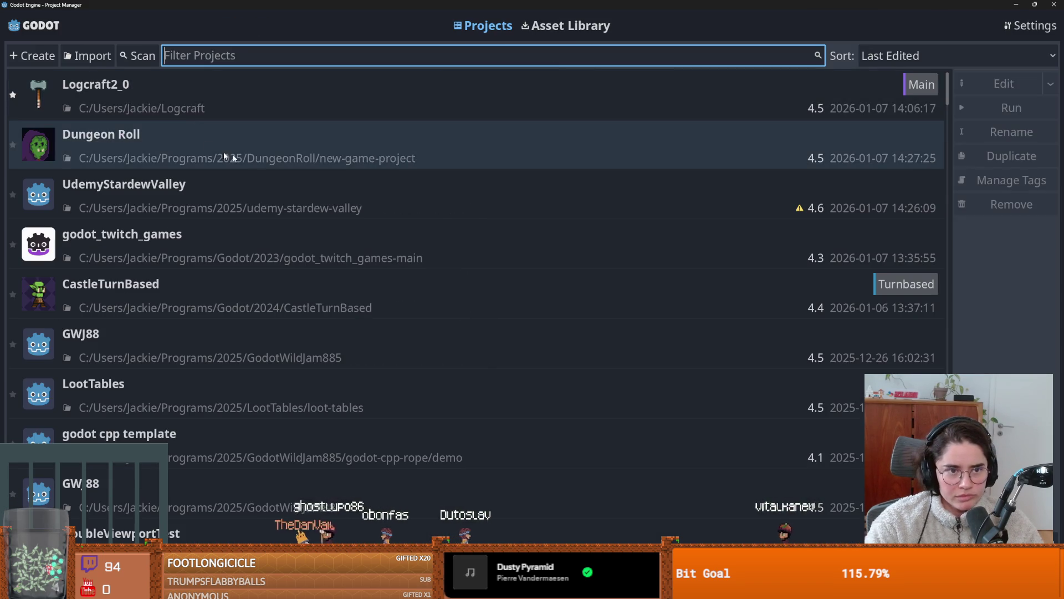
Open the Dungeon Roll project, dismiss the load errors, and close all scene tabs.
click(278, 158)
double_click(278, 158)
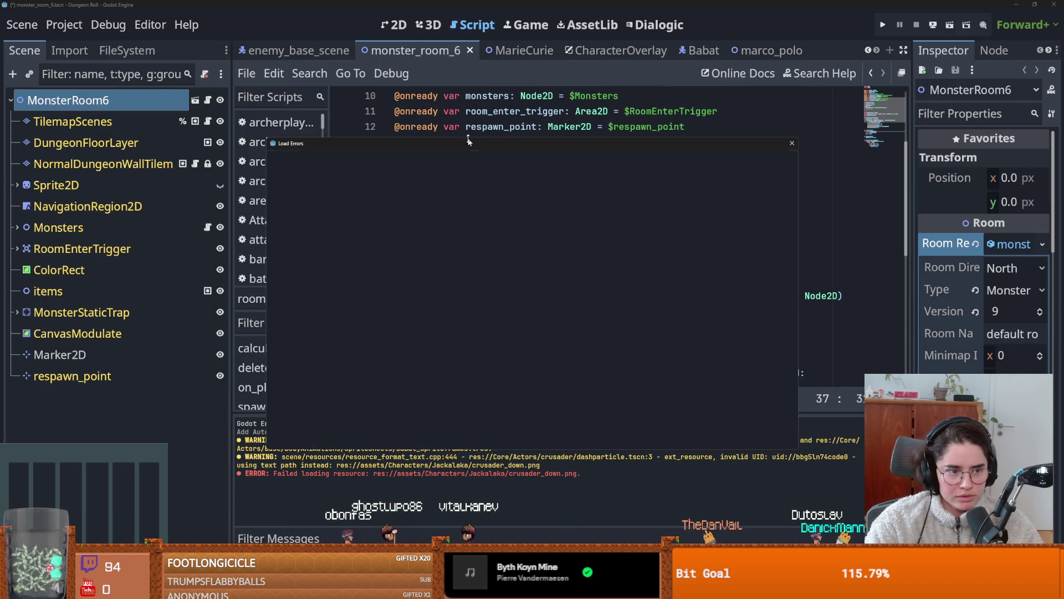
click(532, 431)
right_click(433, 53)
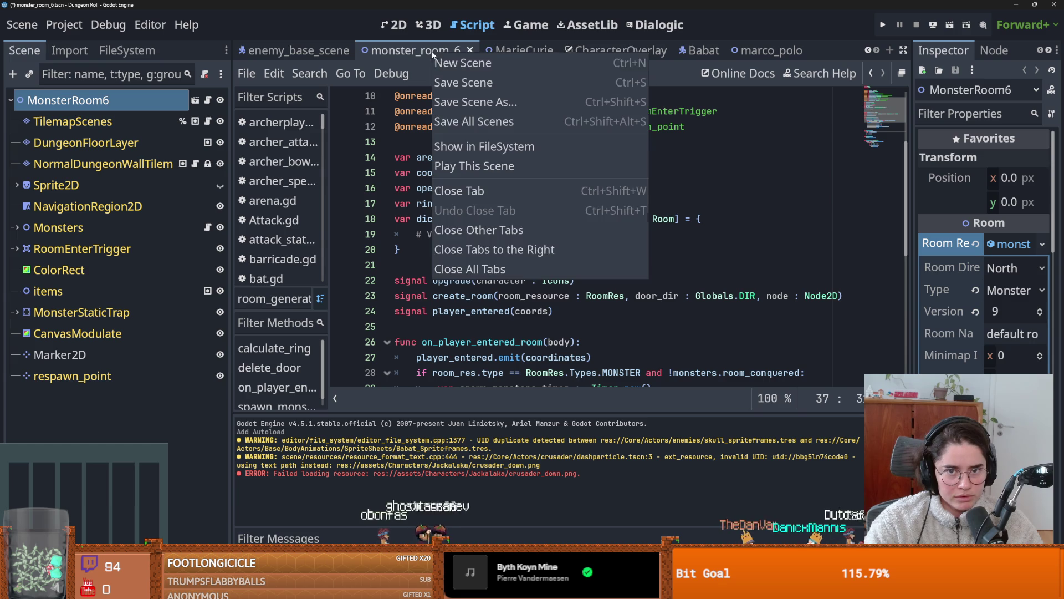
click(488, 269)
Filter the FileSystem by 'monster' and open the grace_room_1 room scene.
click(127, 51)
click(115, 100)
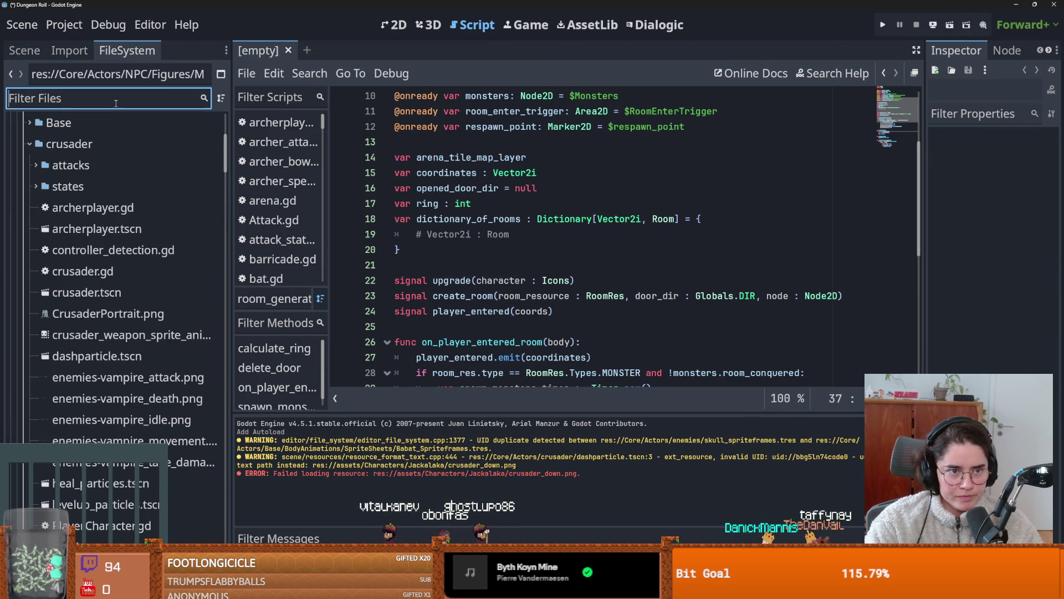
text(monster)
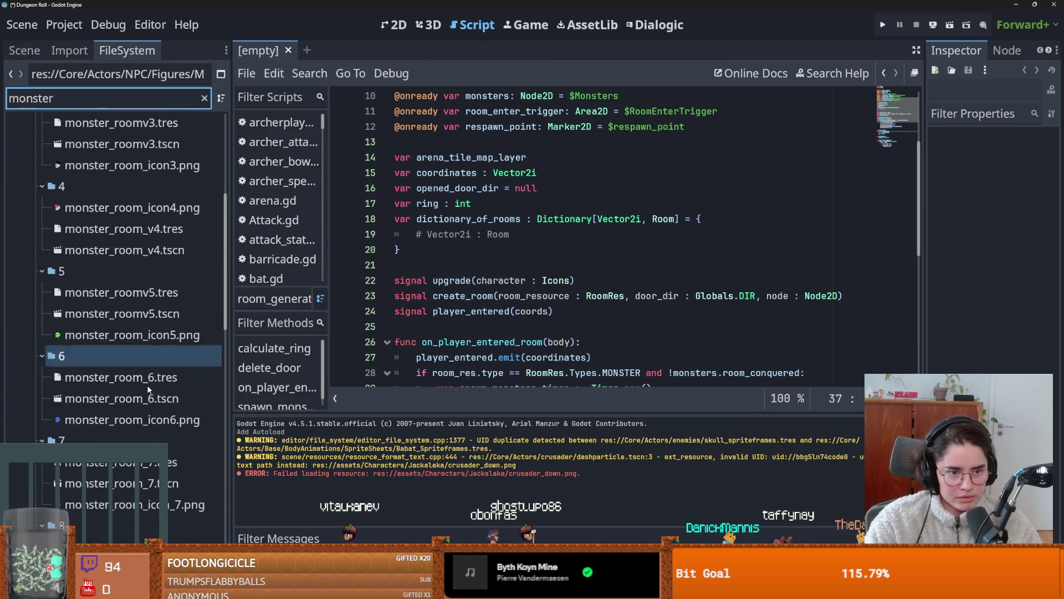
scroll(147, 391, down, 3)
double_click(148, 393)
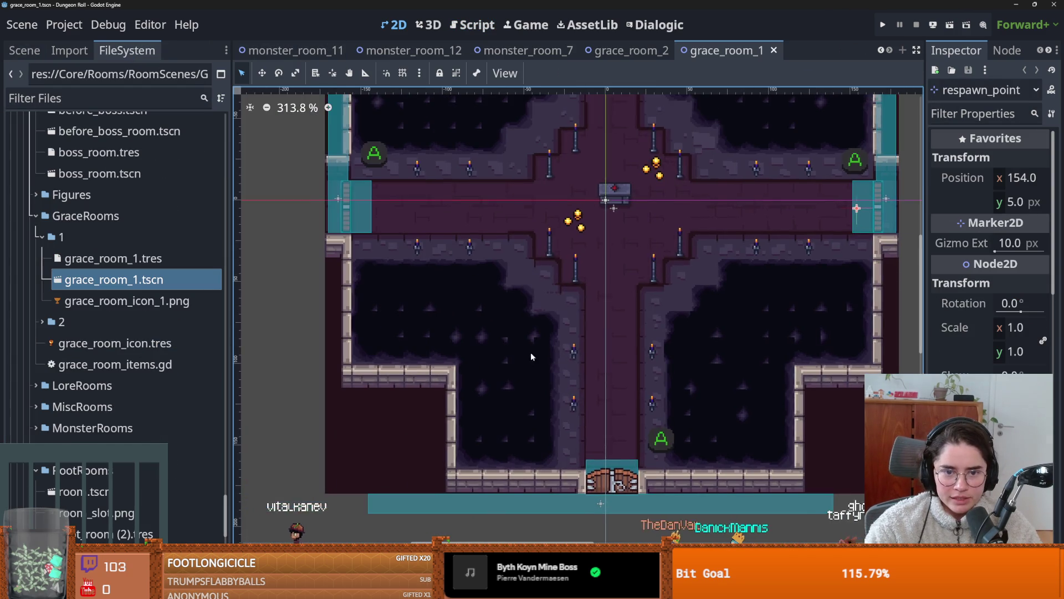
Show the scene tree and select the DungeonFloorLayer tile layer.
scroll(466, 355, down, 2)
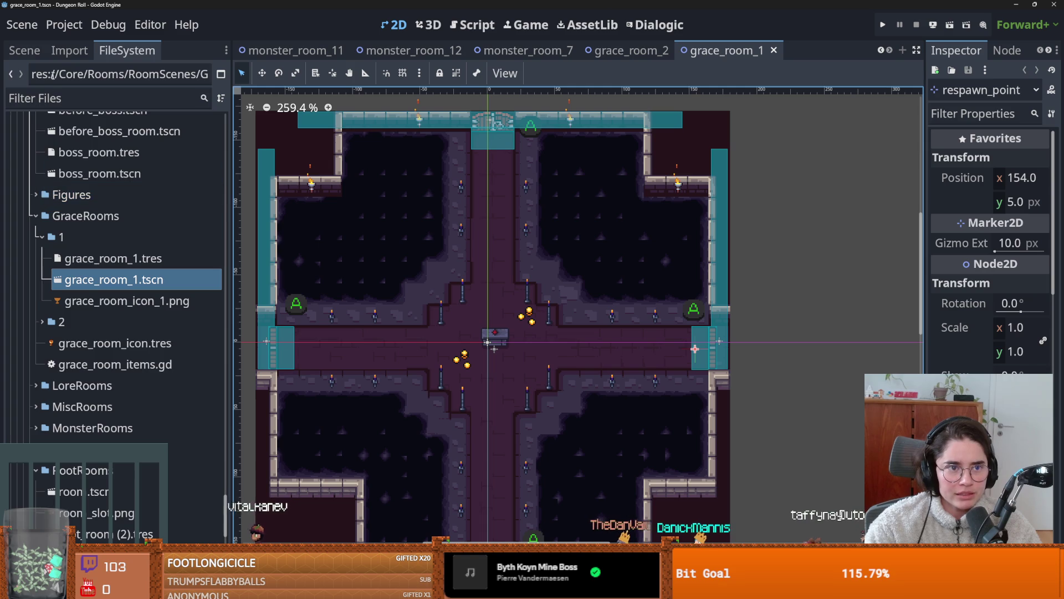
click(69, 51)
click(24, 51)
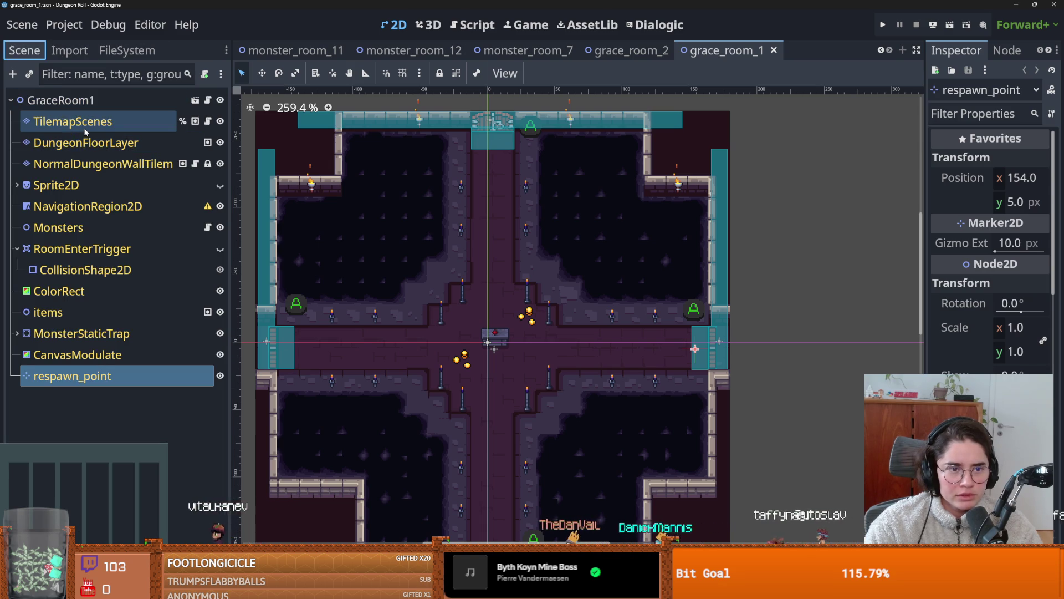
drag(82, 143, 115, 143)
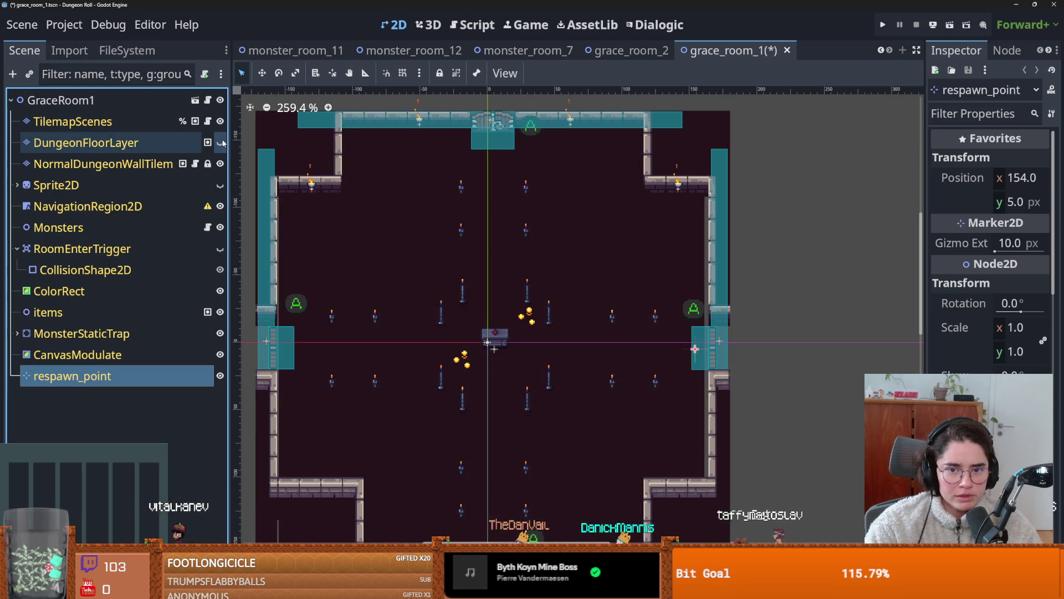
click(115, 144)
Check the floor layer's terrains and choose the BigGapingHole terrain.
click(352, 428)
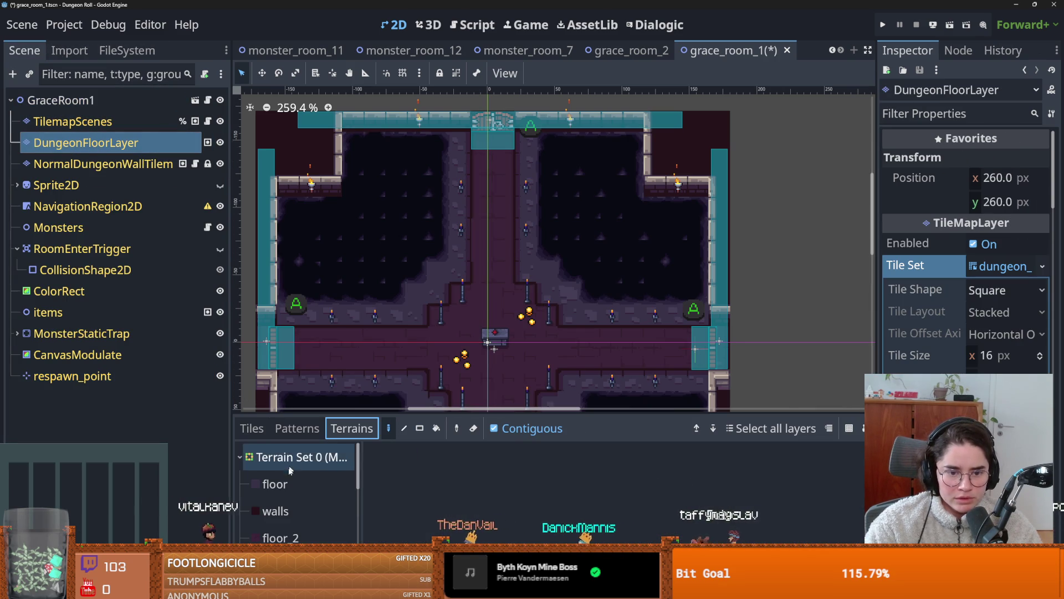
click(294, 500)
scroll(319, 491, down, 5)
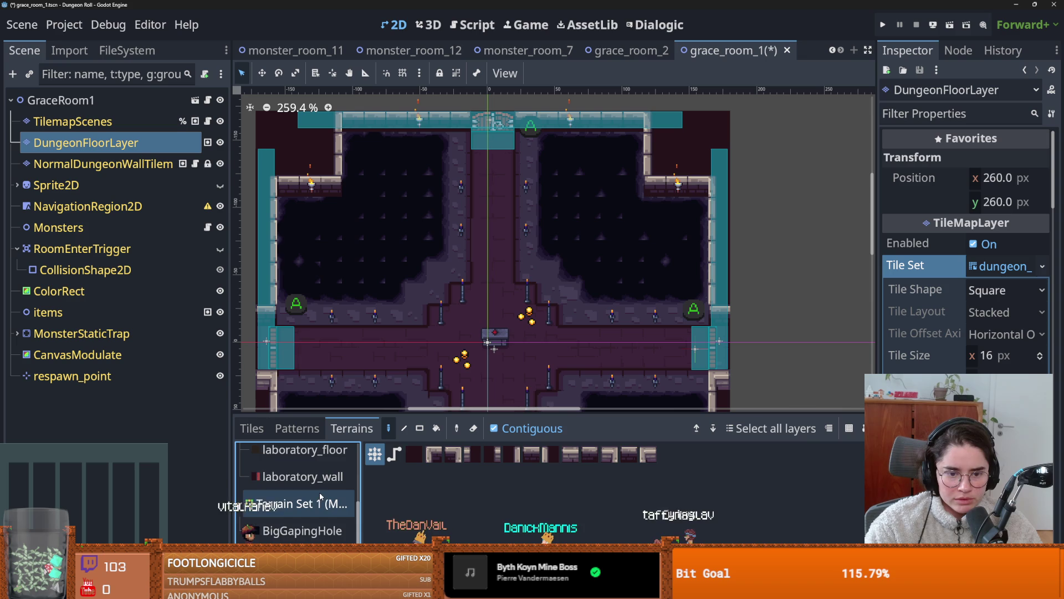
click(310, 528)
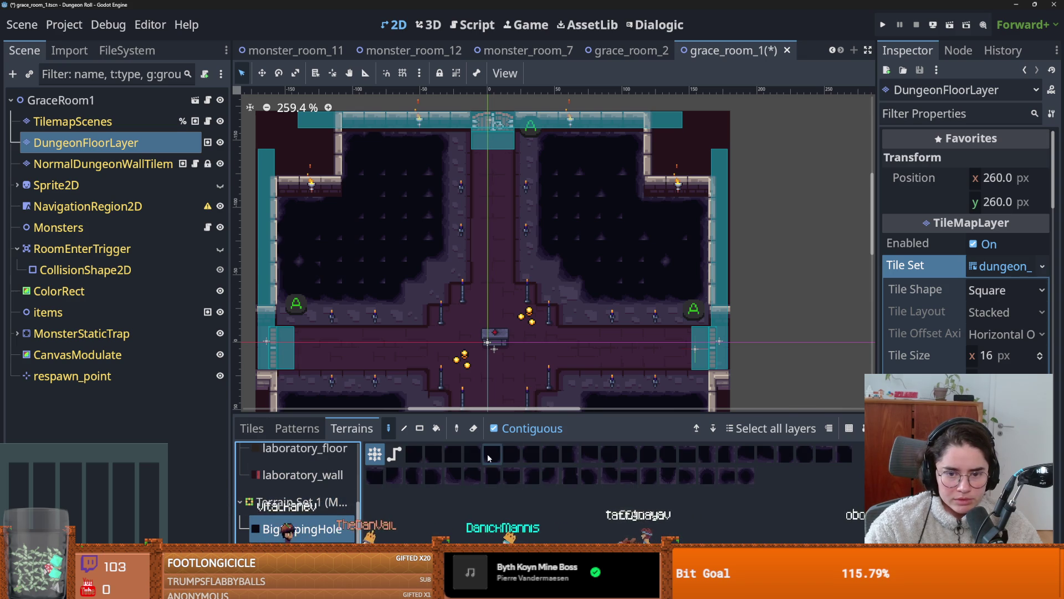
scroll(374, 245, up, 1)
Select the big_gaping_hole tile source and open the floor layer's Tile Set for editing.
click(252, 428)
drag(554, 418, 339, 167)
click(311, 382)
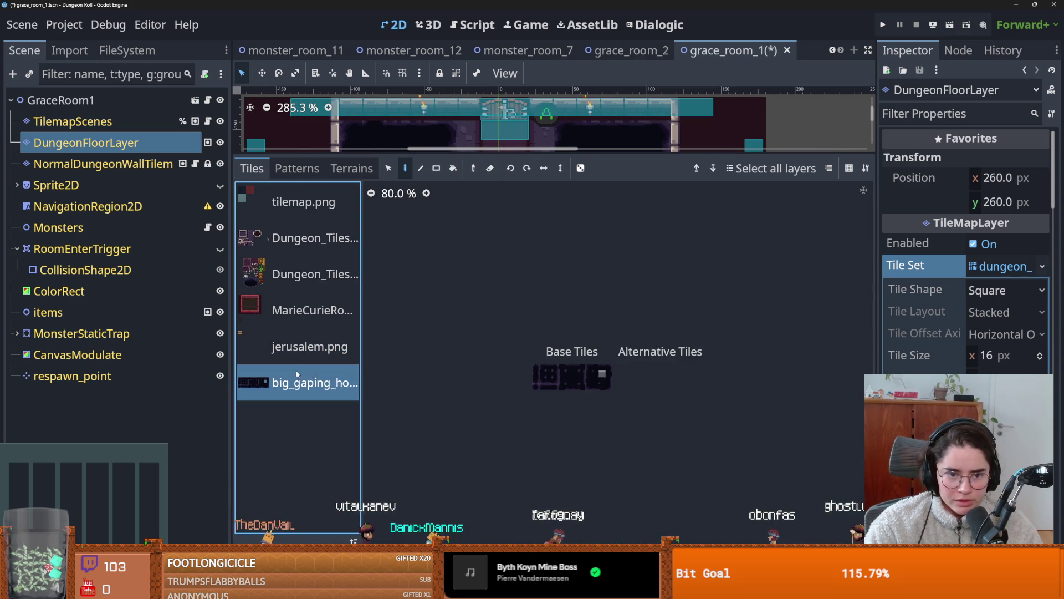
scroll(627, 397, up, 5)
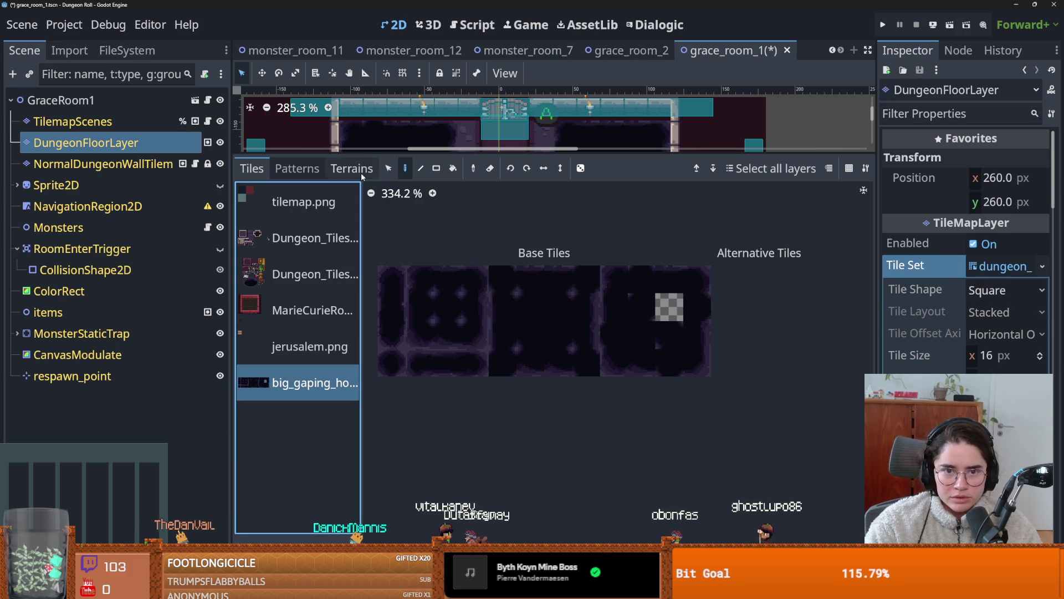
click(1000, 266)
scroll(718, 391, up, 8)
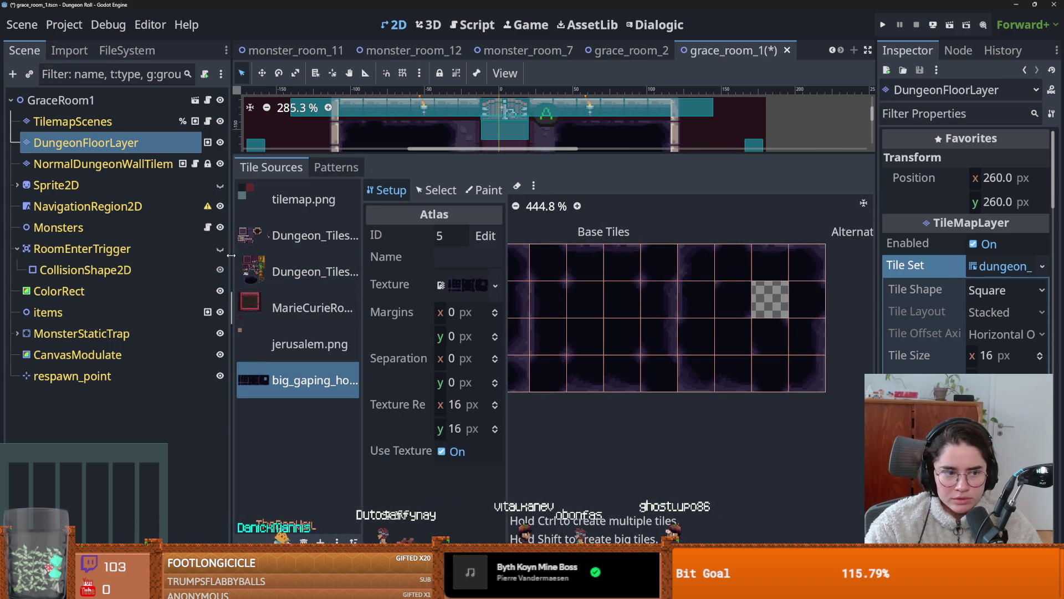
Widen the TileSet editing area and set it to paint terrain assignments onto tiles.
drag(231, 224, 2, 224)
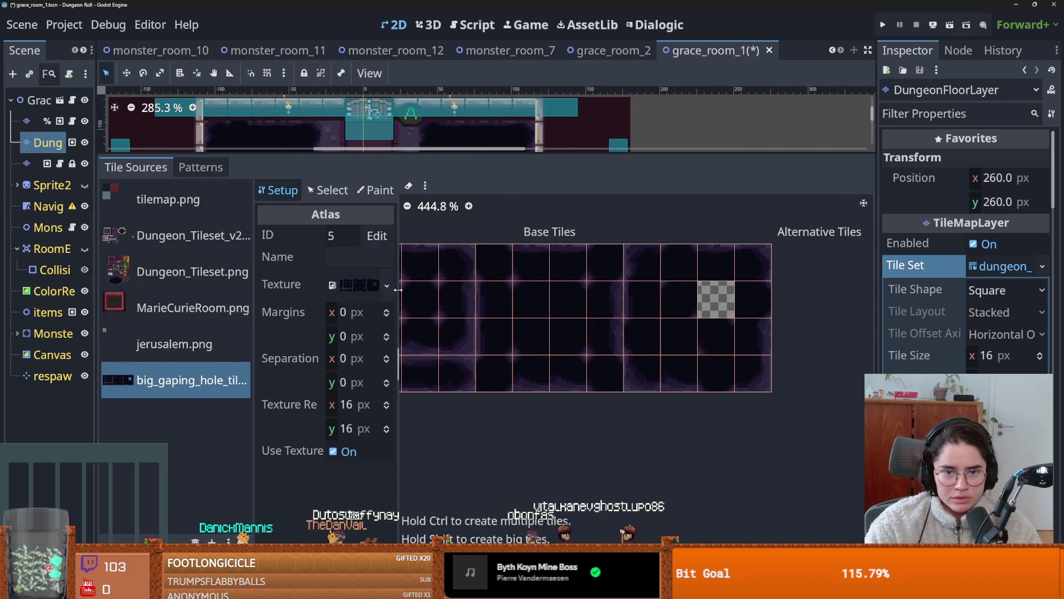
drag(254, 260, 163, 261)
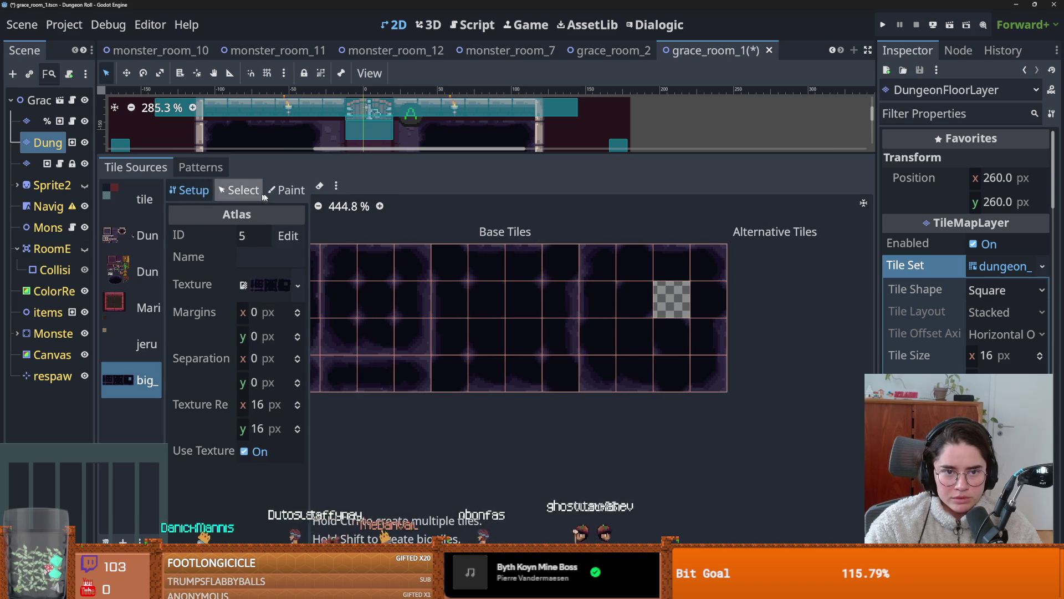
click(287, 190)
click(237, 237)
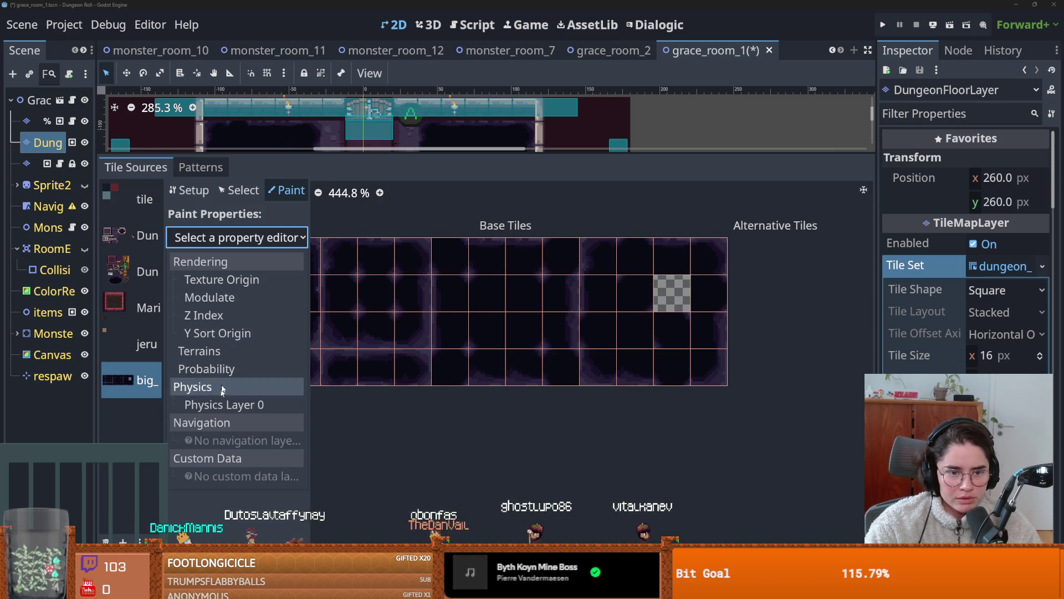
click(252, 355)
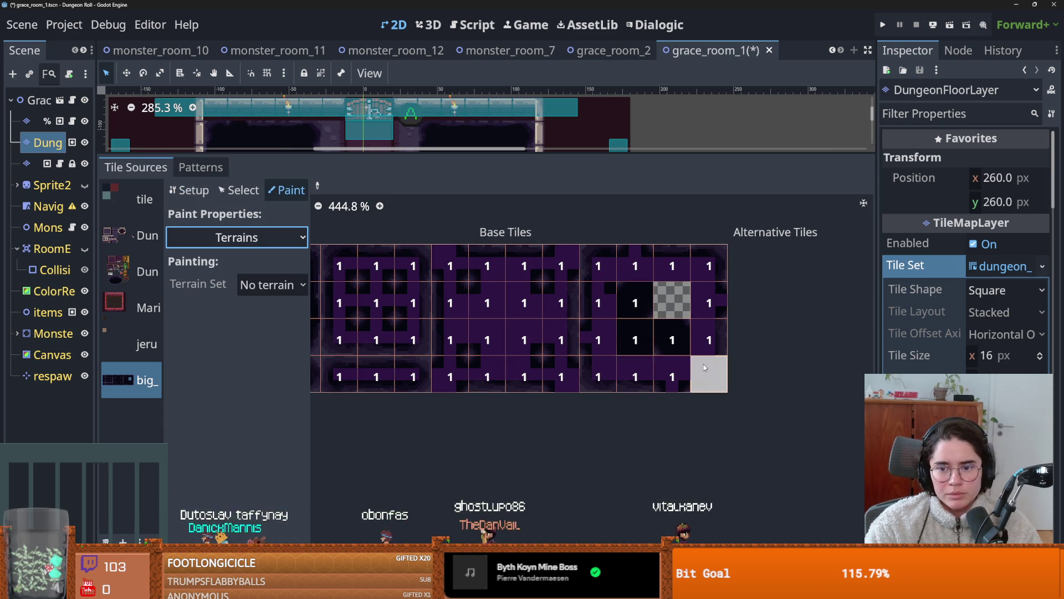
Choose Terrain Set 1 with BigGapingHole as the terrain to paint.
scroll(678, 320, up, 1)
mouse_move(679, 318)
mouse_down()
mouse_move(736, 377)
mouse_move(577, 404)
mouse_up()
scroll(576, 404, up, 2)
click(272, 285)
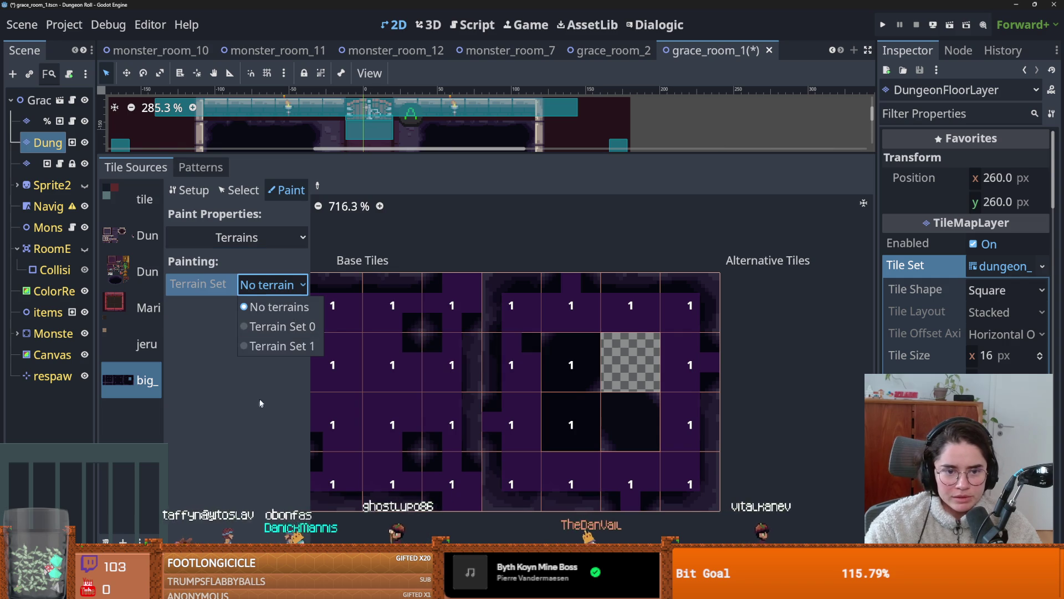
click(289, 329)
click(263, 311)
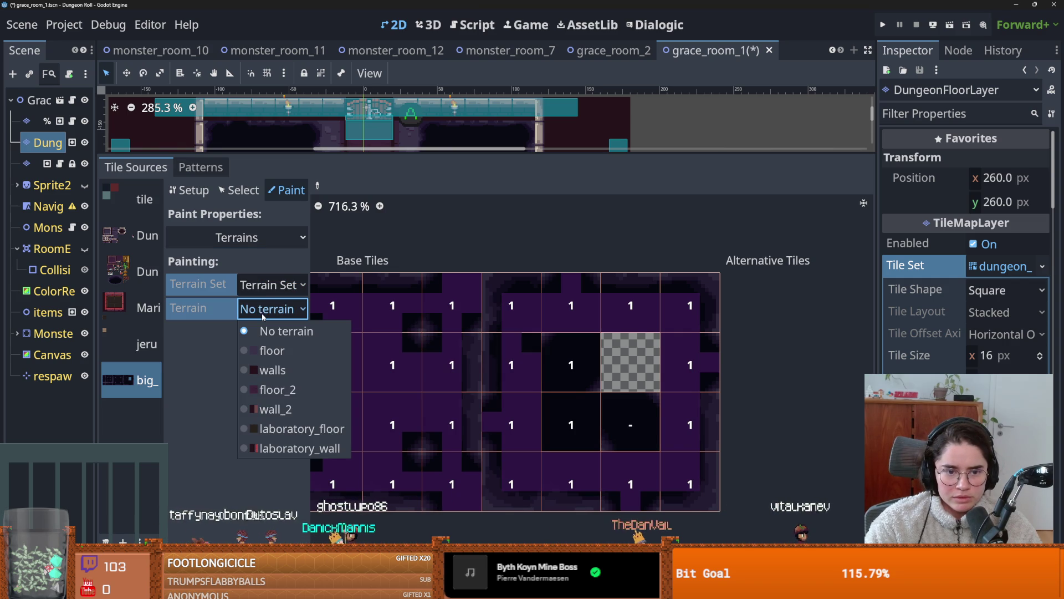
click(264, 298)
click(269, 284)
click(283, 342)
click(272, 309)
click(275, 354)
Mark a hole tile's terrain bits as BigGapingHole, clear a neighbour's, and save grace_room_1.
scroll(600, 401, up, 2)
mouse_move(571, 321)
mouse_down()
mouse_move(549, 345)
mouse_move(558, 347)
mouse_up()
mouse_move(571, 399)
mouse_down()
mouse_move(548, 421)
mouse_move(582, 405)
mouse_move(602, 413)
mouse_up()
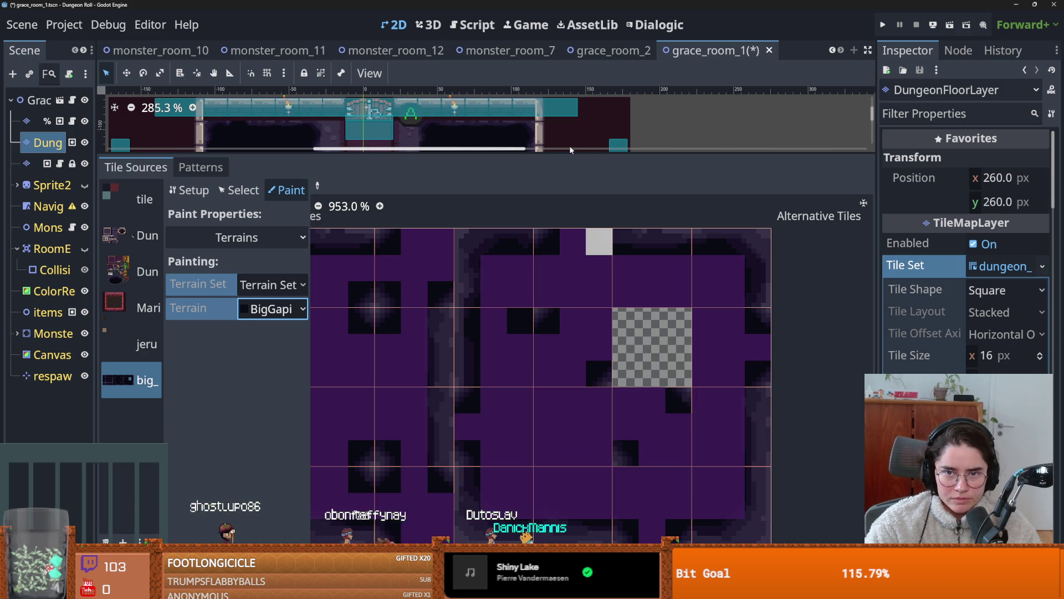
drag(570, 148, 366, 441)
key(ctrl+s)
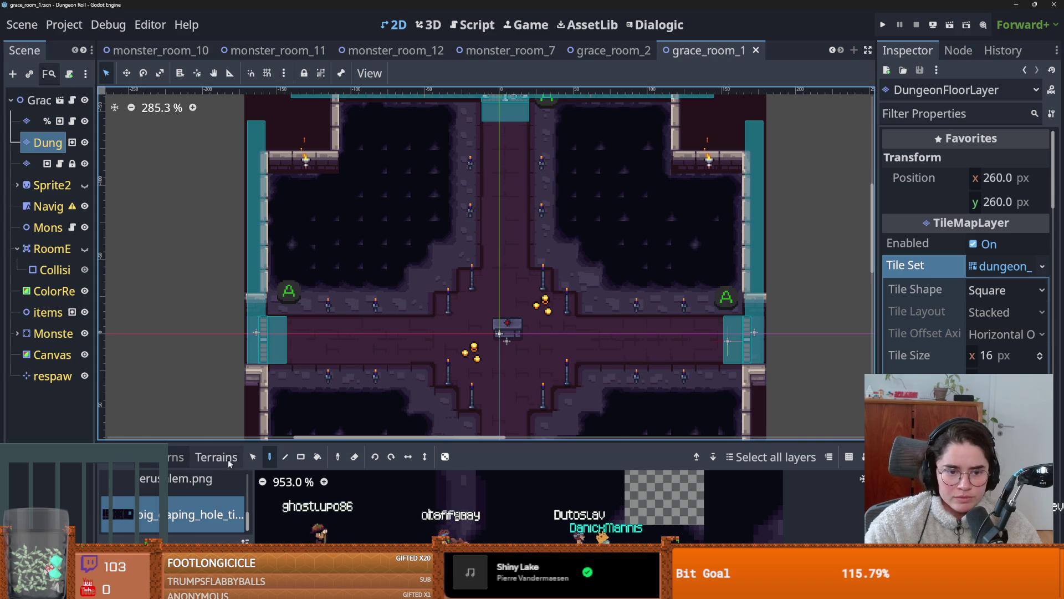
Fill the top-left pit area with BigGapingHole terrain using the Rect tool.
click(217, 457)
click(183, 529)
scroll(288, 255, up, 2)
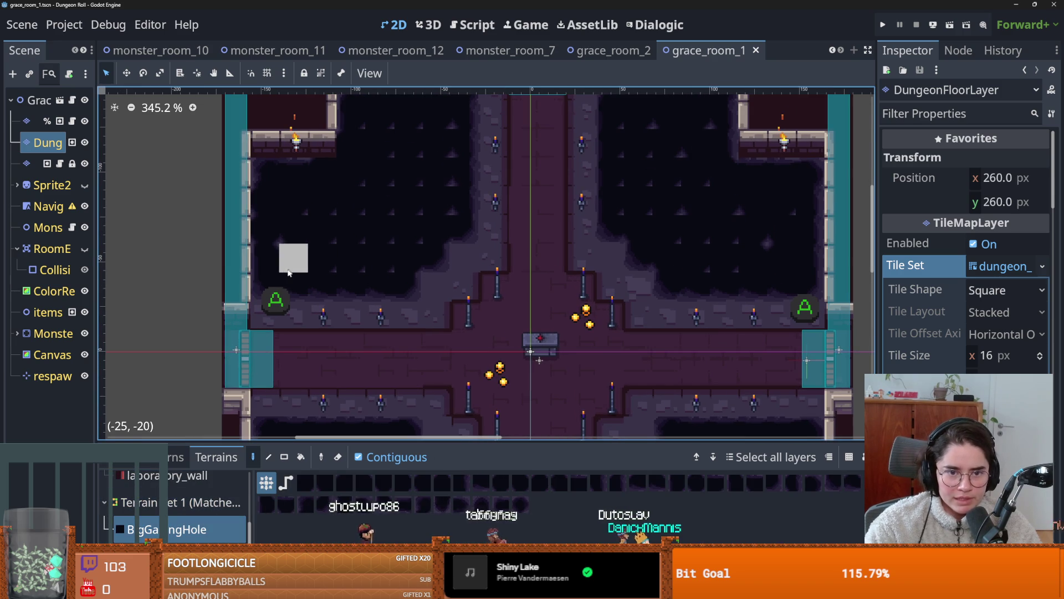
click(283, 457)
mouse_move(411, 289)
mouse_down()
mouse_move(283, 158)
mouse_move(258, 161)
mouse_up()
drag(387, 208, 379, 288)
mouse_move(328, 151)
mouse_down()
mouse_move(425, 221)
mouse_move(426, 280)
mouse_move(441, 300)
mouse_up()
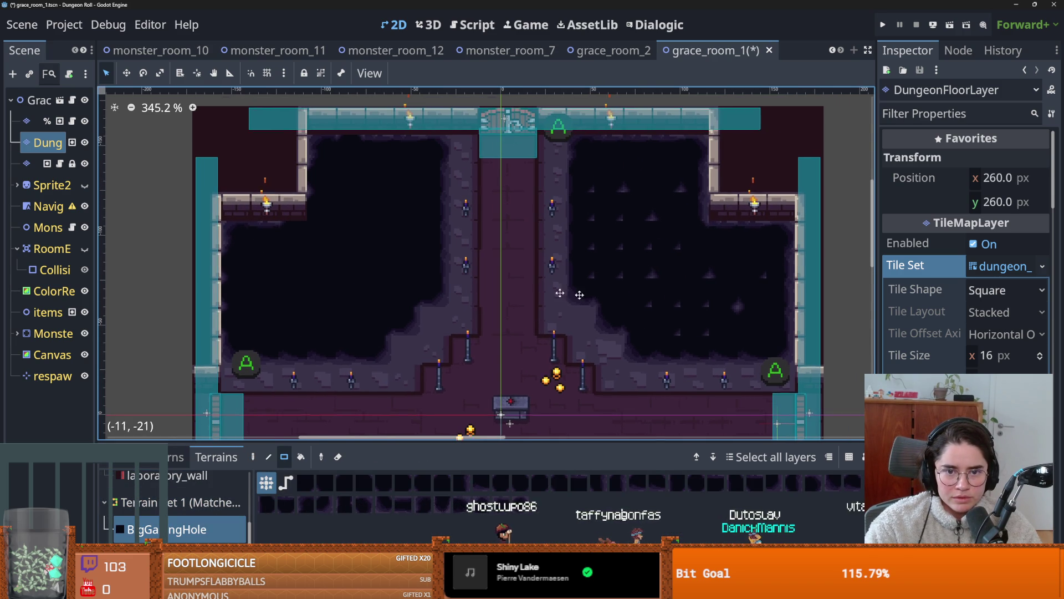
Fill the top-right pit, a lower-left pit and a 5x5 pit block with BigGapingHole.
drag(612, 299, 446, 277)
mouse_move(416, 127)
mouse_down()
mouse_move(513, 271)
mouse_move(531, 268)
mouse_move(614, 321)
mouse_up()
scroll(614, 321, down, 3)
mouse_move(634, 324)
mouse_down()
mouse_move(571, 386)
mouse_move(538, 380)
mouse_up()
scroll(544, 334, down, 2)
scroll(468, 308, up, 1)
mouse_move(467, 308)
mouse_down()
mouse_move(555, 403)
mouse_move(576, 408)
mouse_up()
Fill a leftover pit tile, a small pit area and the lower pit with BigGapingHole.
scroll(538, 318, up, 2)
drag(486, 266, 465, 327)
scroll(466, 299, up, 2)
scroll(466, 310, down, 4)
mouse_move(410, 402)
mouse_down()
mouse_move(366, 355)
mouse_move(351, 304)
mouse_move(305, 276)
mouse_move(382, 295)
mouse_up()
mouse_move(386, 345)
mouse_down()
mouse_move(311, 300)
mouse_move(387, 305)
mouse_move(403, 351)
mouse_up()
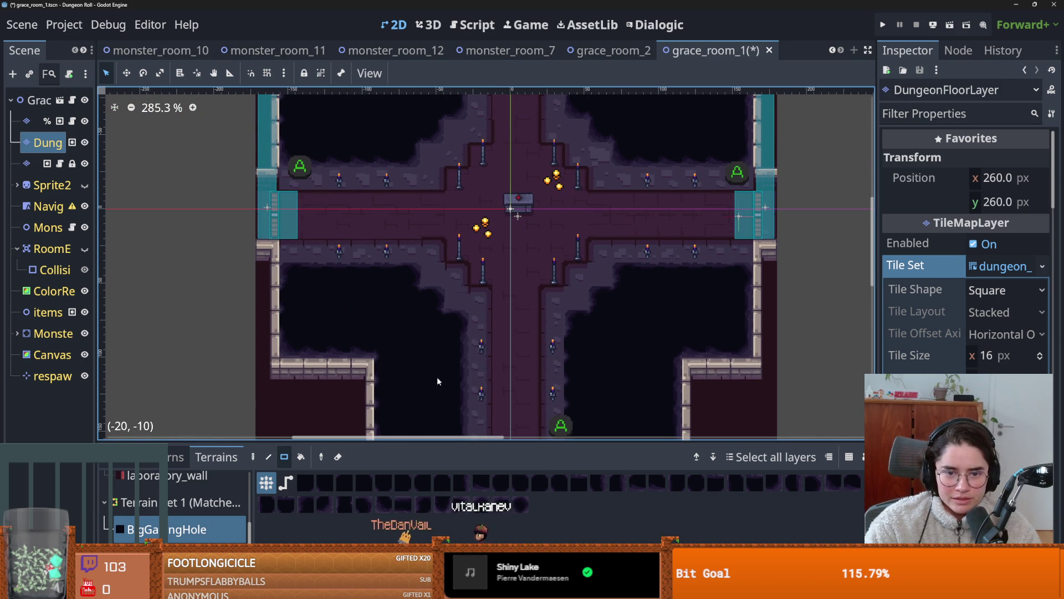
Replace the dark notch in the corridor wall, then return to the TileSet terrain painting view.
scroll(471, 333, down, 4)
scroll(504, 284, up, 3)
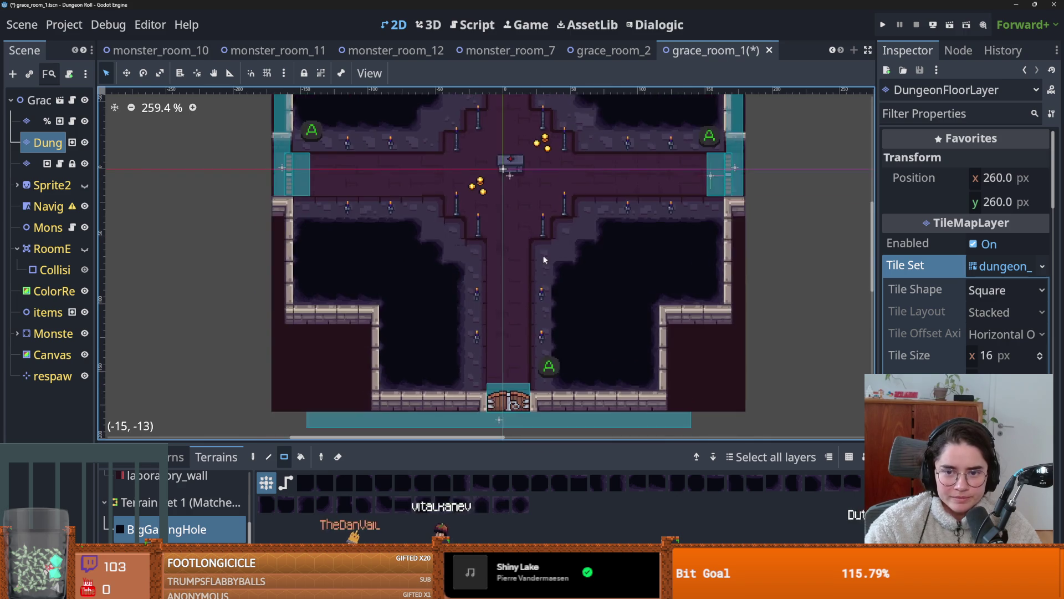
scroll(545, 256, up, 5)
scroll(599, 257, up, 2)
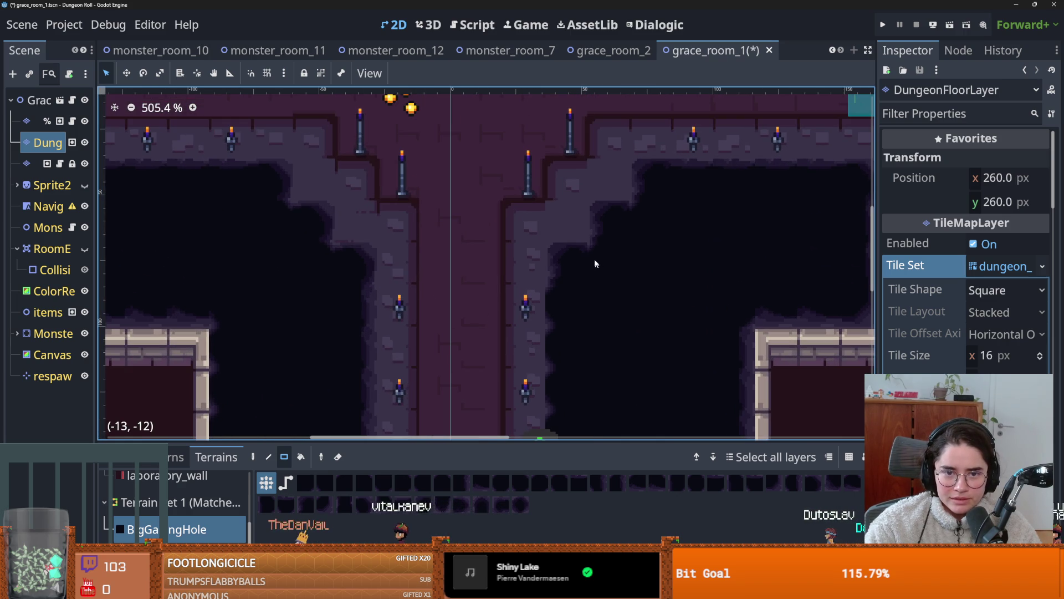
scroll(609, 310, down, 3)
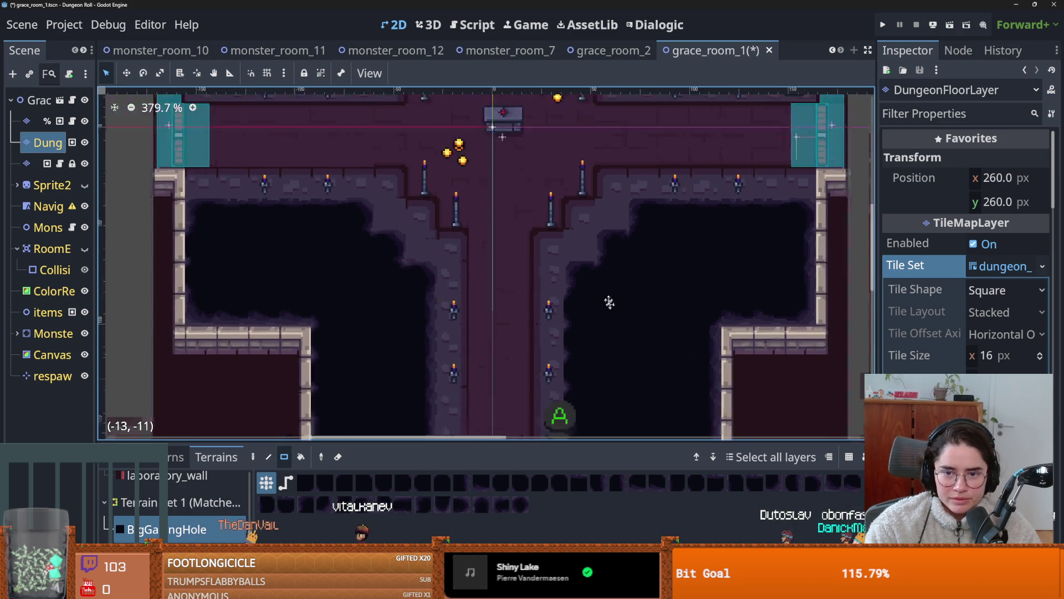
scroll(547, 293, up, 4)
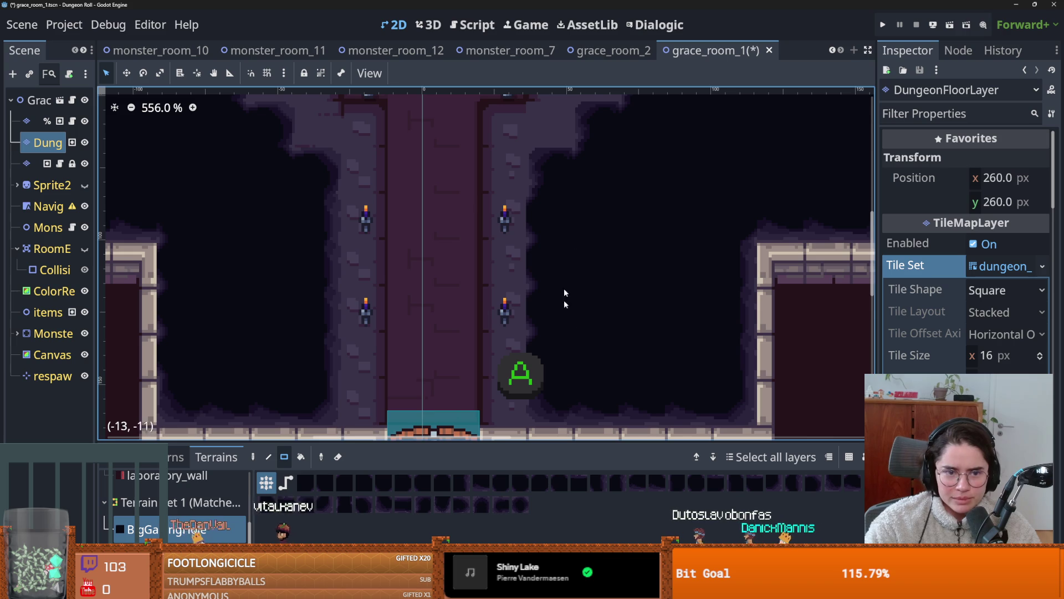
scroll(540, 326, down, 1)
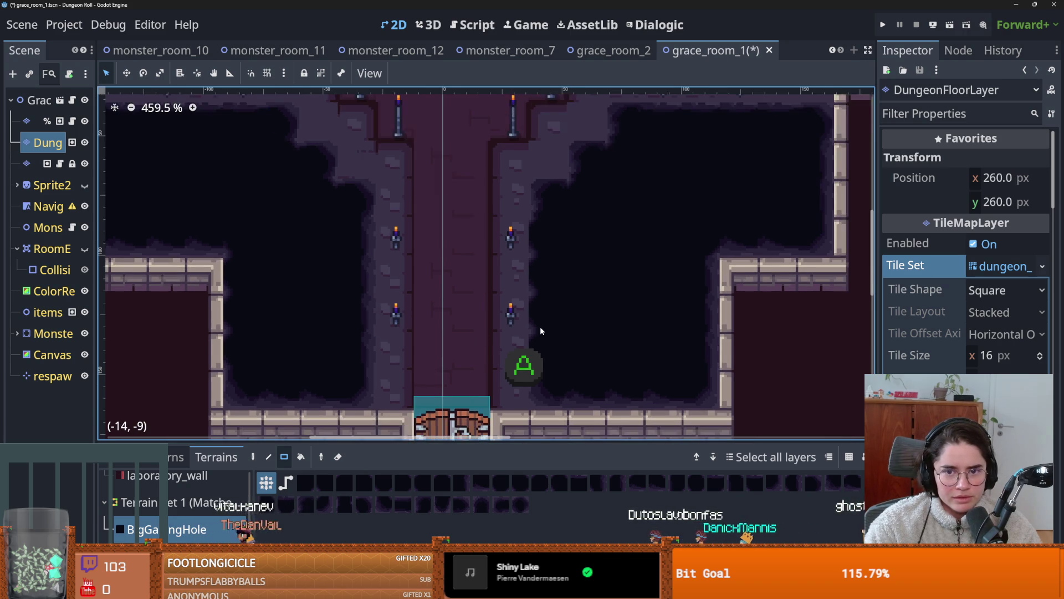
click(578, 292)
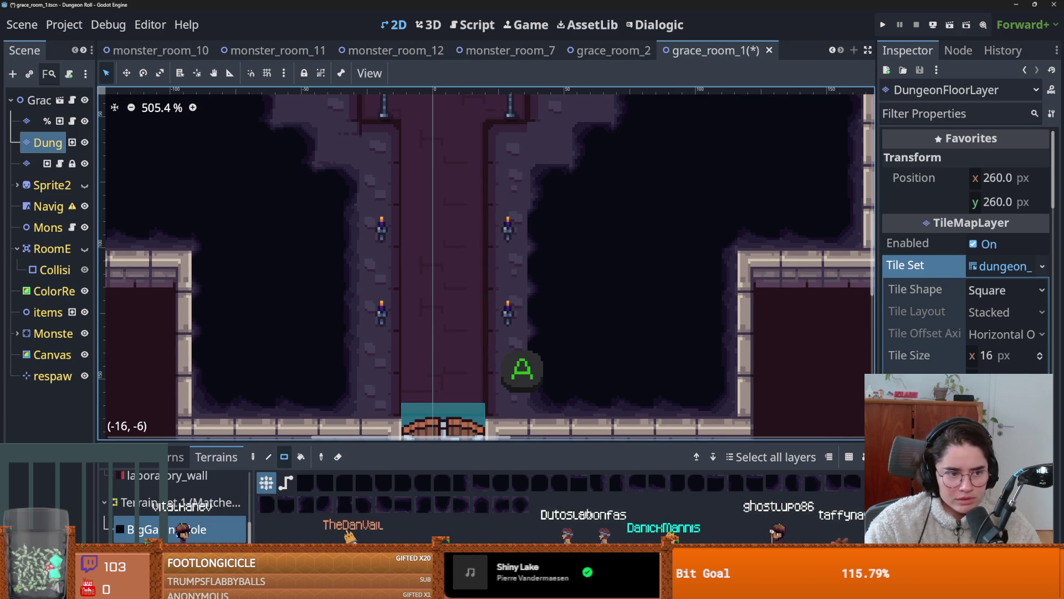
click(481, 504)
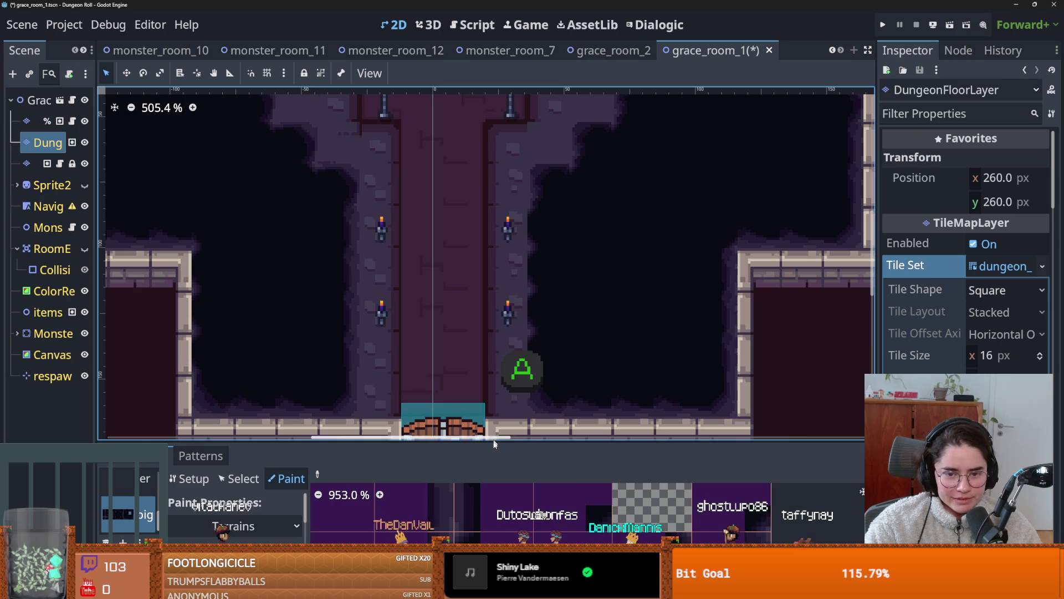
drag(496, 440, 496, 127)
scroll(473, 375, down, 2)
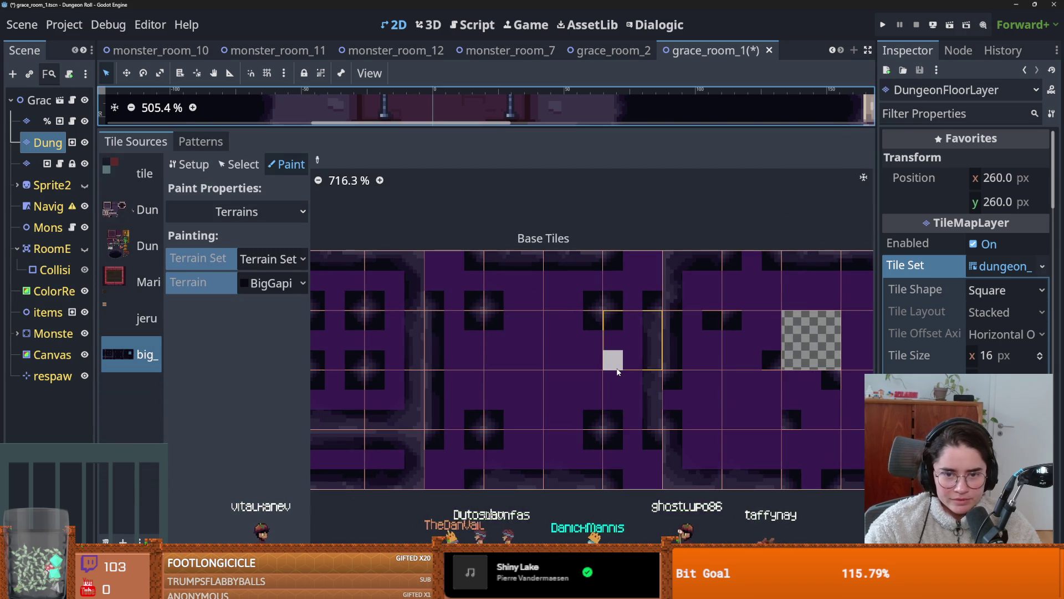
scroll(689, 399, up, 1)
scroll(754, 380, down, 1)
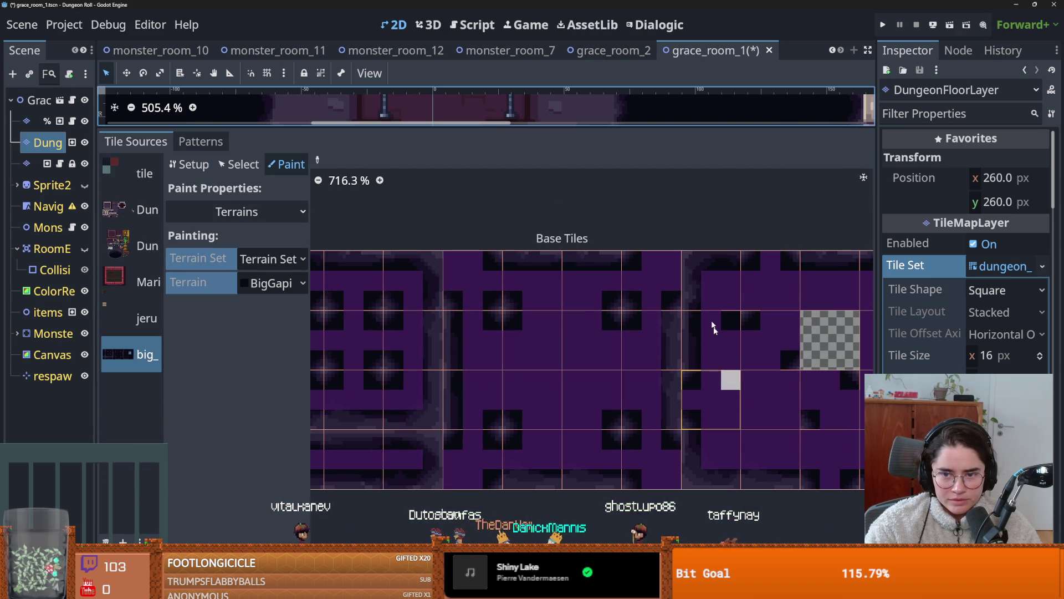
scroll(496, 354, up, 2)
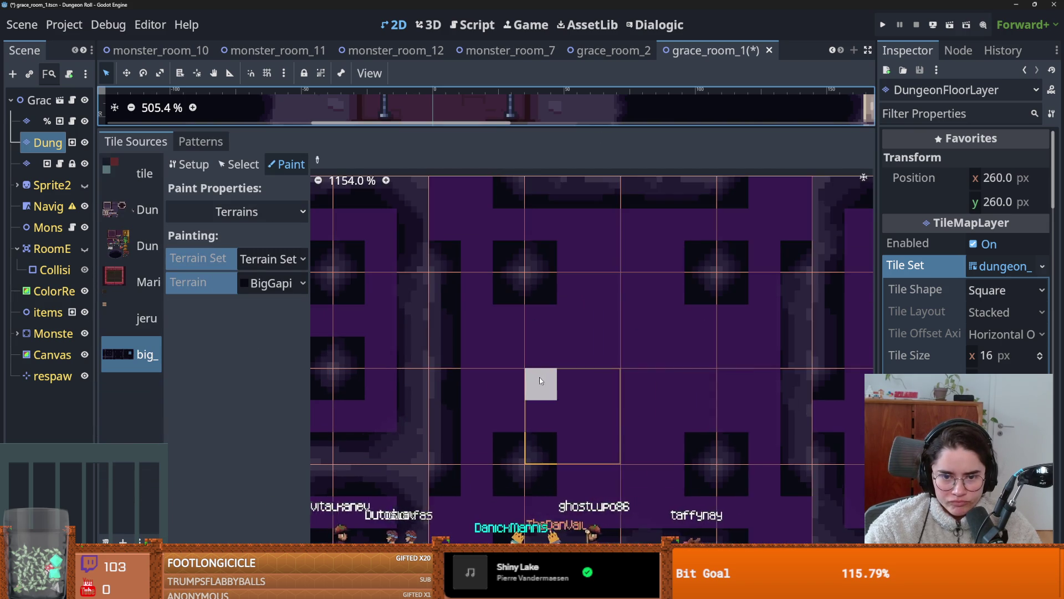
scroll(491, 372, down, 2)
scroll(491, 372, down, 2)
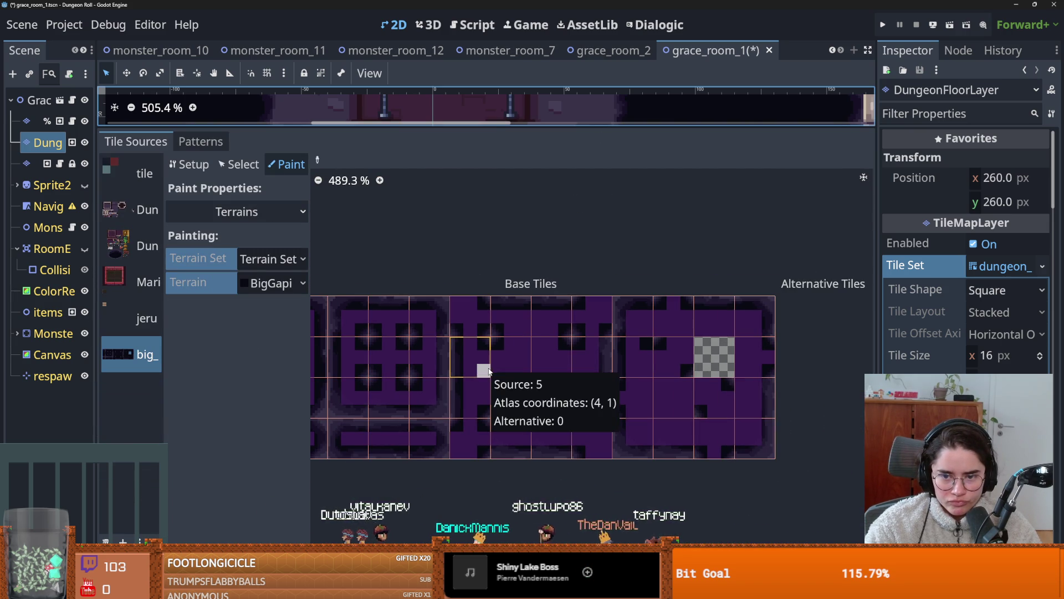
scroll(554, 380, left, 2)
scroll(551, 394, up, 4)
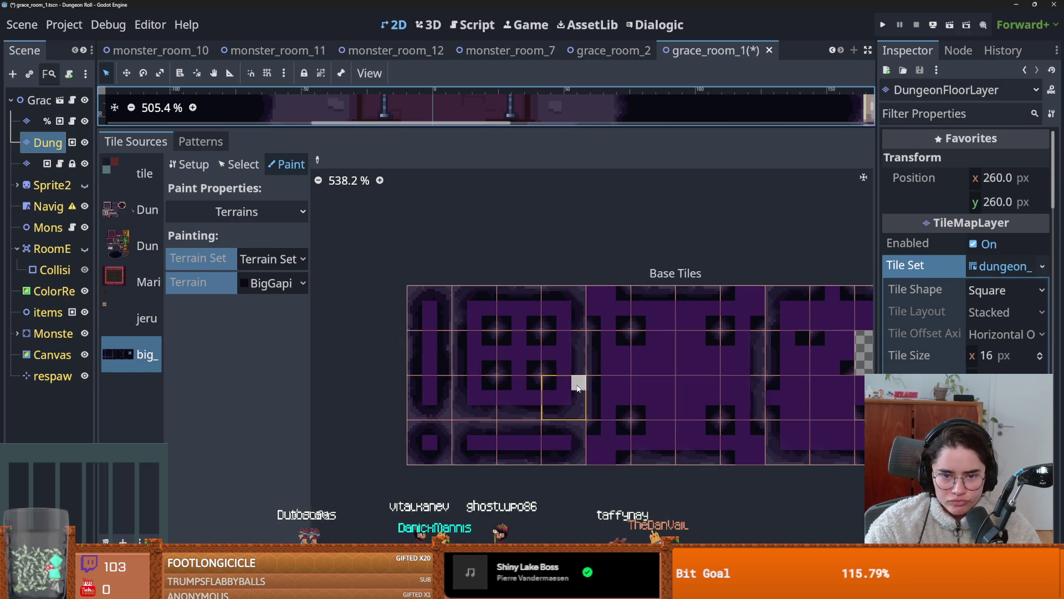
scroll(546, 373, down, 5)
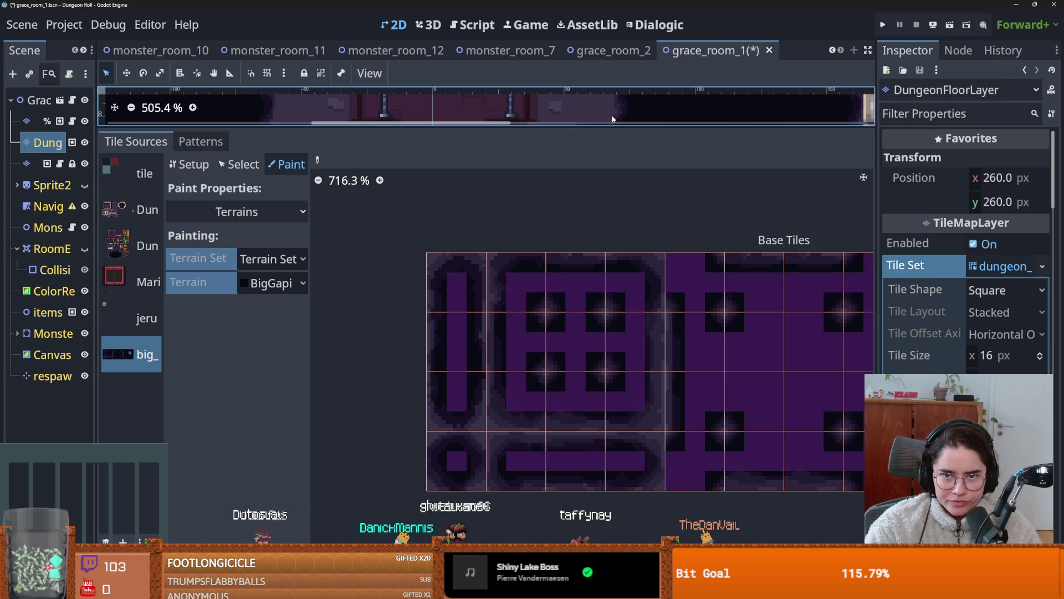
drag(610, 127, 613, 367)
scroll(615, 296, down, 2)
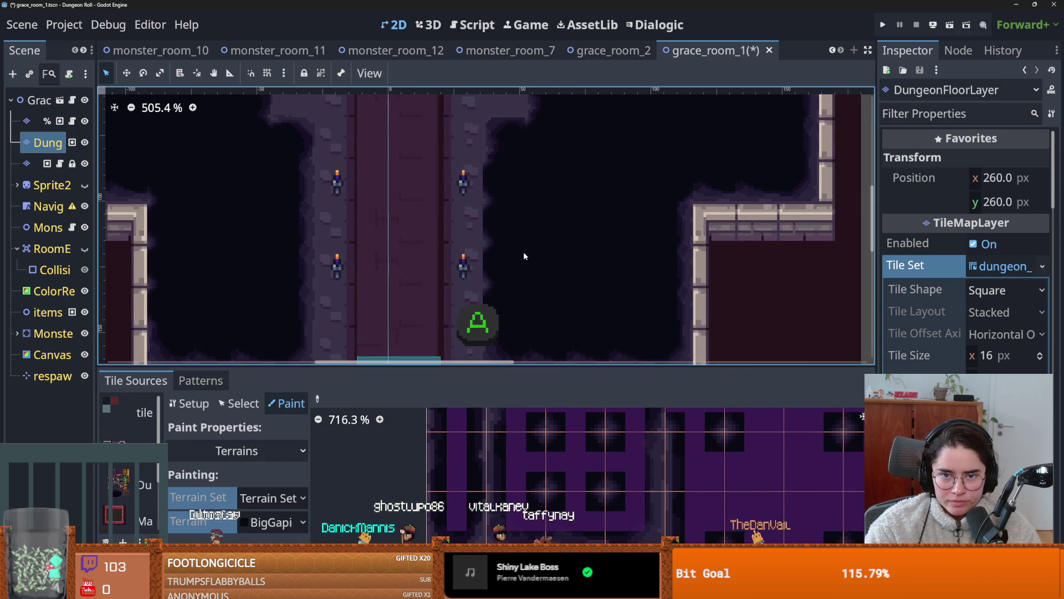
scroll(465, 207, up, 2)
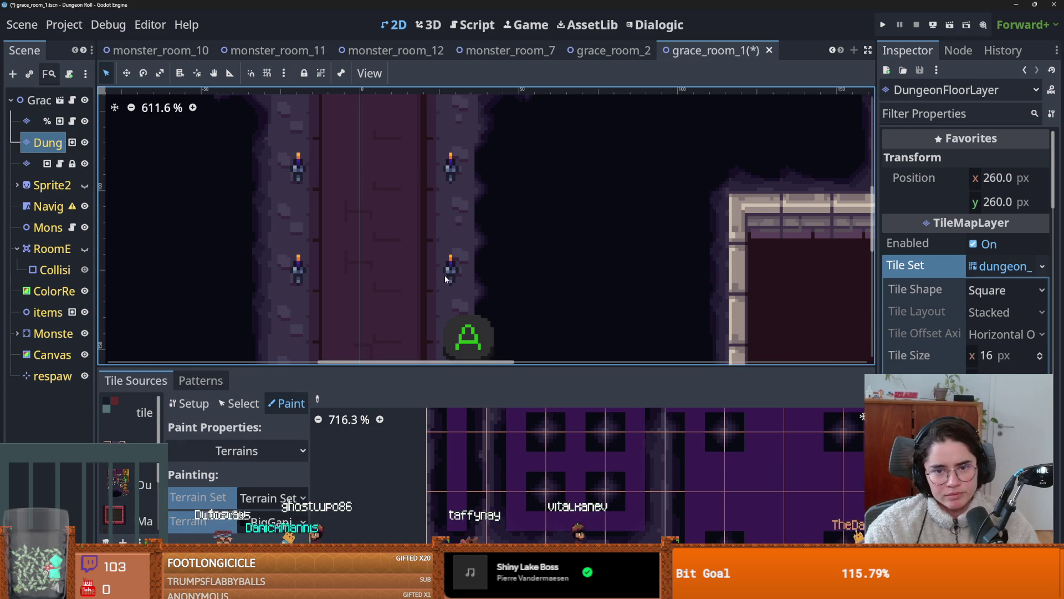
scroll(491, 258, down, 2)
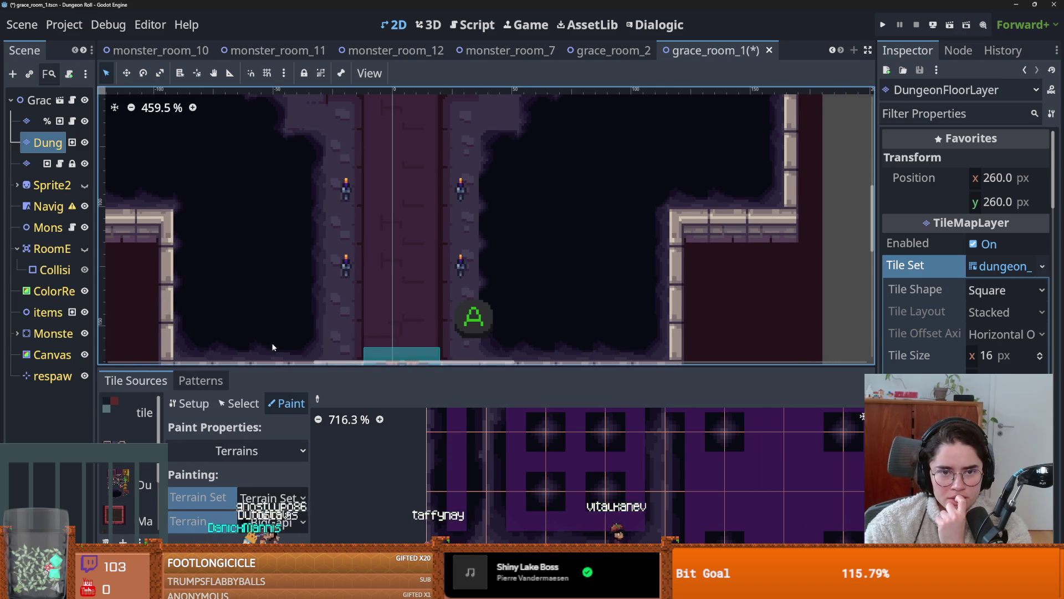
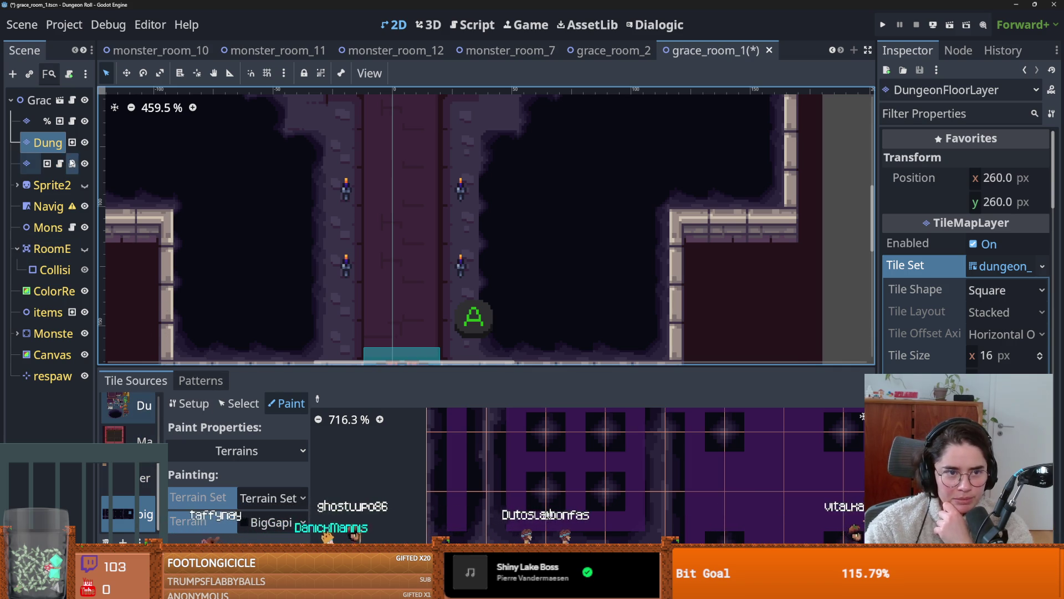
Open the TileMap Terrains panel and select the floor terrain.
click(199, 380)
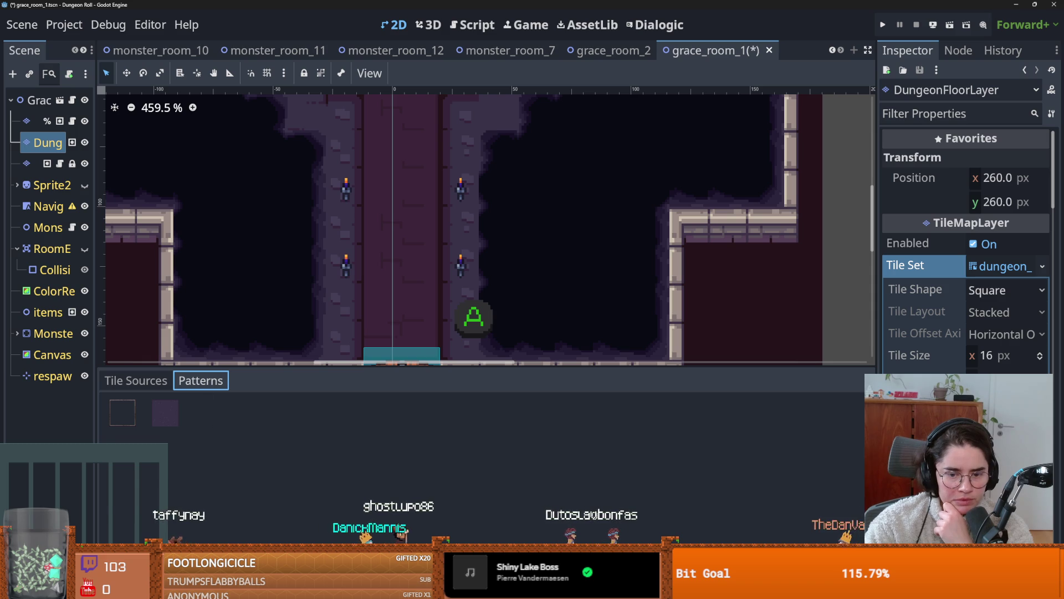
click(214, 382)
scroll(177, 438, up, 3)
click(158, 435)
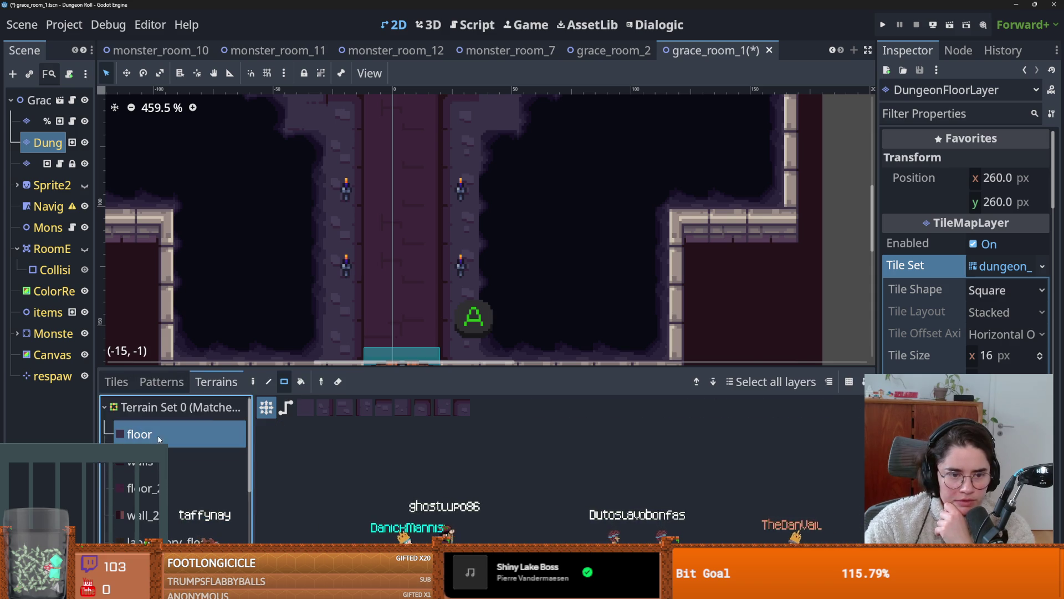
scroll(459, 337, down, 1)
Paint floor up the right corridor column and left of the centre corridor, then pick BigGapingHole.
drag(459, 338, 461, 118)
scroll(487, 278, down, 2)
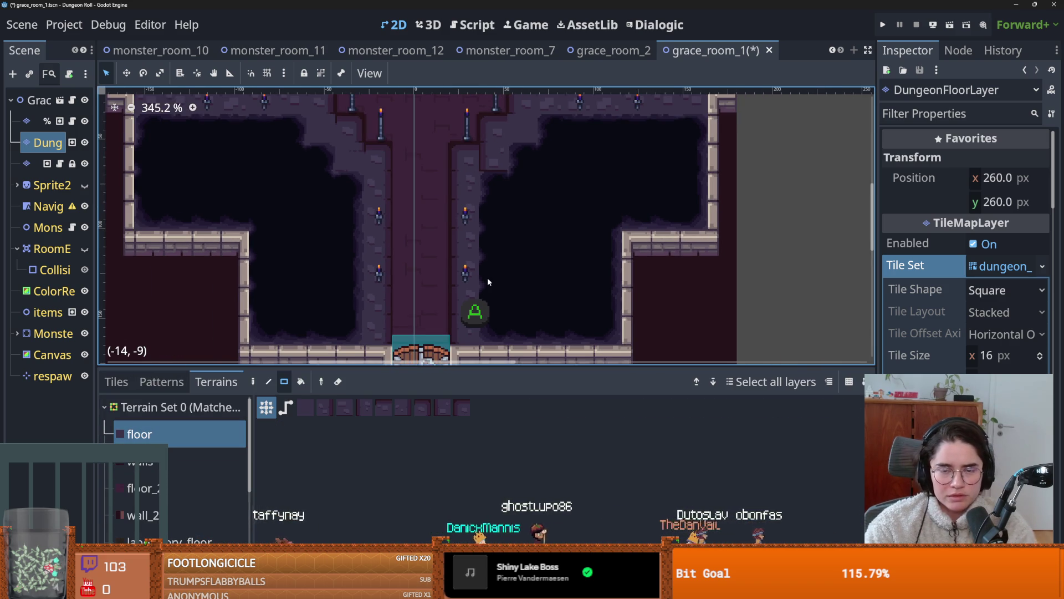
scroll(487, 277, down, 1)
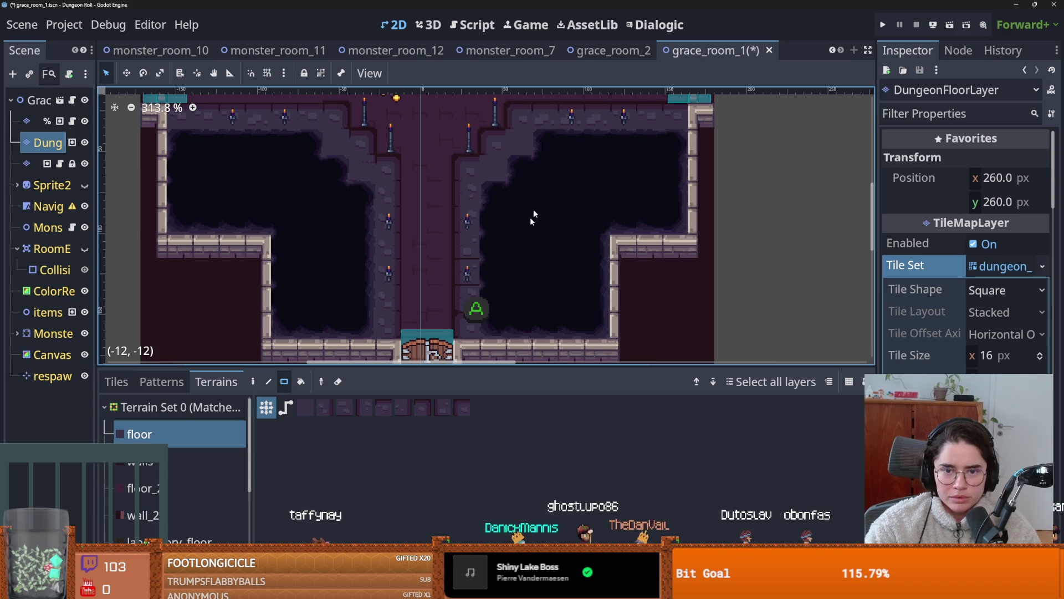
scroll(504, 252, up, 3)
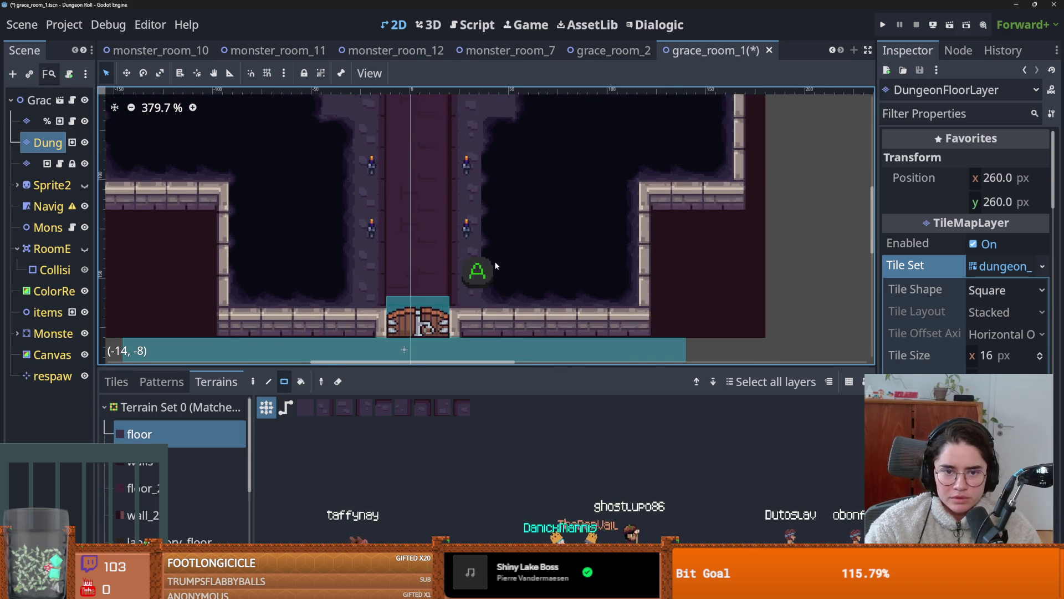
click(350, 247)
scroll(353, 224, up, 1)
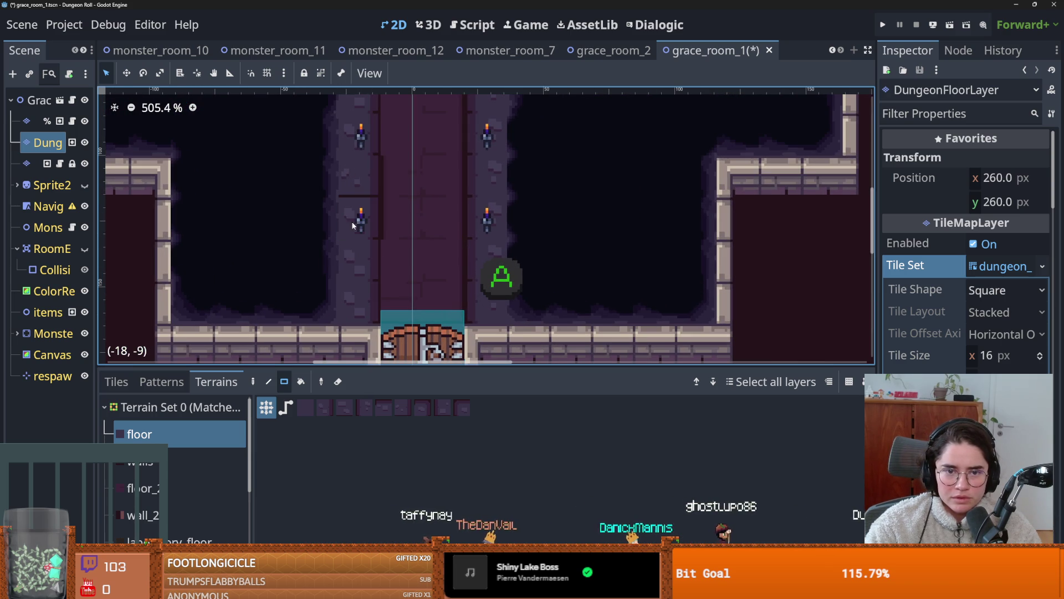
scroll(498, 272, down, 1)
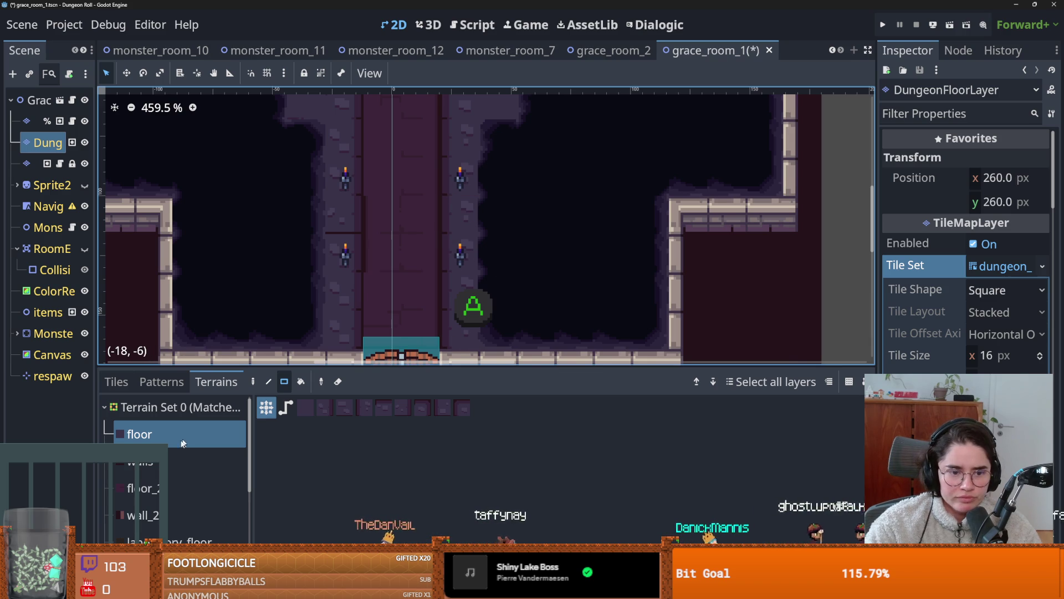
scroll(167, 489, down, 1)
scroll(168, 485, down, 3)
click(172, 529)
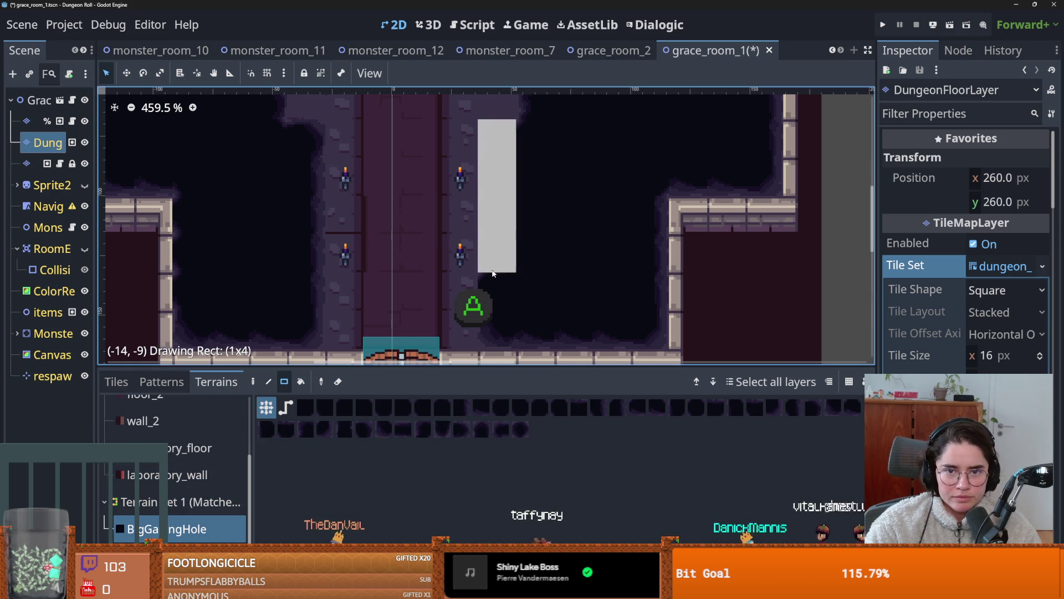
Pick the first BigGapingHole tile and paint a three-tile pit column beside the corridor.
mouse_move(487, 228)
mouse_down()
mouse_move(495, 254)
mouse_move(494, 216)
mouse_up()
scroll(517, 271, up, 2)
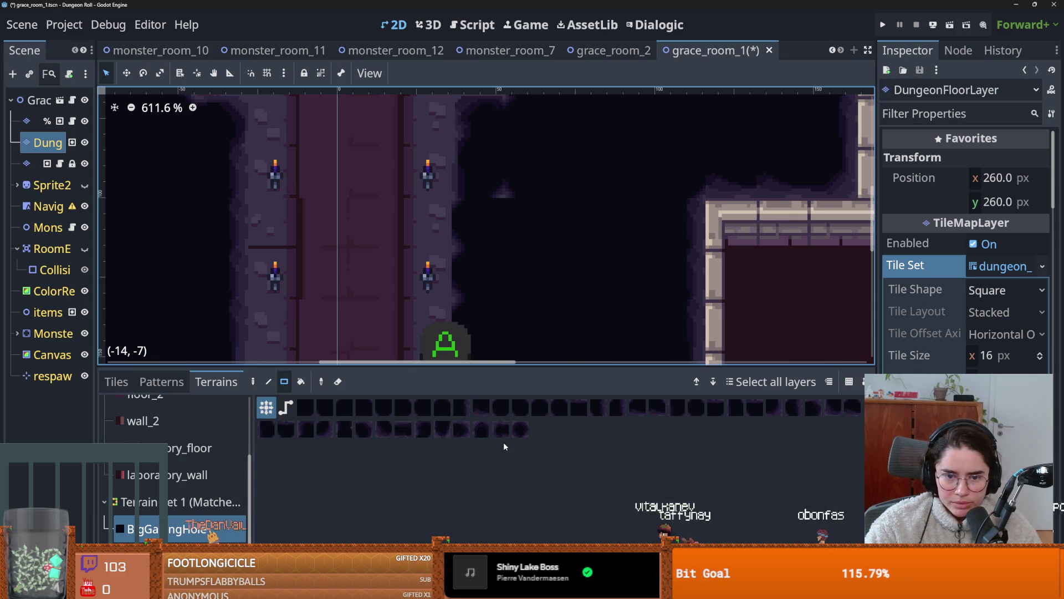
click(266, 429)
mouse_move(482, 233)
mouse_down()
mouse_move(474, 253)
mouse_move(498, 269)
mouse_up()
scroll(498, 269, down, 2)
drag(493, 231, 492, 251)
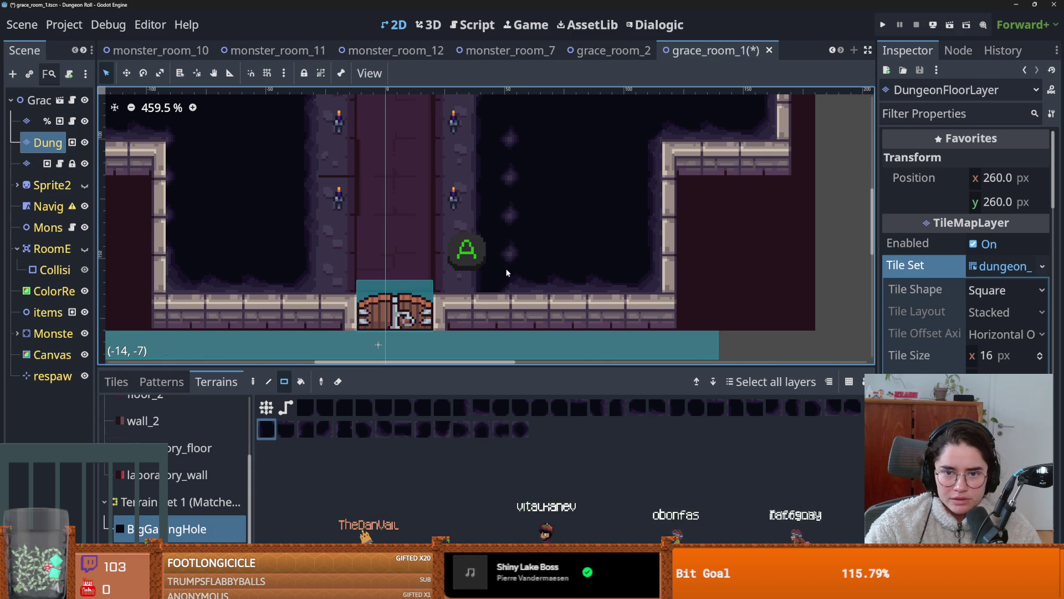
Review the pit edits and save grace_room_1 with Ctrl+S.
scroll(511, 258, up, 1)
scroll(513, 255, up, 1)
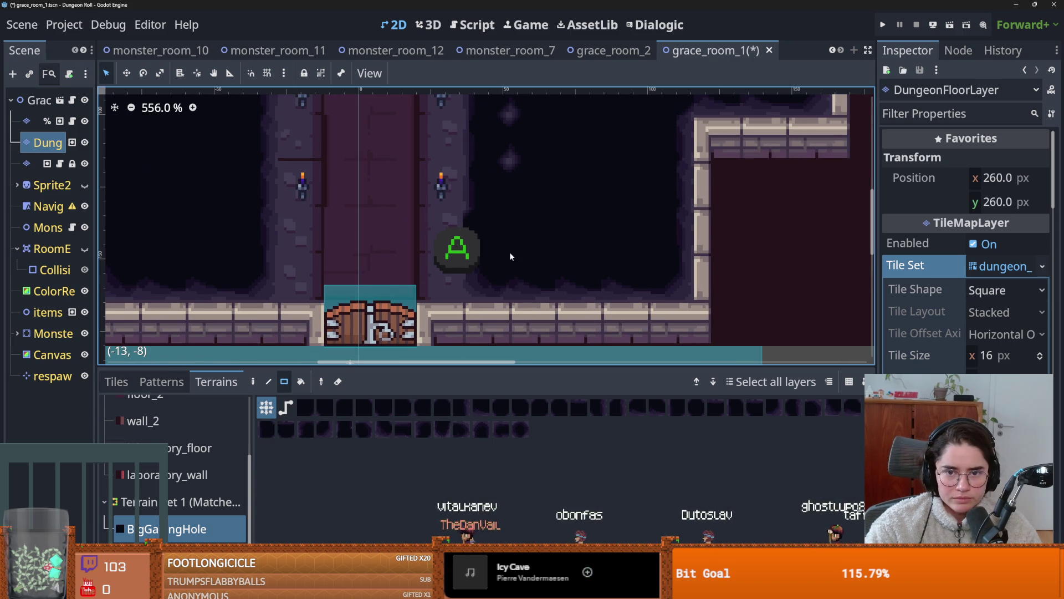
scroll(475, 204, up, 2)
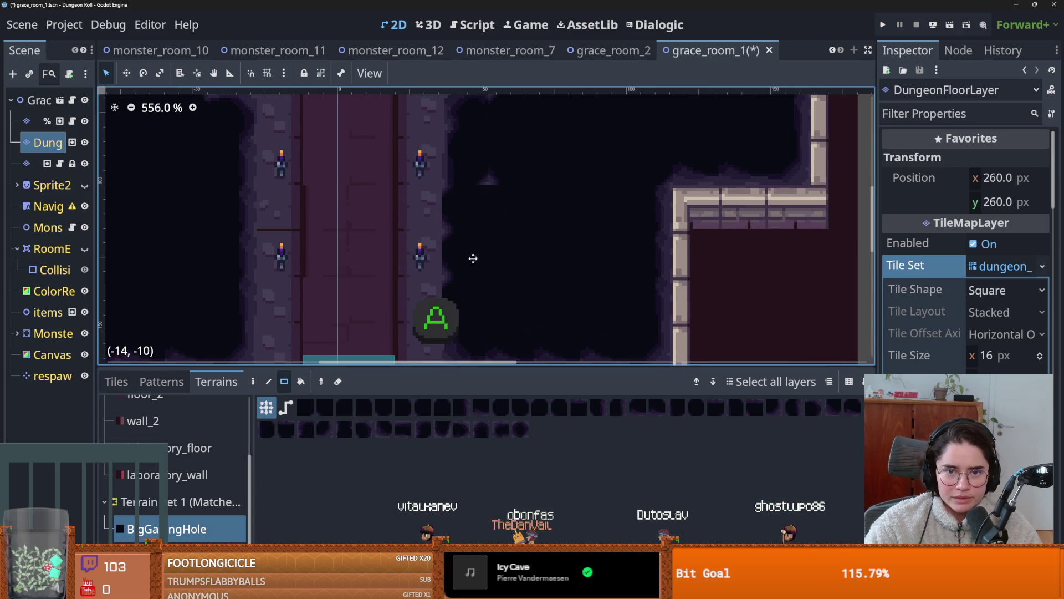
scroll(469, 235, up, 1)
scroll(518, 255, down, 4)
scroll(527, 267, up, 2)
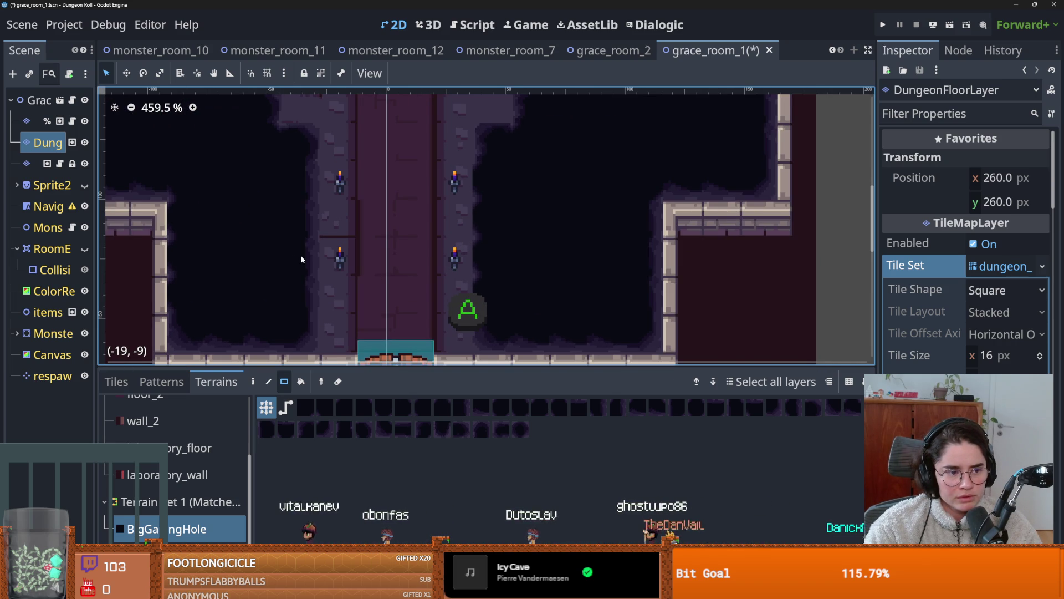
scroll(300, 259, down, 1)
key(ctrl+s)
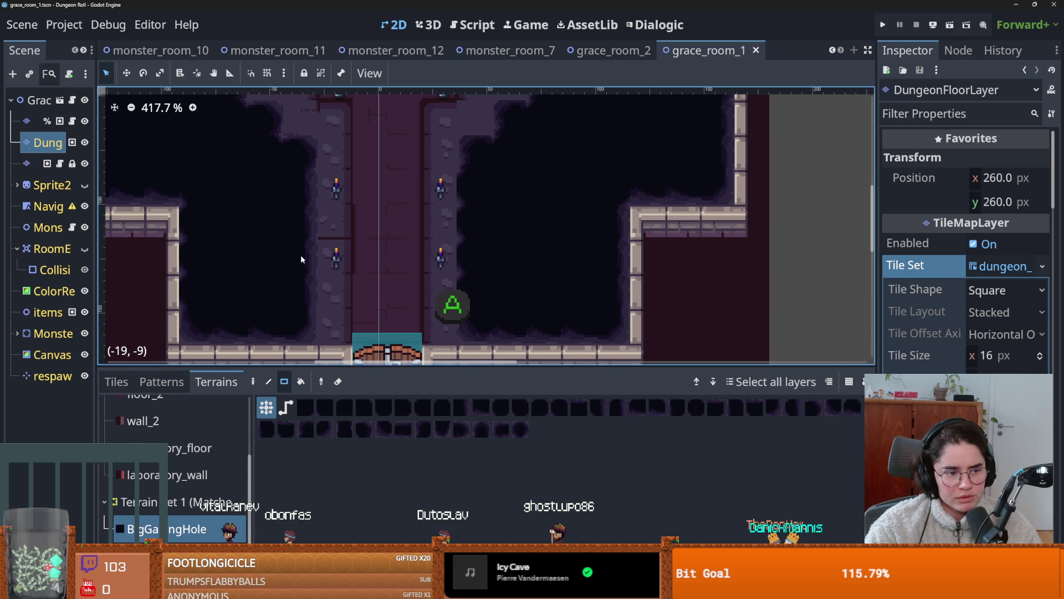
Switch to the grace_room_2 scene tab.
scroll(301, 259, down, 2)
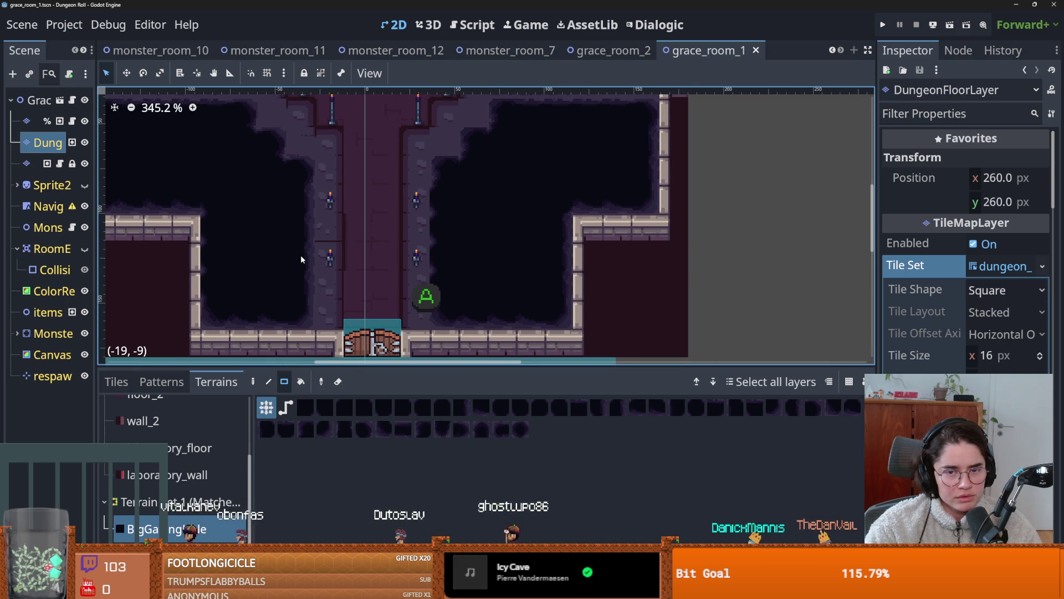
scroll(301, 259, down, 1)
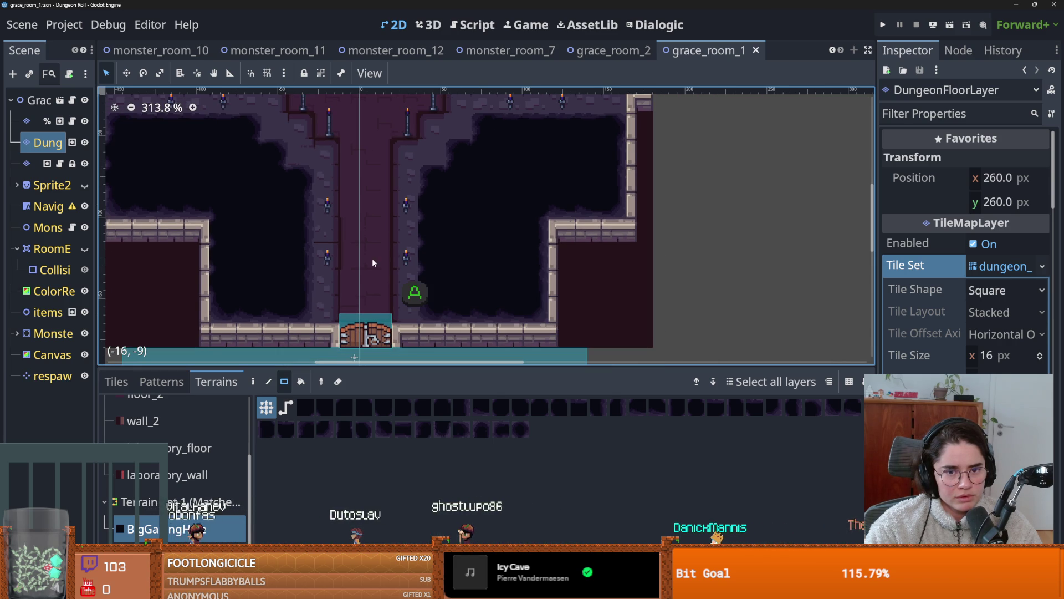
scroll(361, 271, down, 2)
drag(422, 217, 424, 270)
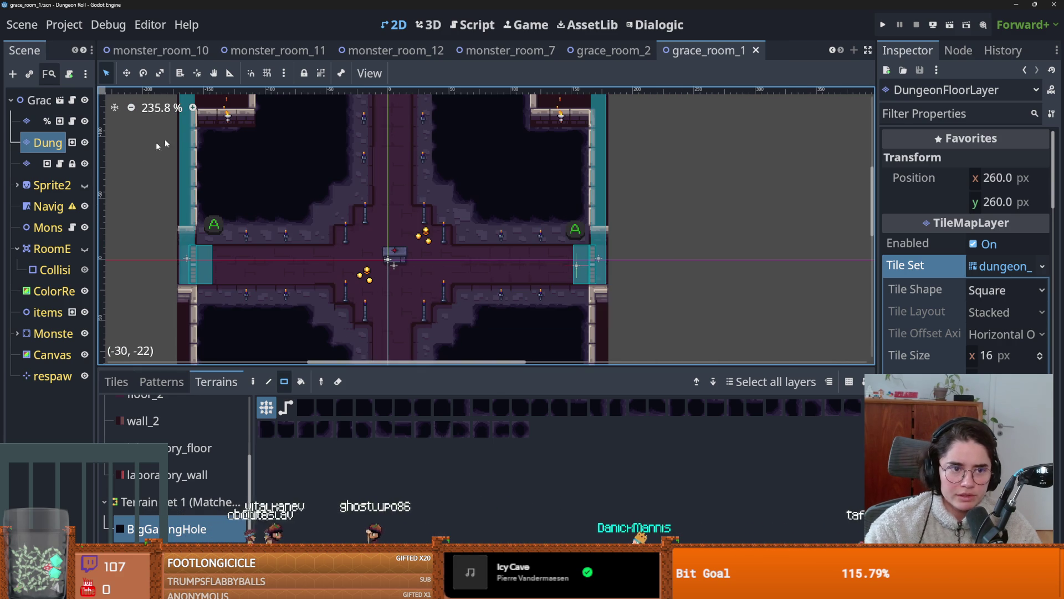
click(587, 51)
In monster_room_7, select DungeonFloorLayer and fill the central pit with BigGapingHole terrain.
scroll(432, 170, up, 1)
click(508, 50)
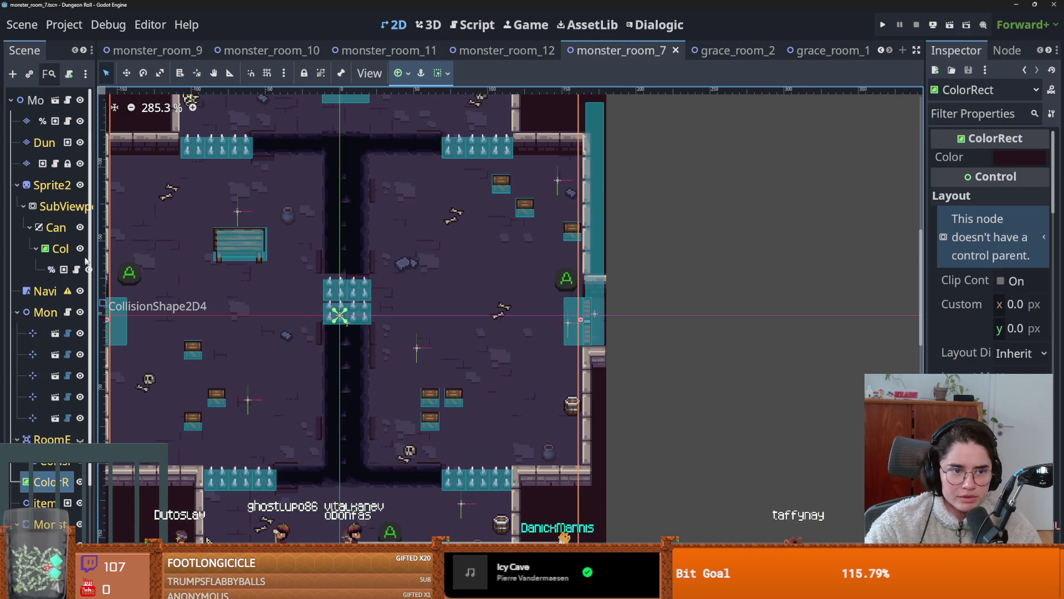
click(72, 143)
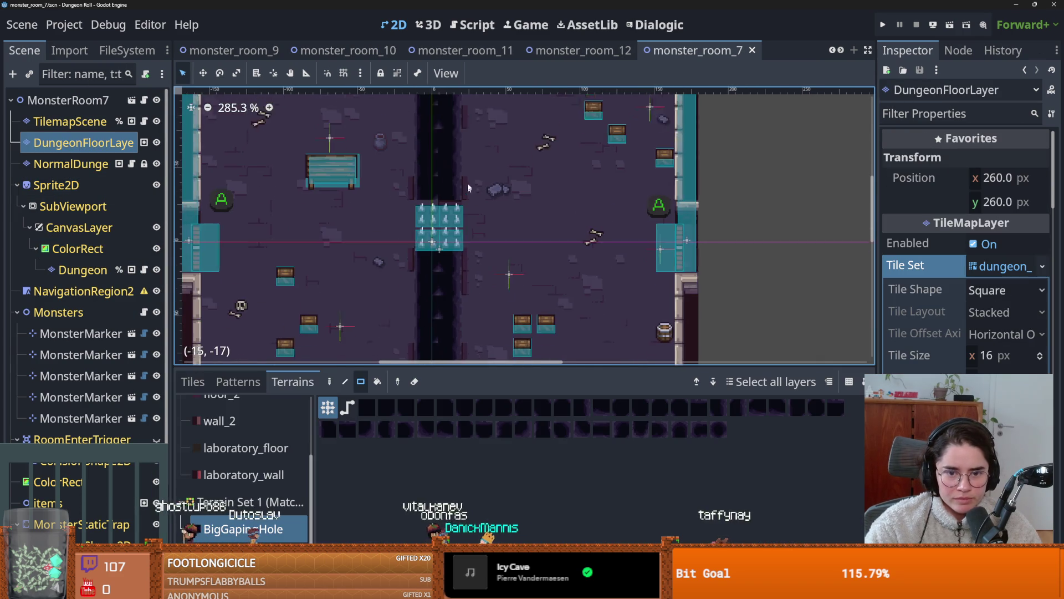
scroll(427, 131, down, 3)
drag(426, 131, 439, 227)
Paint a three-tile BigGapingHole strip left of the central pit.
scroll(413, 201, up, 9)
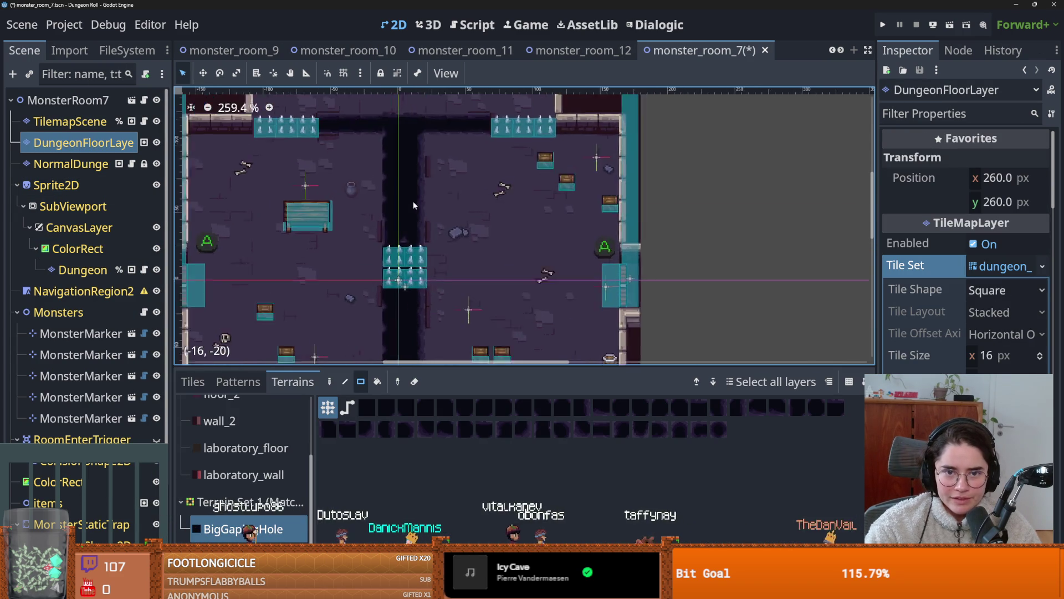
scroll(391, 221, down, 2)
mouse_move(381, 188)
mouse_down()
mouse_move(381, 208)
mouse_move(386, 131)
mouse_up()
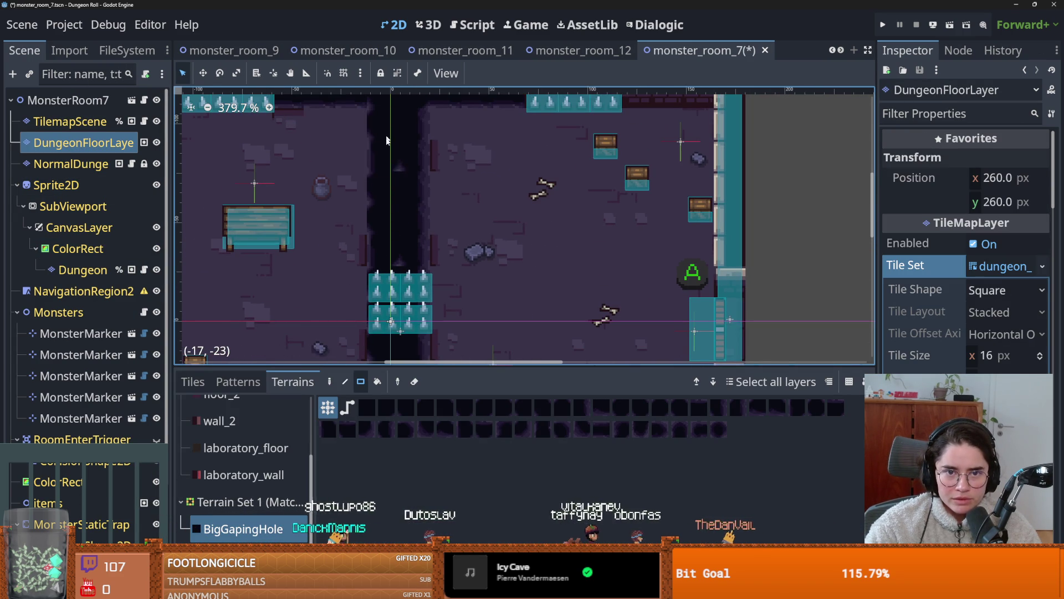
click(386, 131)
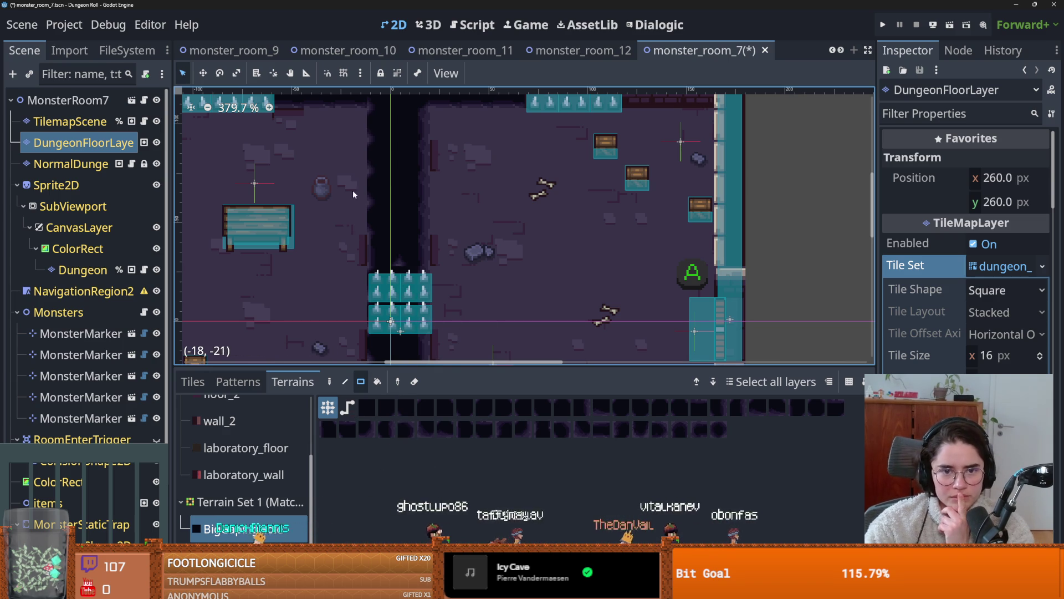
drag(352, 190, 349, 258)
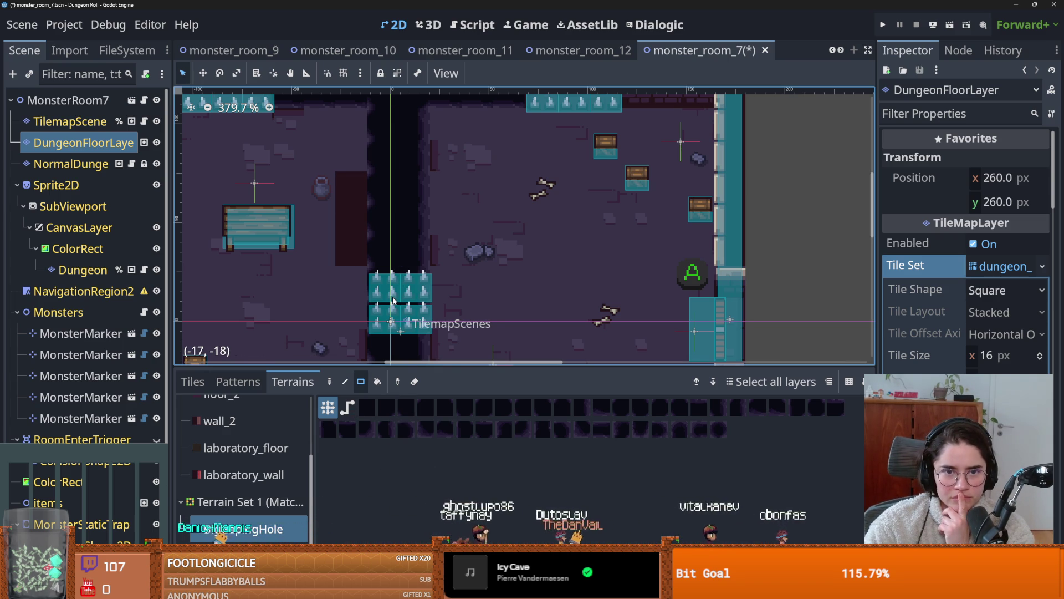
click(598, 588)
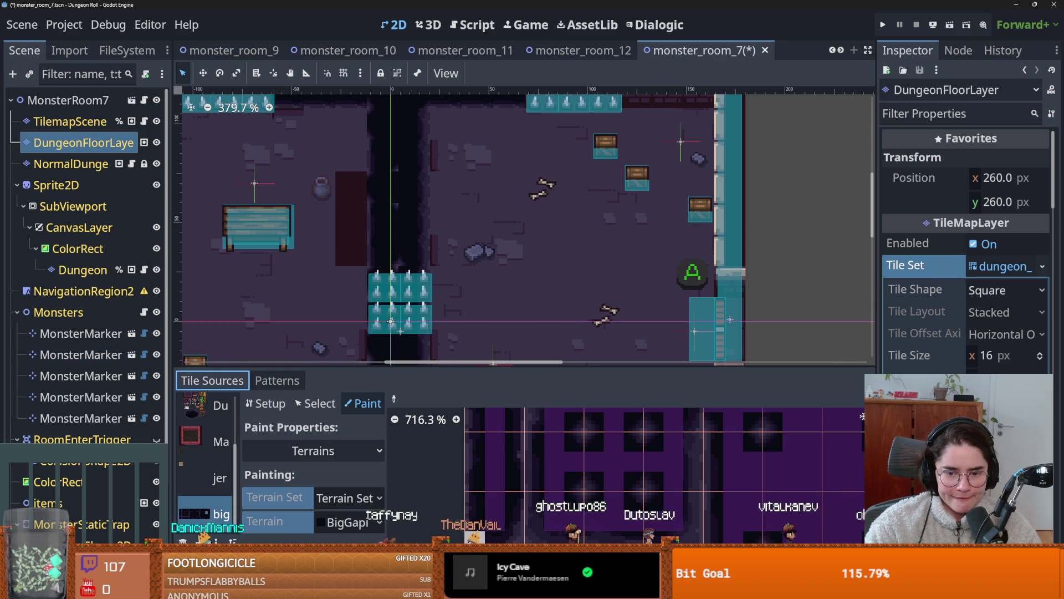
Enlarge the TileSet panel to inspect the big_gaping_hole source, then restore the room view height.
drag(543, 364, 543, 181)
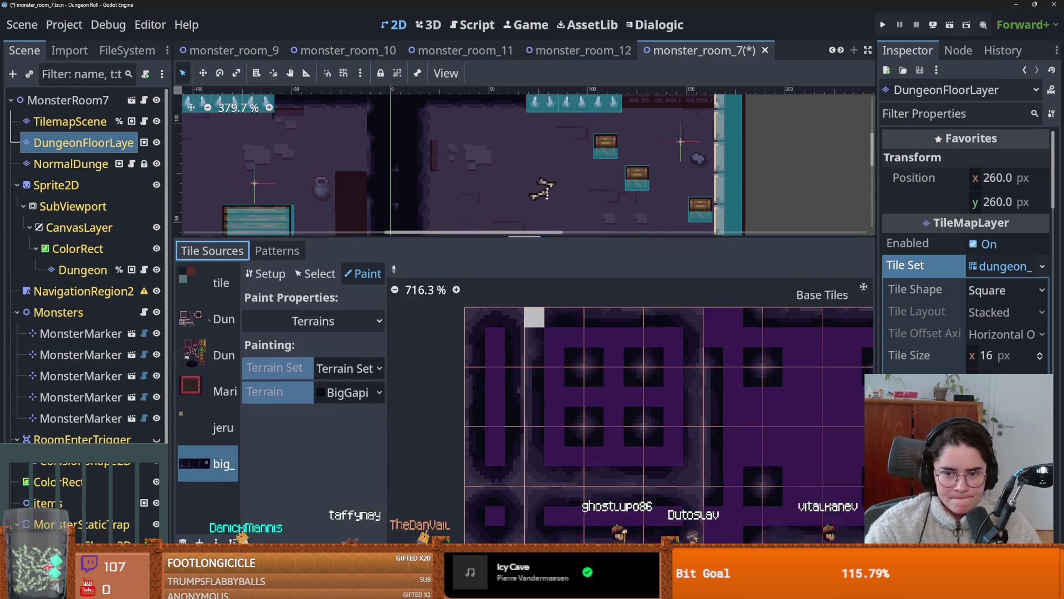
scroll(551, 405, up, 2)
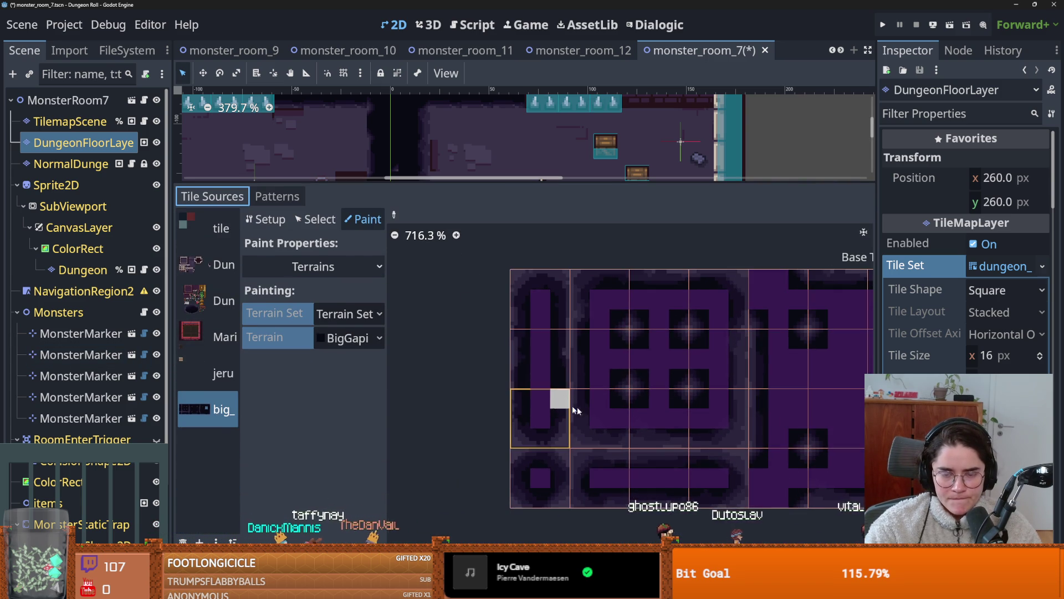
scroll(665, 463, right, 1)
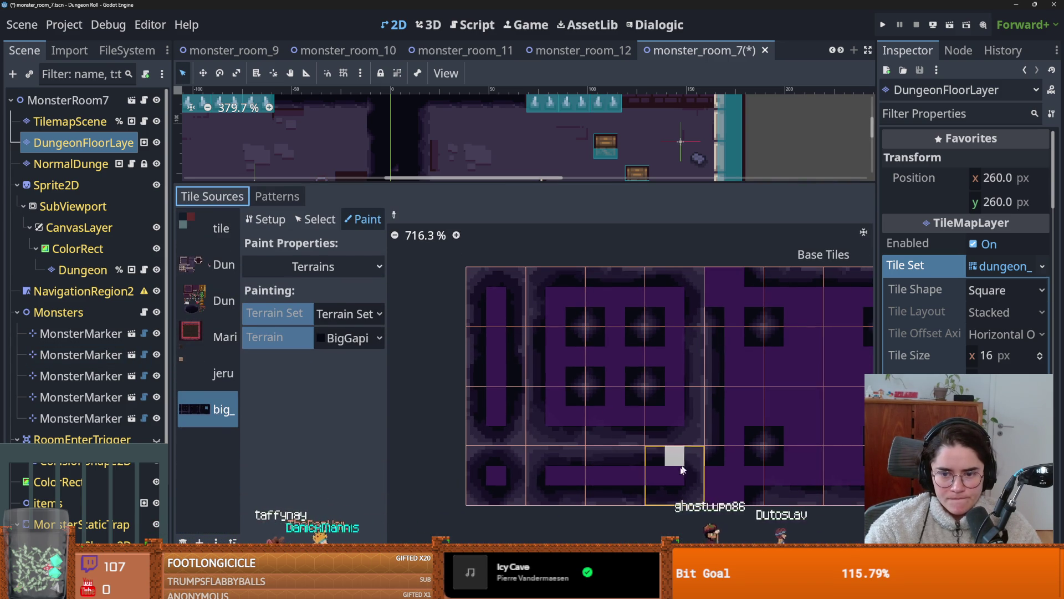
scroll(651, 441, up, 3)
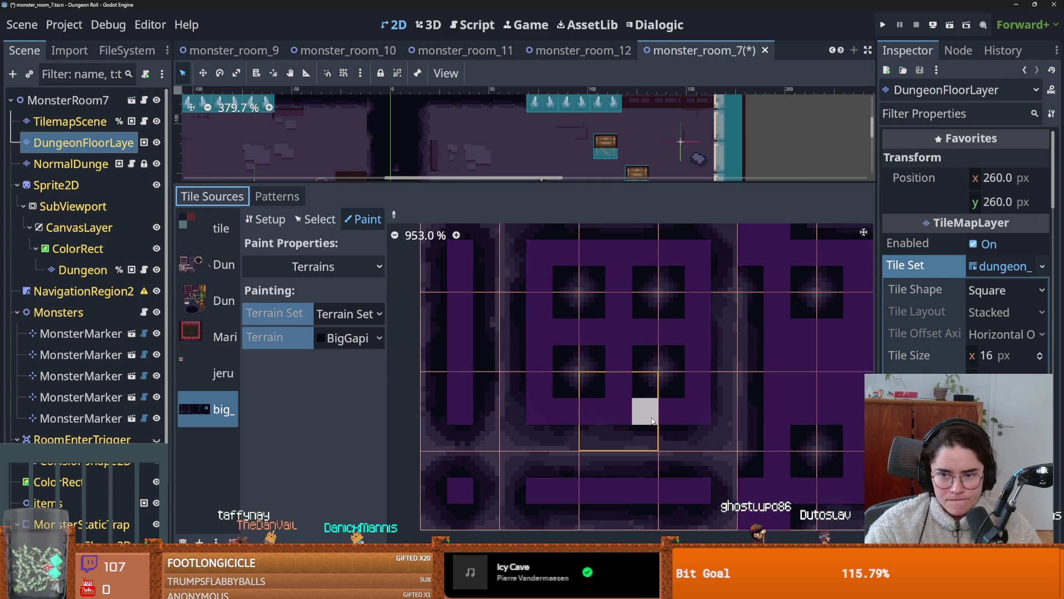
scroll(549, 401, up, 1)
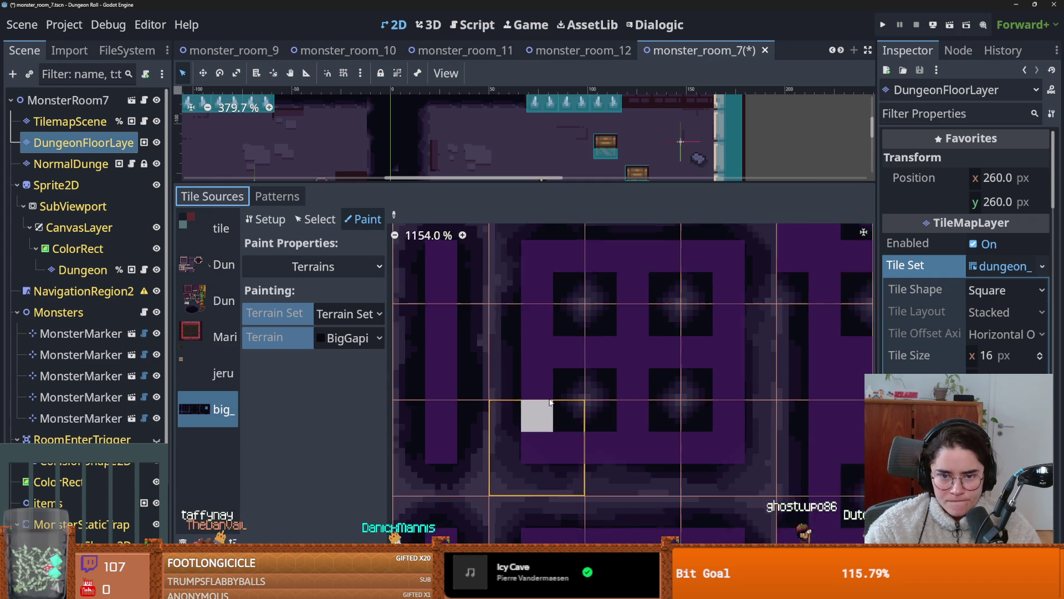
scroll(549, 400, down, 1)
drag(541, 184, 541, 187)
mouse_move(541, 248)
mouse_down()
mouse_move(541, 356)
mouse_move(541, 248)
mouse_up()
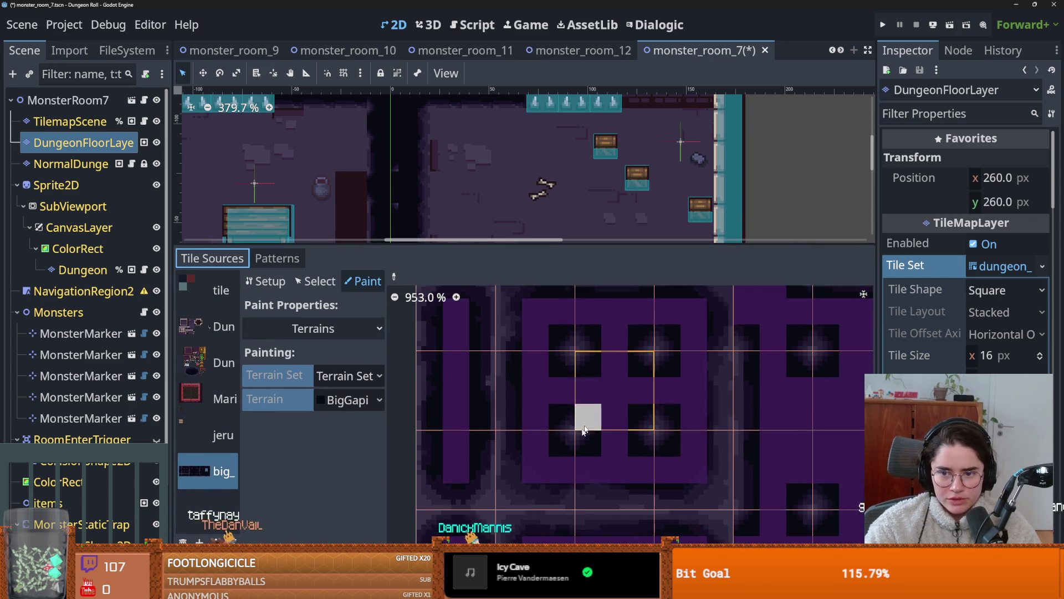
scroll(499, 423, down, 1)
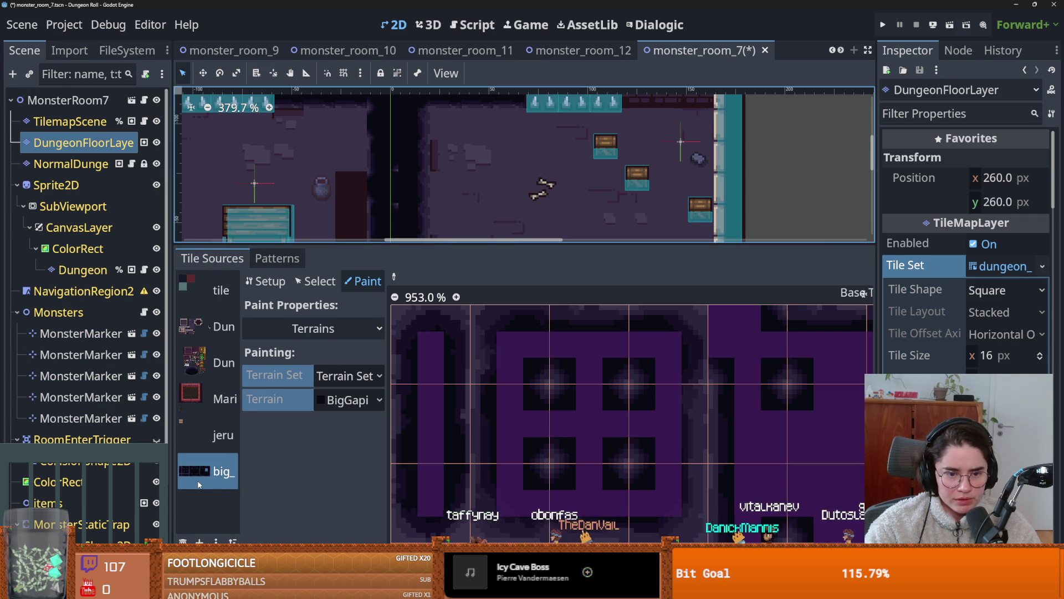
click(270, 283)
Locate big_gaping_hole_tileset.png from the atlas texture and open it in Aseprite.
click(331, 377)
click(368, 377)
click(232, 527)
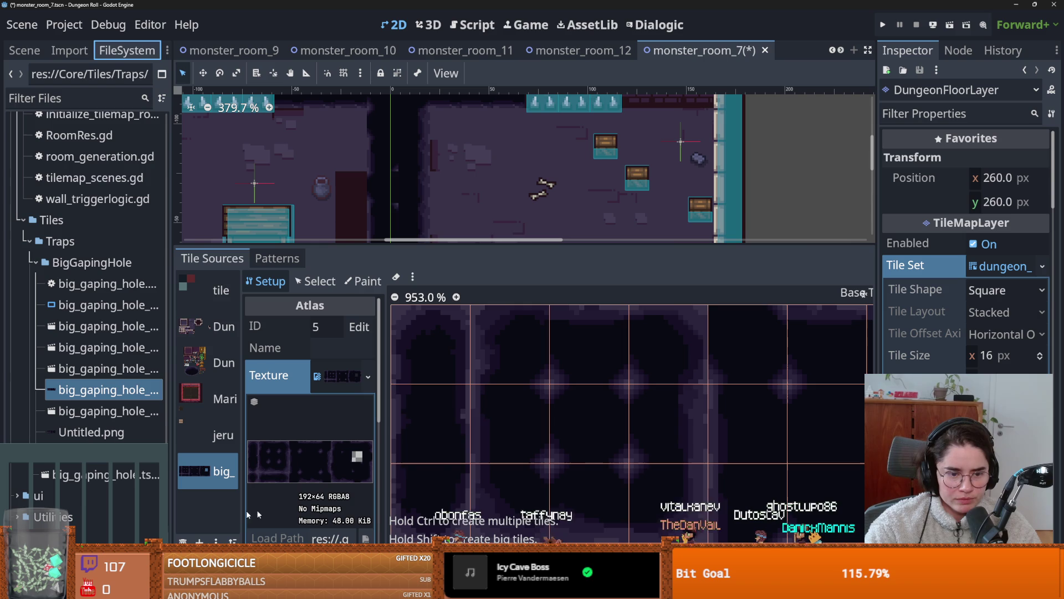
right_click(354, 589)
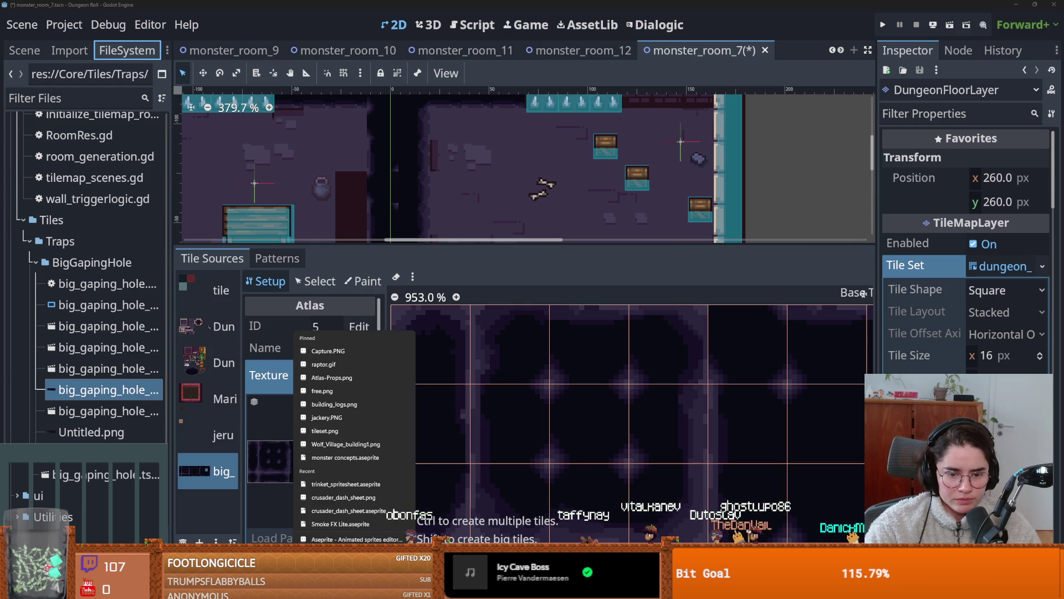
key(Escape)
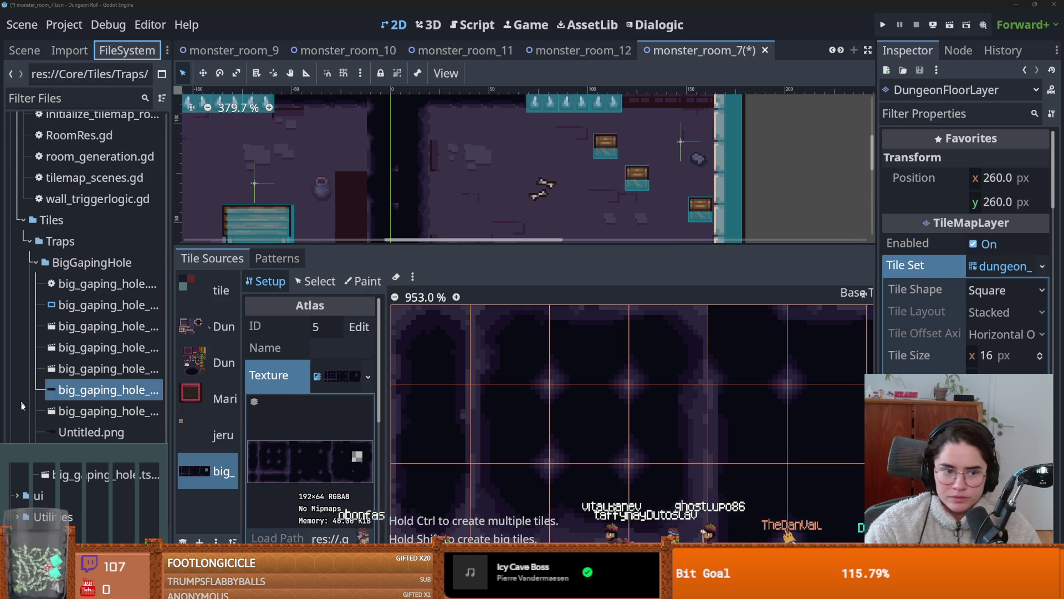
right_click(81, 398)
key(Escape)
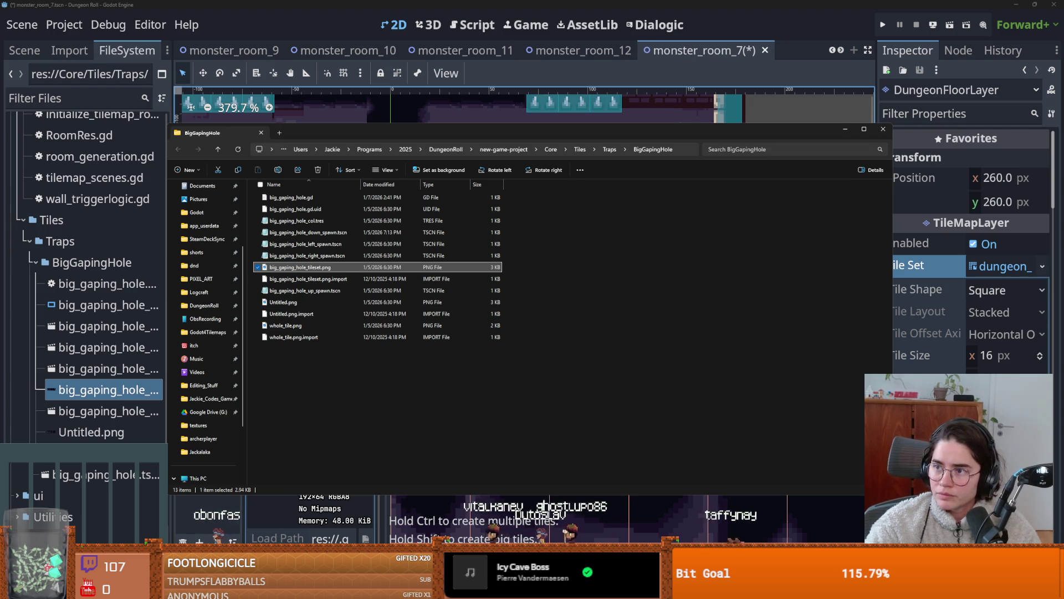
key(Return)
mouse_move(554, 269)
mouse_down()
mouse_move(467, 231)
mouse_move(448, 235)
mouse_up()
Show the tile grid over the big gaping hole tileset image.
click(158, 14)
mouse_move(177, 78)
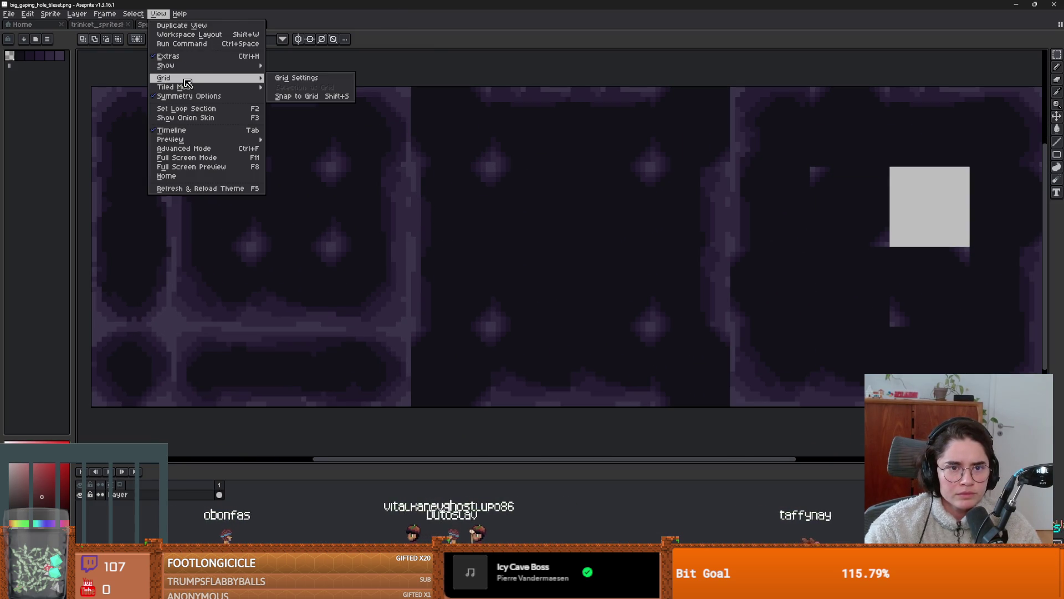
click(288, 84)
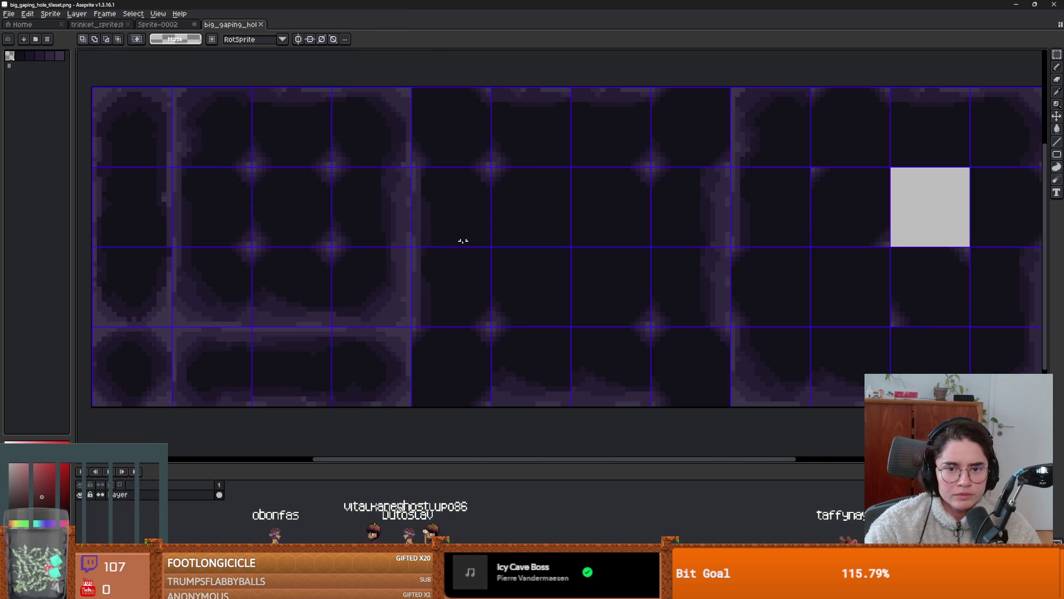
scroll(446, 221, up, 1)
scroll(407, 249, down, 1)
scroll(594, 224, up, 1)
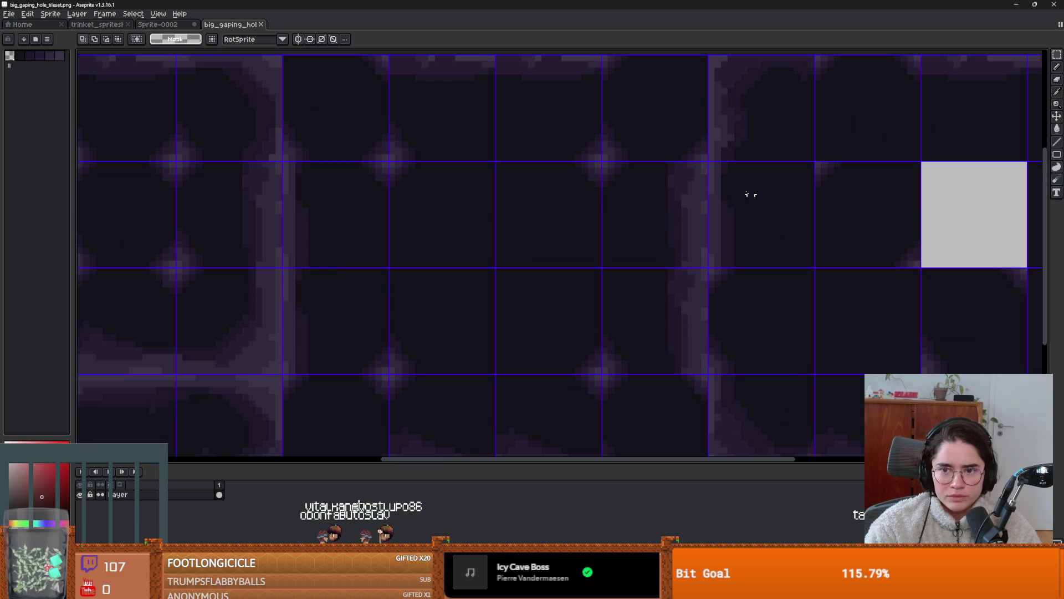
Move a tall pit-edge strip left into another tile column, save, and return to Godot.
drag(666, 168, 710, 402)
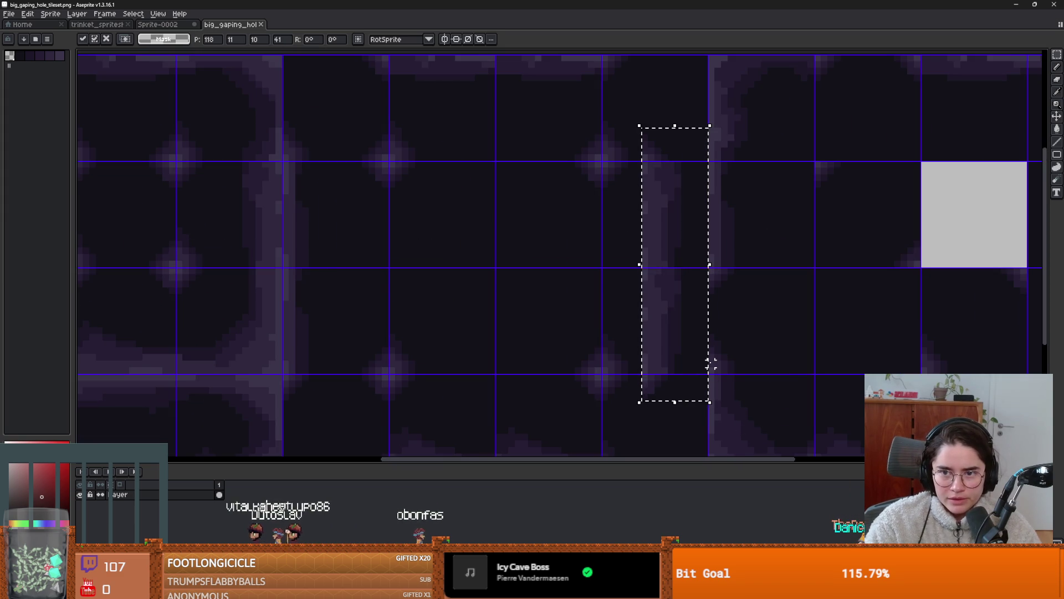
drag(677, 308, 327, 305)
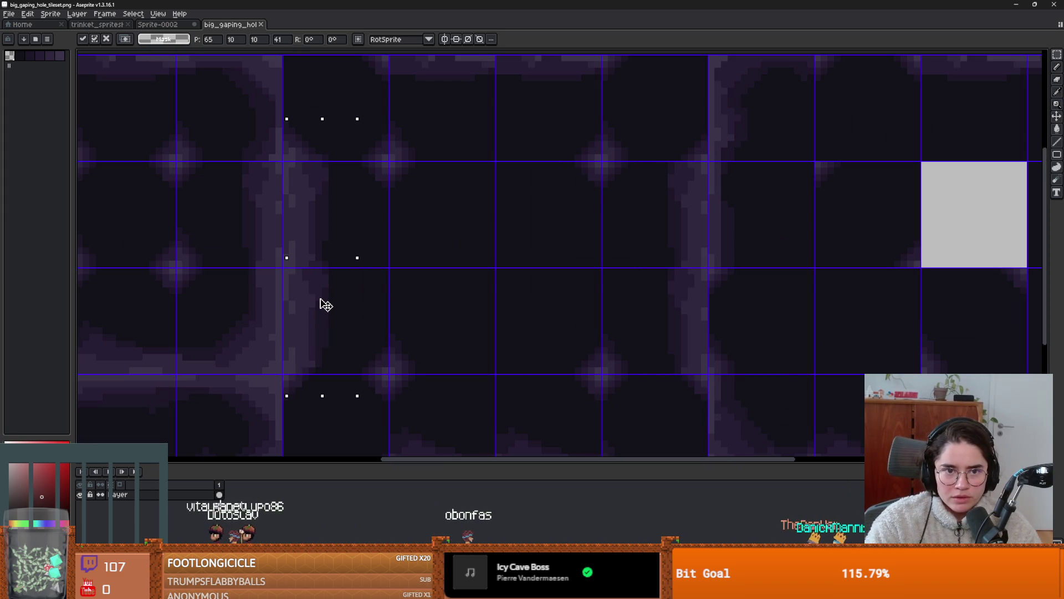
scroll(361, 316, down, 3)
right_click(502, 261)
key(Escape)
key(alt+Tab)
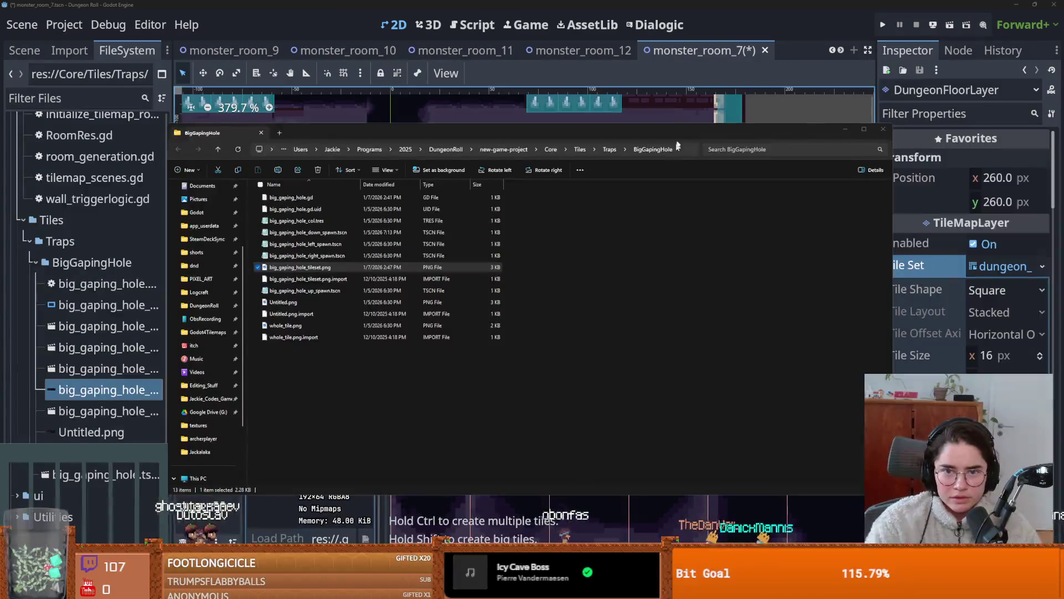
click(810, 71)
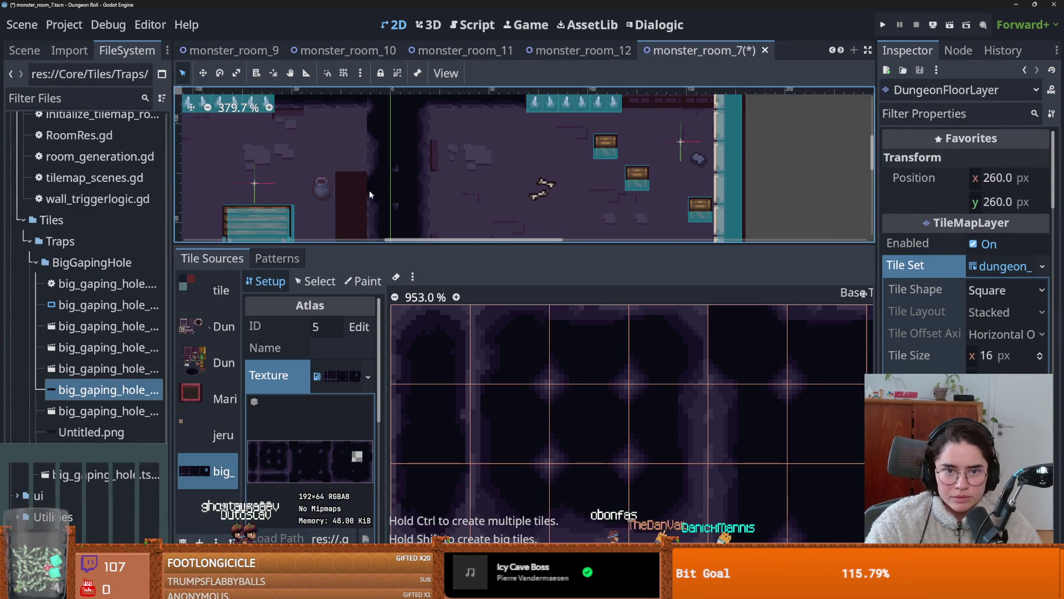
Enlarge the room view, select the BigGapingHole terrain, and bring the gap column into view.
scroll(367, 188, down, 2)
drag(441, 241, 438, 336)
scroll(374, 195, up, 2)
scroll(374, 196, up, 2)
scroll(420, 198, down, 1)
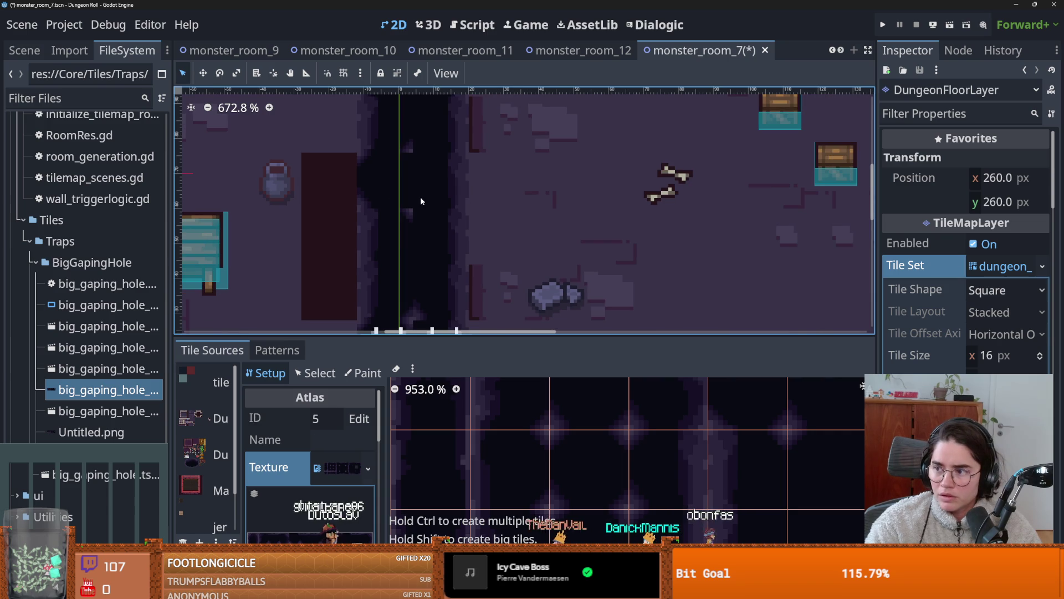
scroll(385, 185, up, 3)
scroll(391, 182, down, 8)
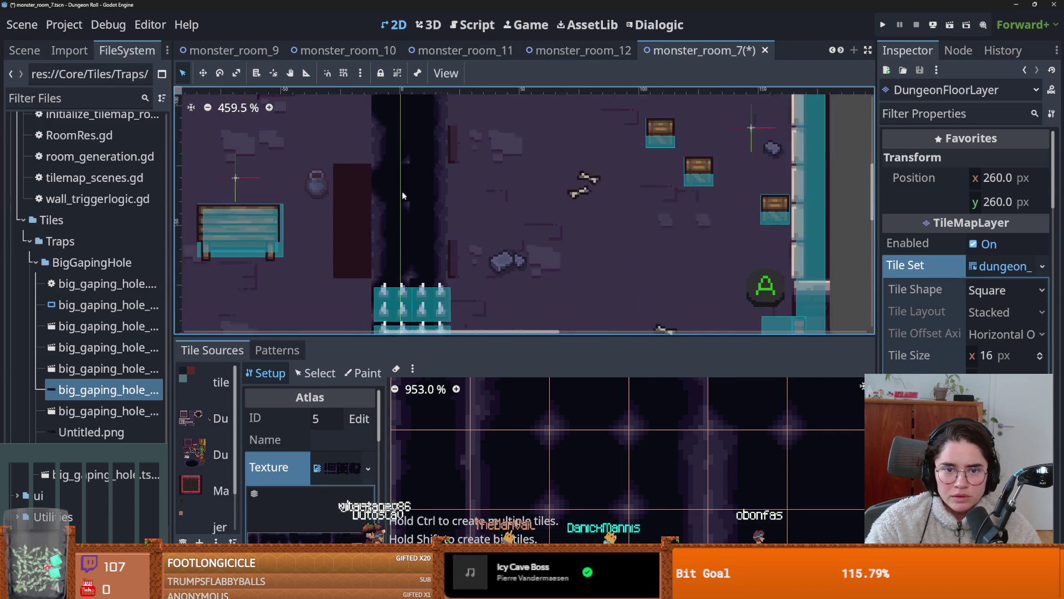
scroll(407, 288, up, 2)
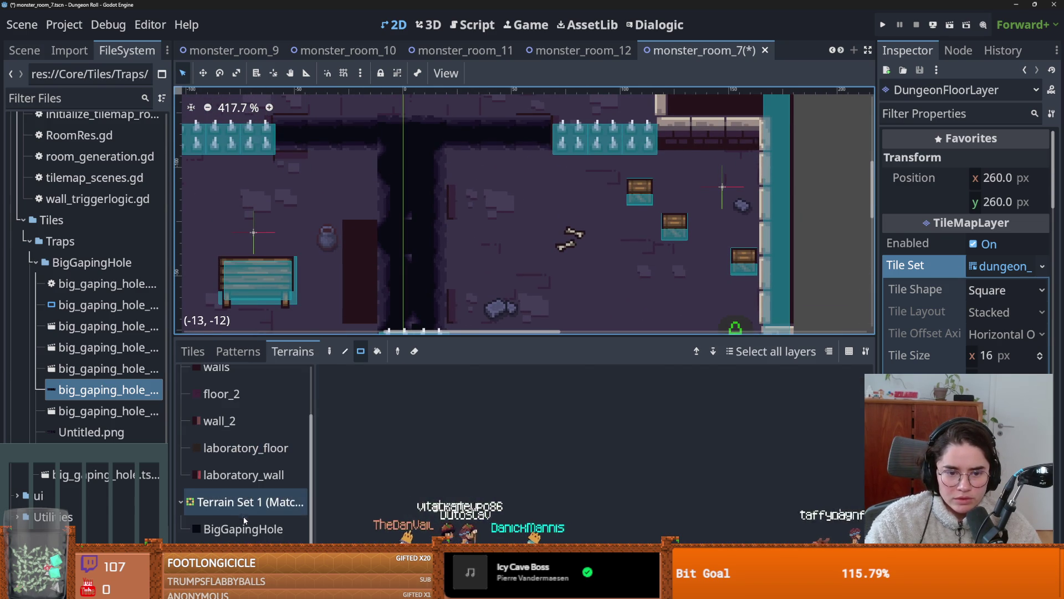
click(243, 529)
scroll(439, 178, down, 1)
drag(440, 178, 453, 117)
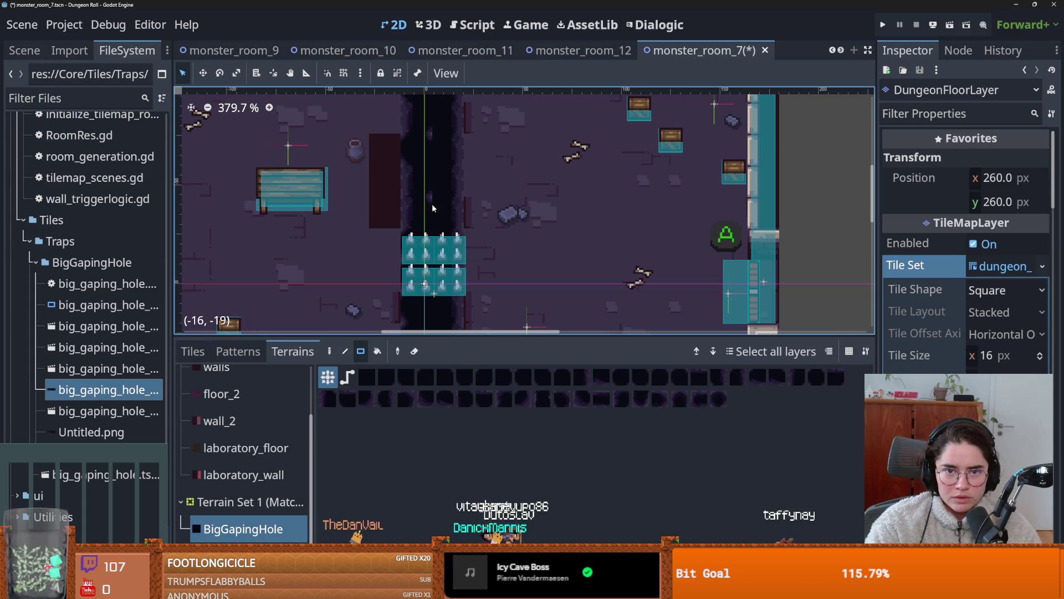
Paint BigGapingHole pit terrain down the gap column, including a 2x4 block and single tile.
scroll(416, 142, down, 4)
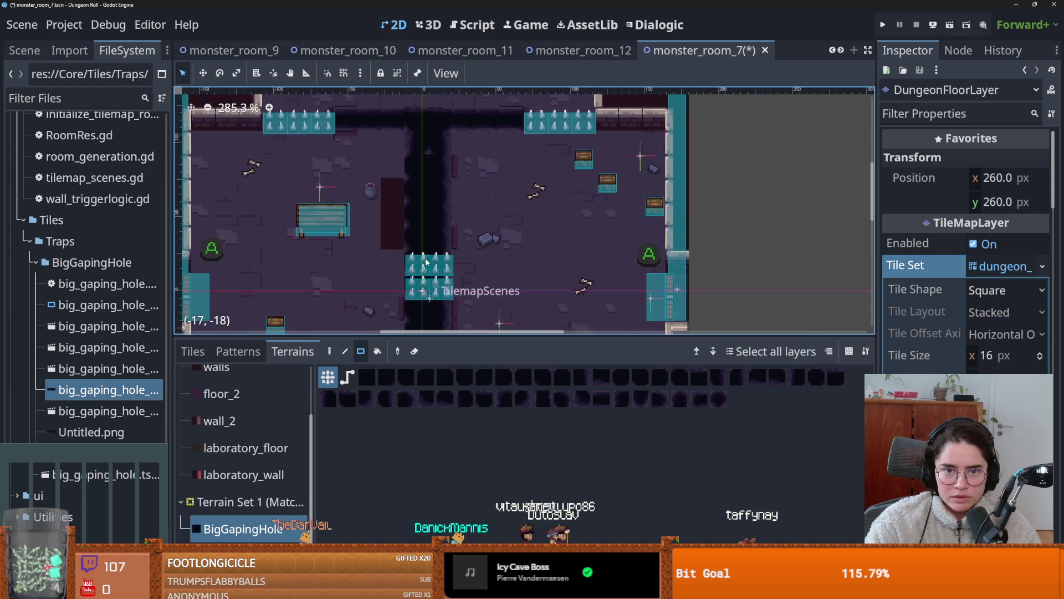
drag(414, 144, 438, 330)
scroll(443, 140, up, 4)
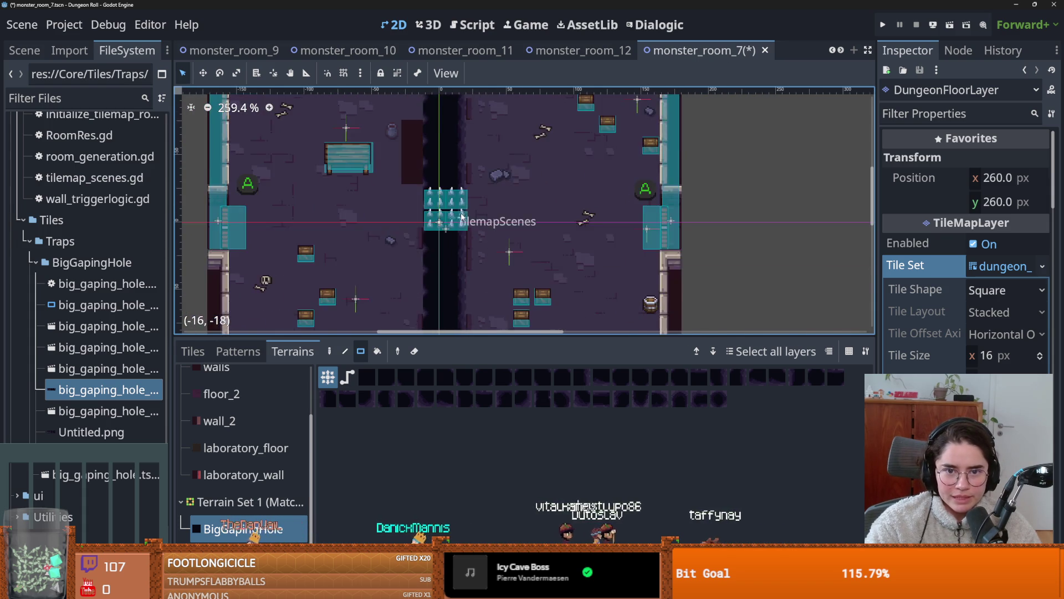
scroll(443, 141, up, 2)
drag(427, 105, 402, 245)
scroll(380, 220, up, 3)
scroll(381, 221, up, 1)
click(370, 216)
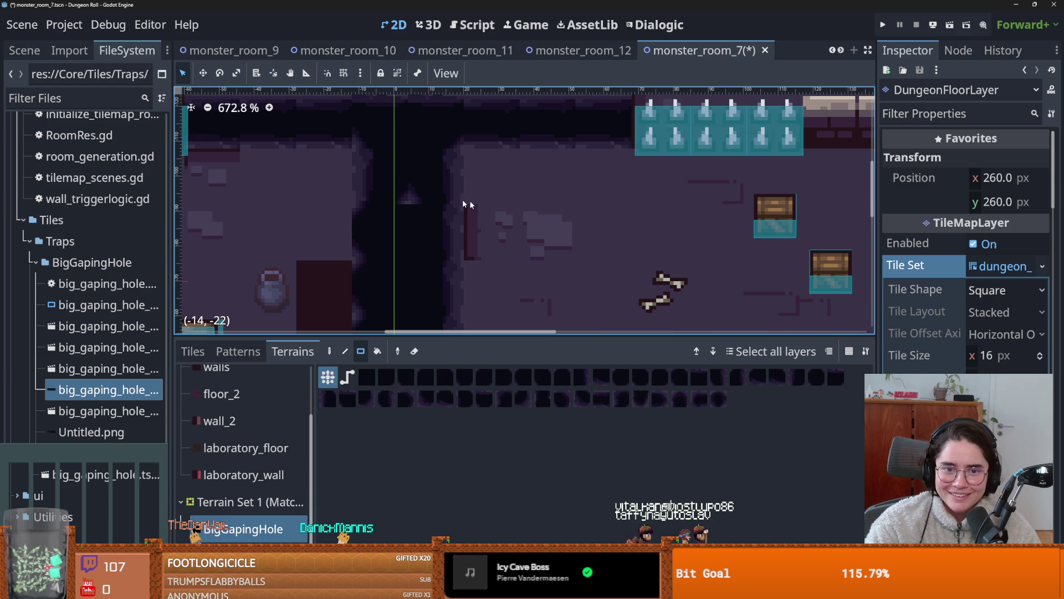
mouse_move(369, 278)
mouse_down()
mouse_move(369, 288)
mouse_move(378, 182)
mouse_move(402, 183)
mouse_move(388, 310)
mouse_up()
scroll(403, 183, down, 1)
scroll(413, 177, down, 5)
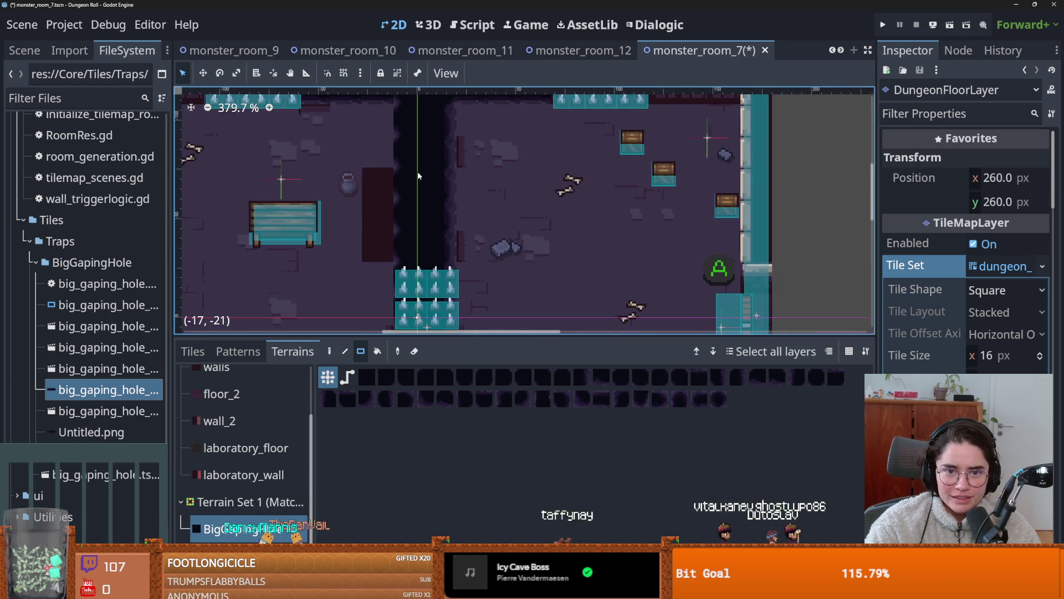
scroll(408, 186, up, 4)
key(alt+Tab)
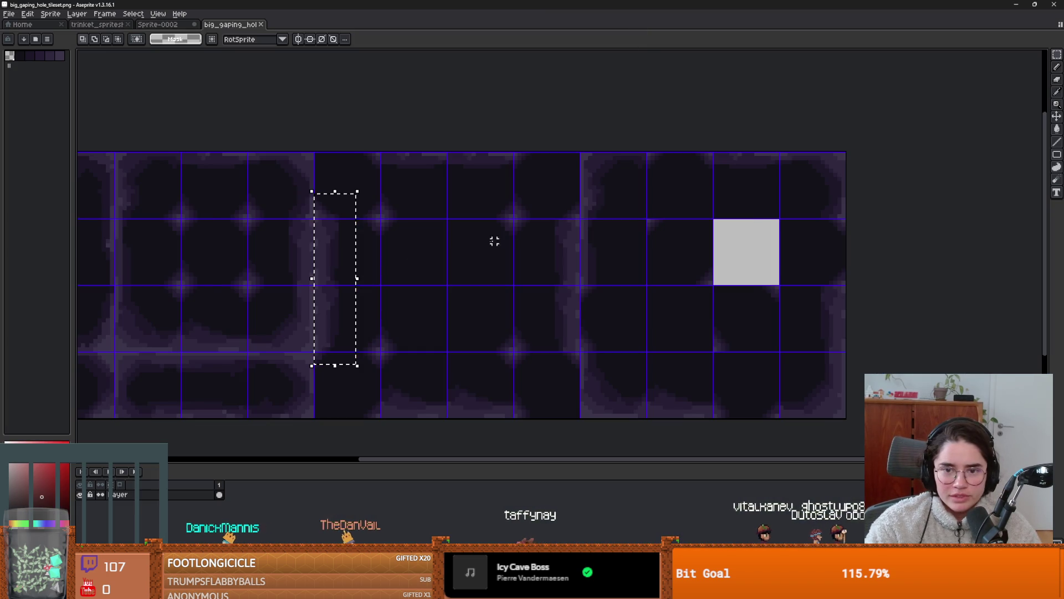
Try moving the selected strip onto the second tile column, then cancel the move.
scroll(448, 265, up, 1)
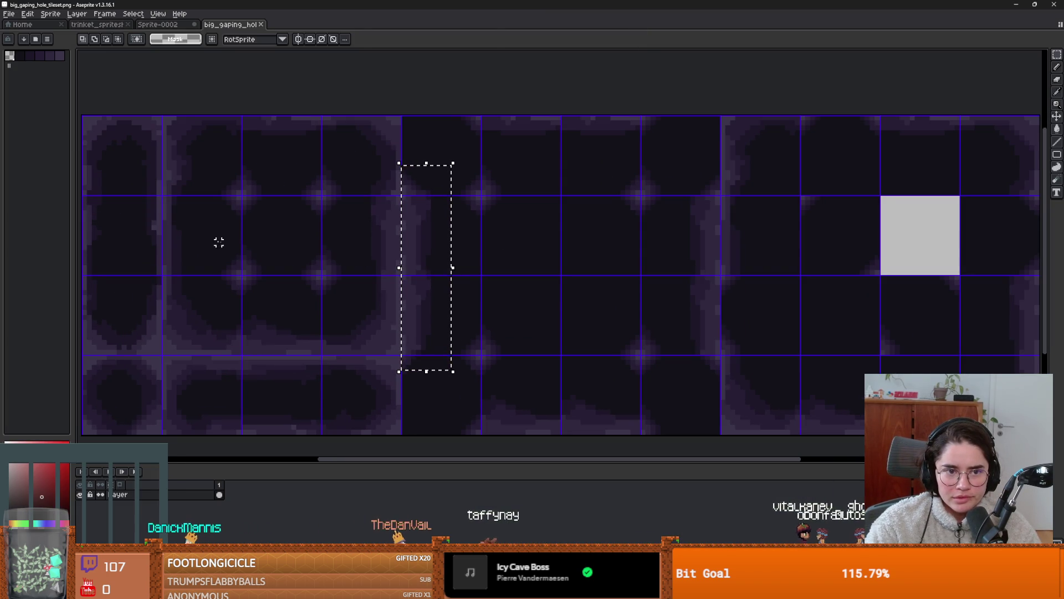
mouse_move(442, 275)
mouse_down()
mouse_move(208, 238)
mouse_move(731, 311)
mouse_up()
key(Escape)
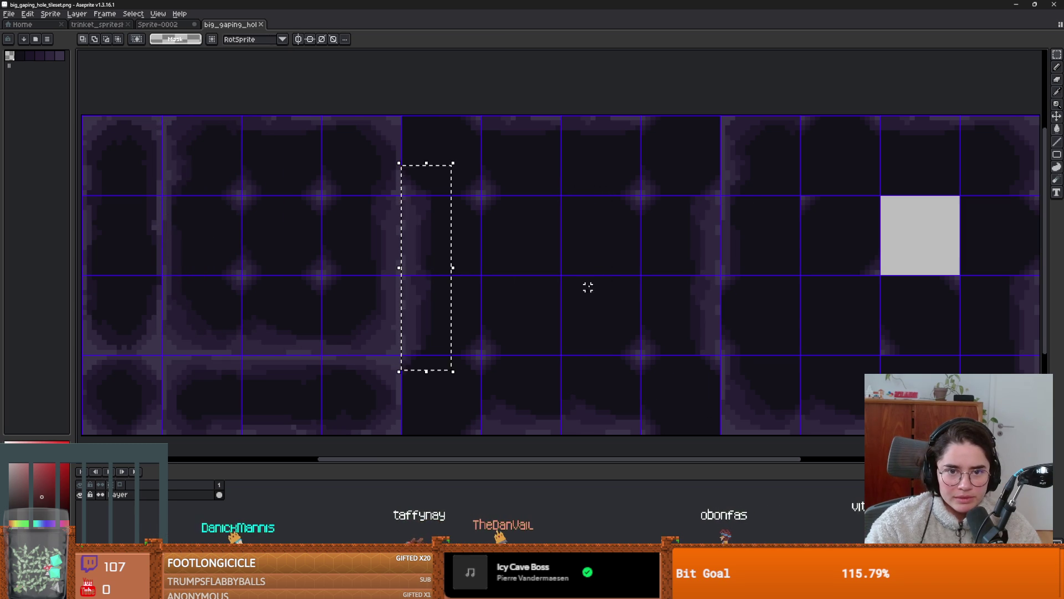
Move another tall edge strip up-left into the first tiles, deselect, and save the image.
drag(363, 143, 396, 345)
click(395, 303)
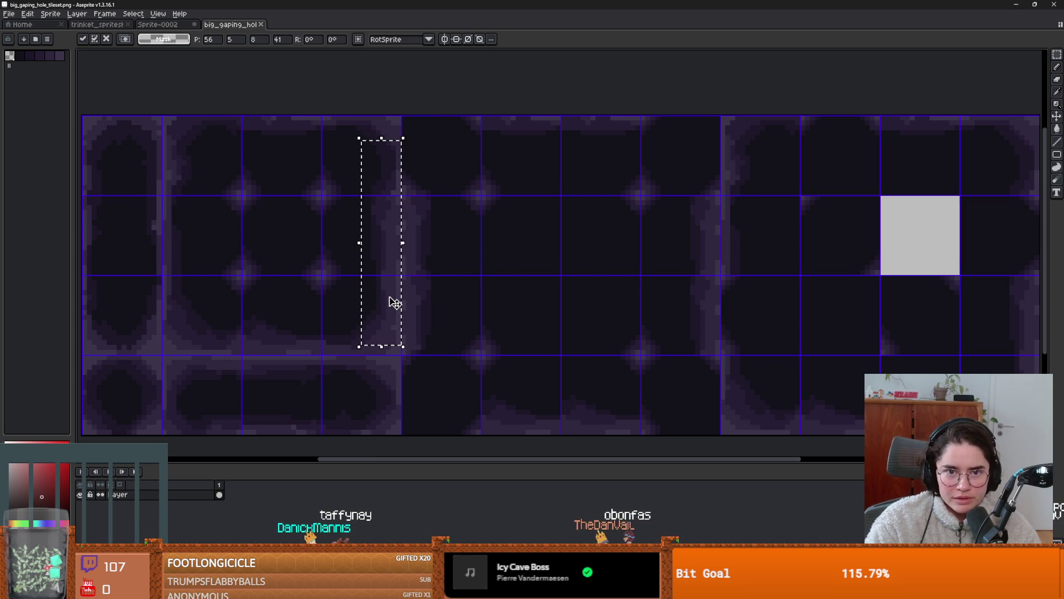
mouse_move(397, 303)
mouse_down()
mouse_move(240, 280)
mouse_move(202, 291)
mouse_up()
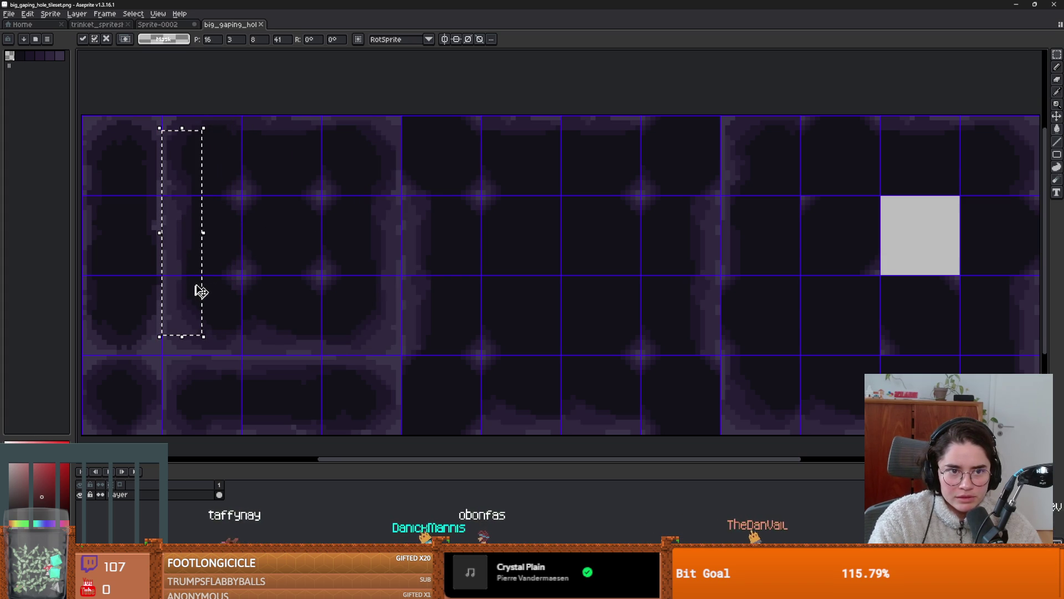
scroll(202, 223, up, 4)
key(ctrl+d)
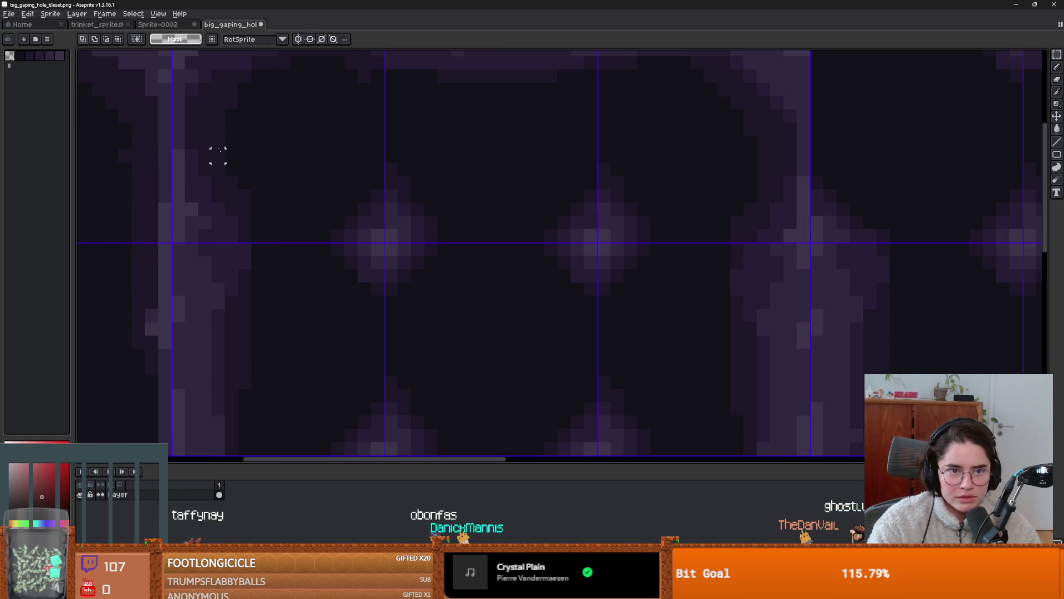
key(b)
scroll(196, 97, down, 5)
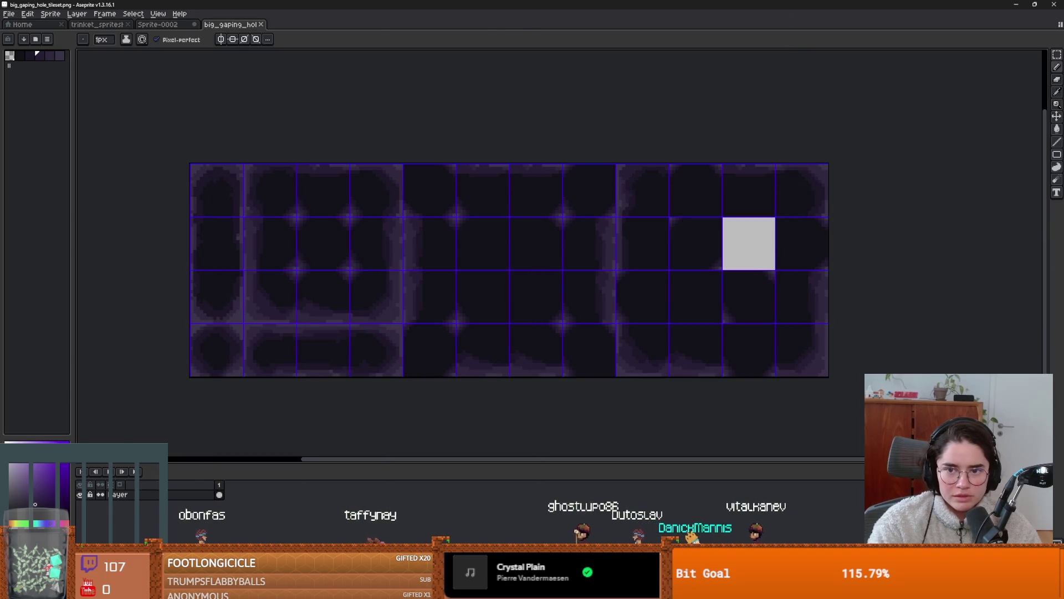
key(alt+Tab)
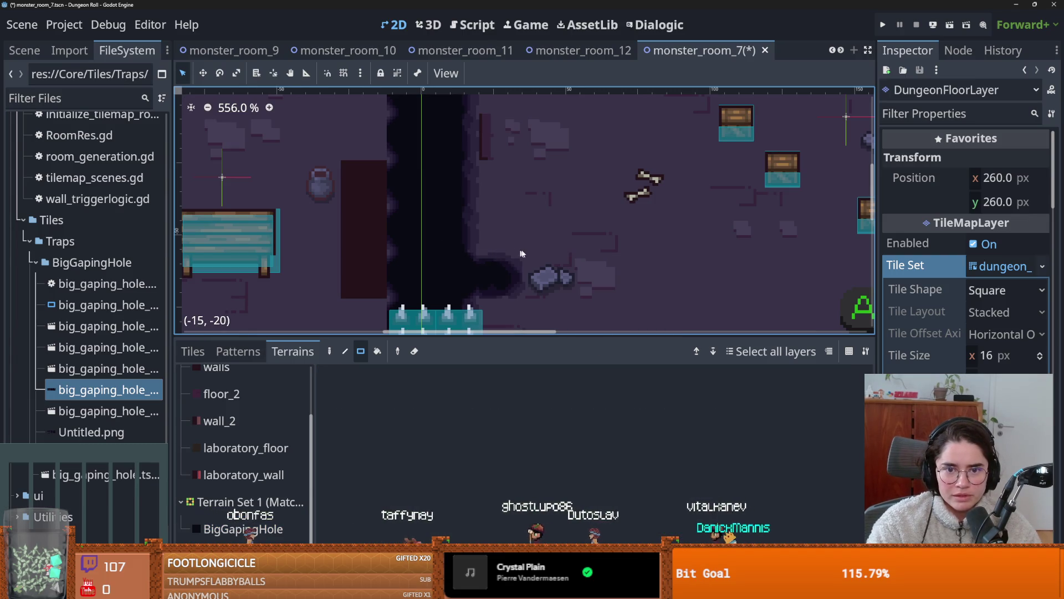
Select the floor terrain from Terrain Set 1.
scroll(462, 271, down, 3)
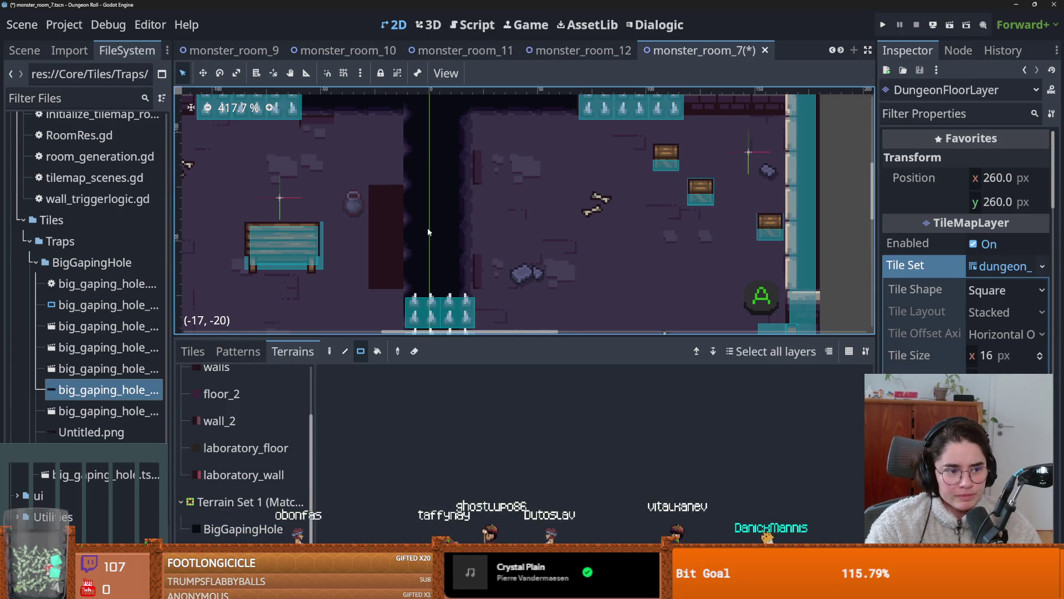
scroll(430, 161, up, 1)
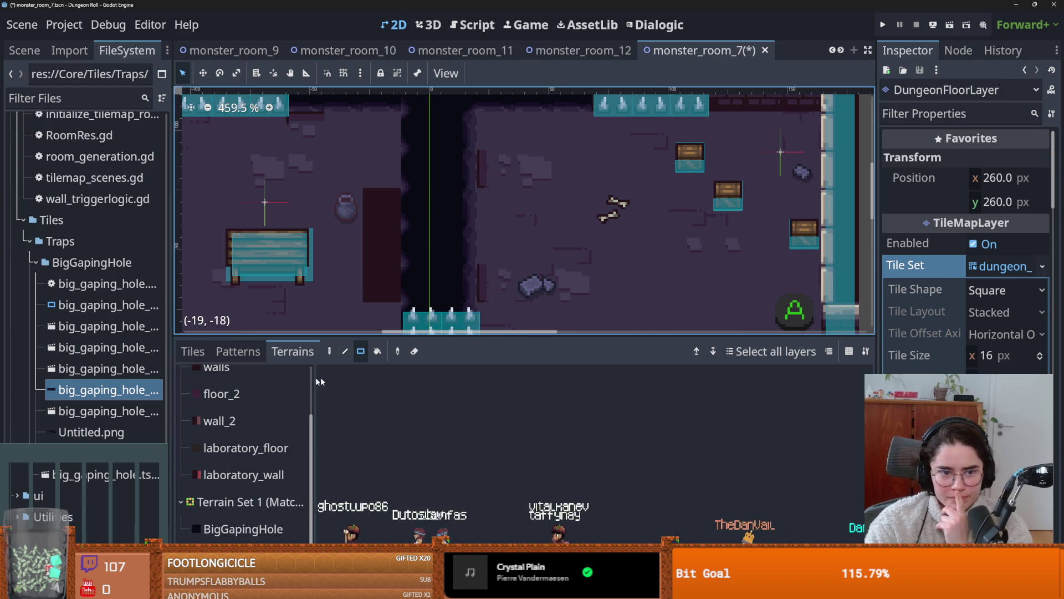
scroll(234, 394, up, 3)
click(240, 405)
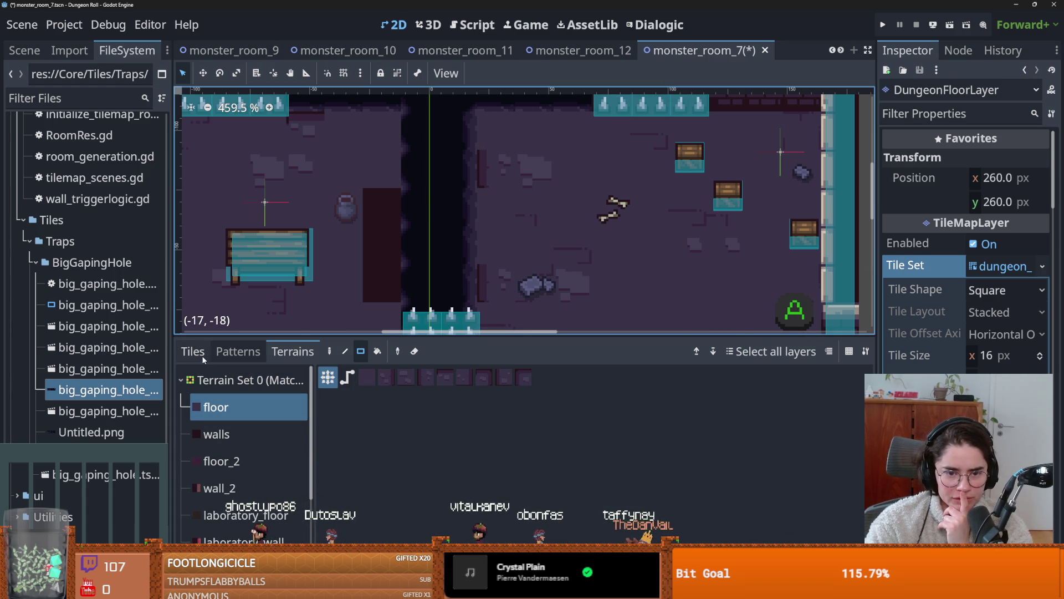
Inspect another dungeon tile atlas's terrain paint properties, then return to the TileMap Terrains list.
click(427, 591)
click(190, 423)
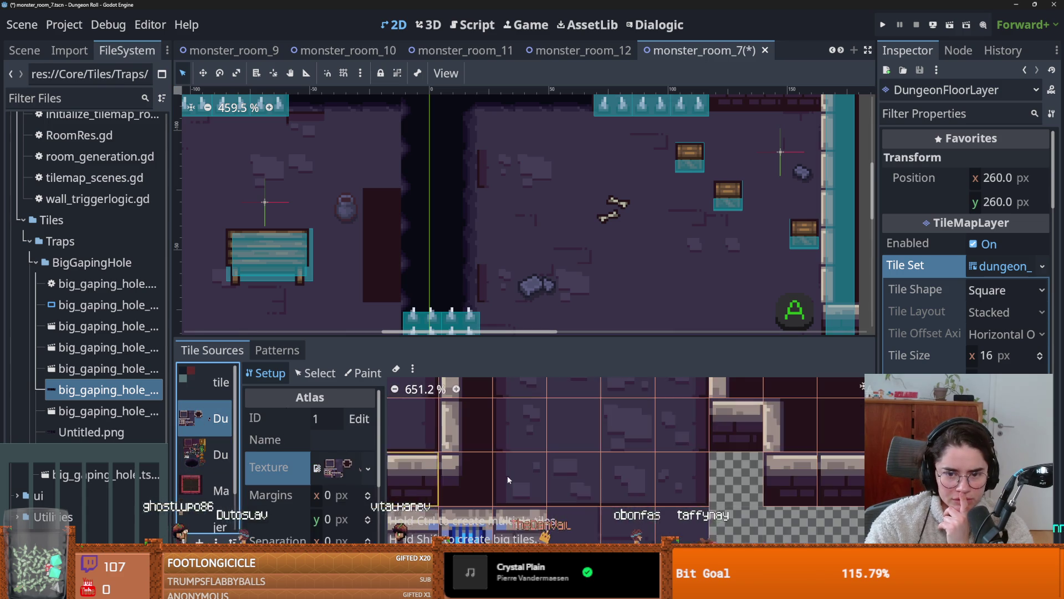
click(359, 377)
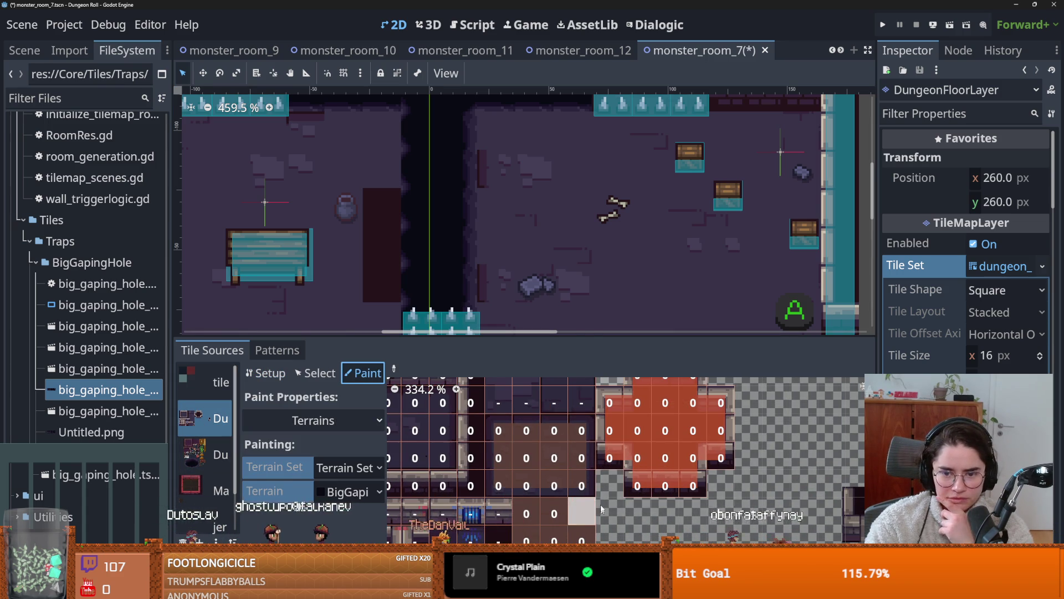
scroll(601, 506, up, 2)
scroll(596, 460, down, 2)
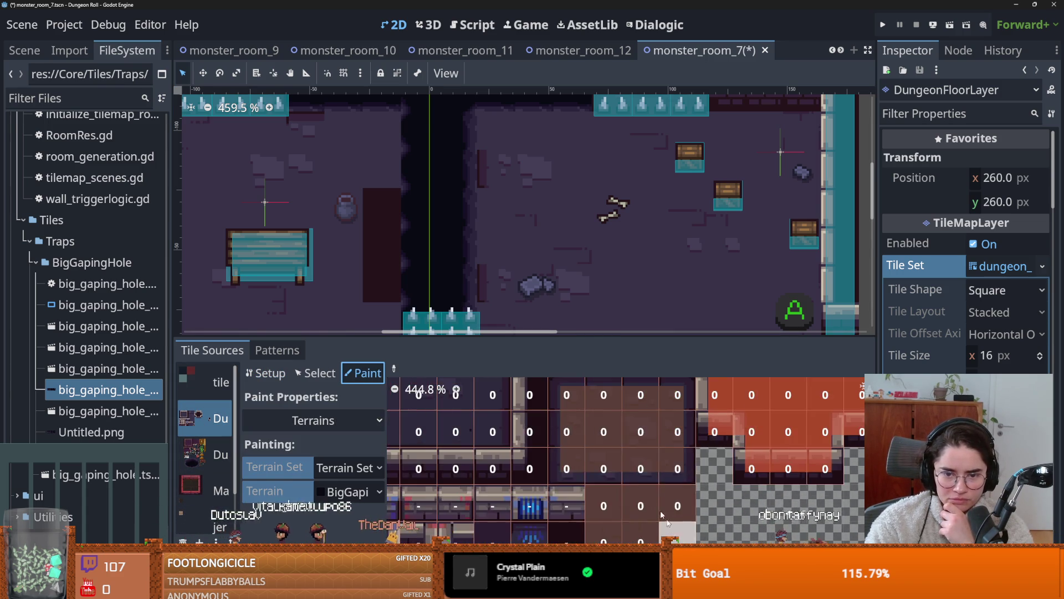
scroll(555, 498, down, 1)
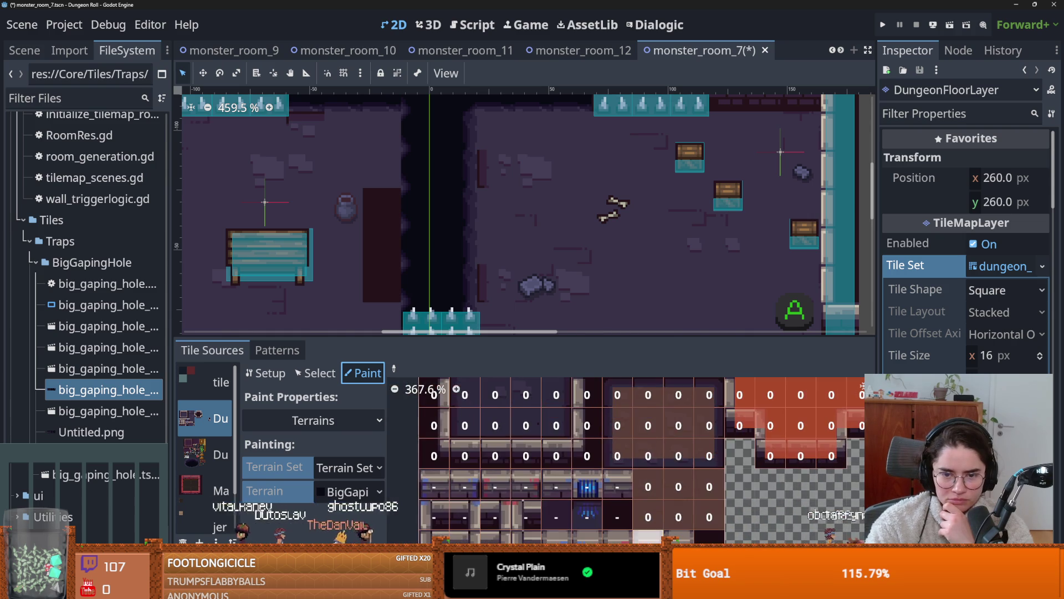
drag(610, 521, 575, 487)
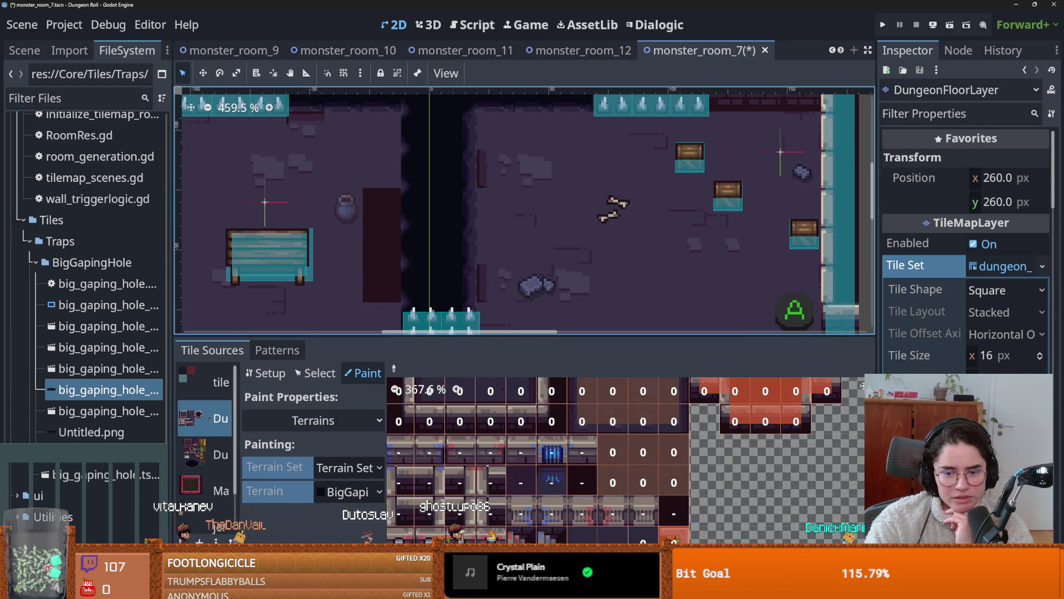
click(424, 261)
scroll(243, 432, down, 3)
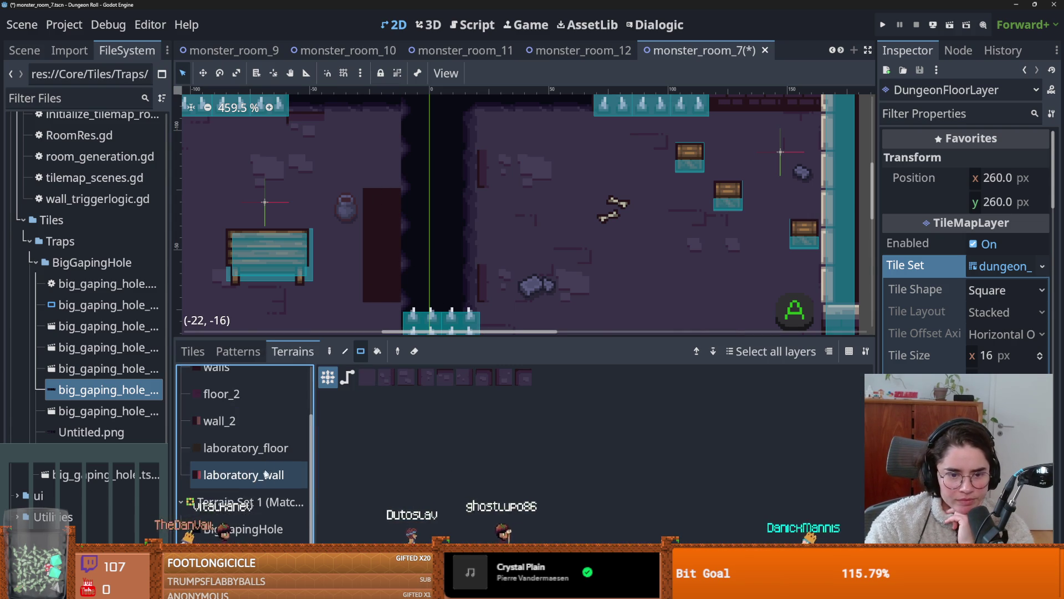
Pick BigGapingHole terrain and paint a 2-by-4 pit area on the floor left of the chasm.
click(244, 529)
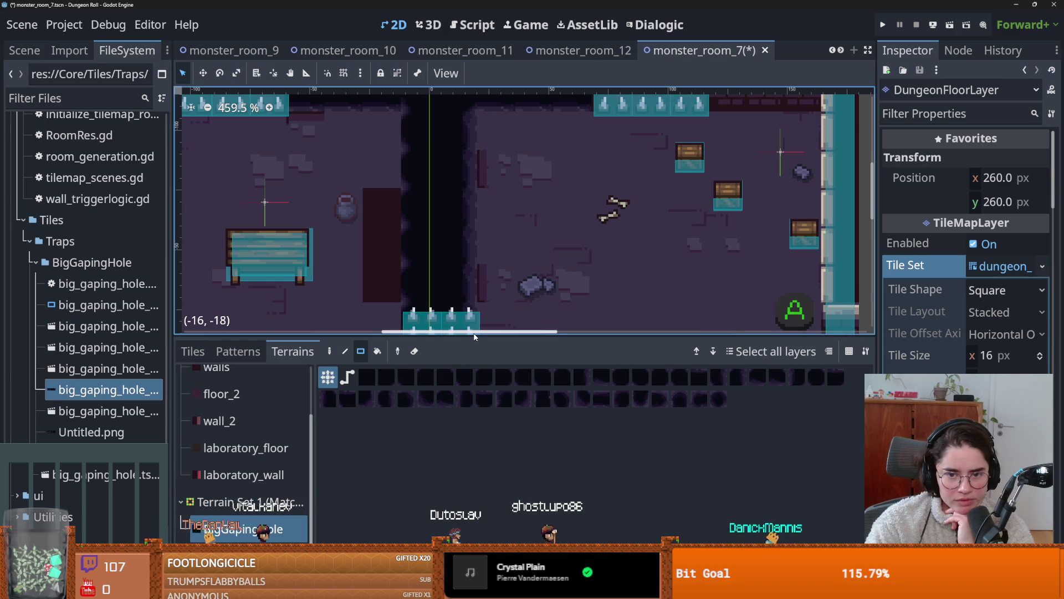
drag(474, 334, 474, 442)
scroll(461, 340, down, 2)
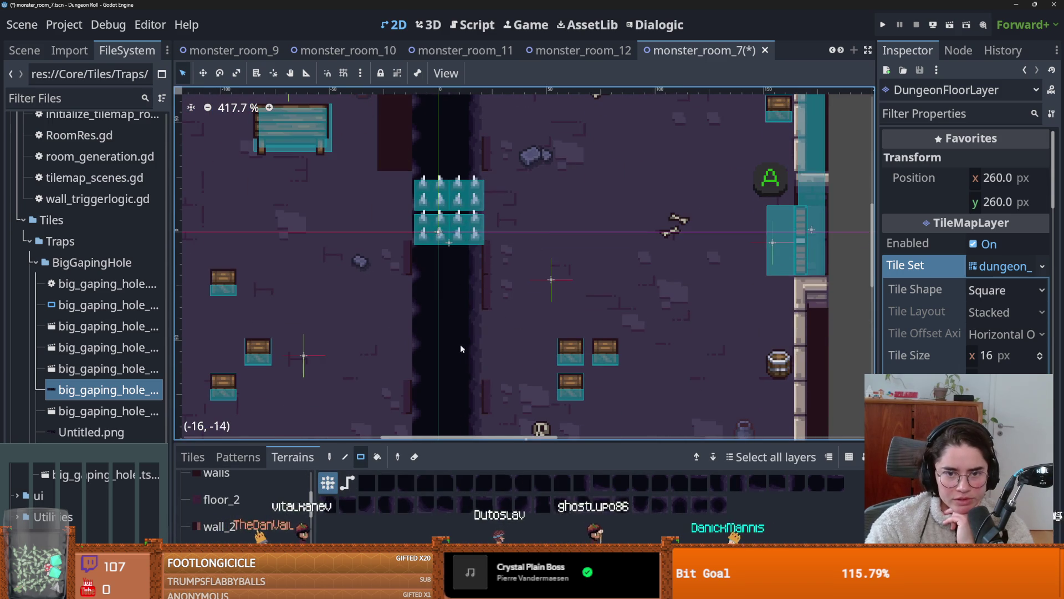
drag(413, 276, 314, 338)
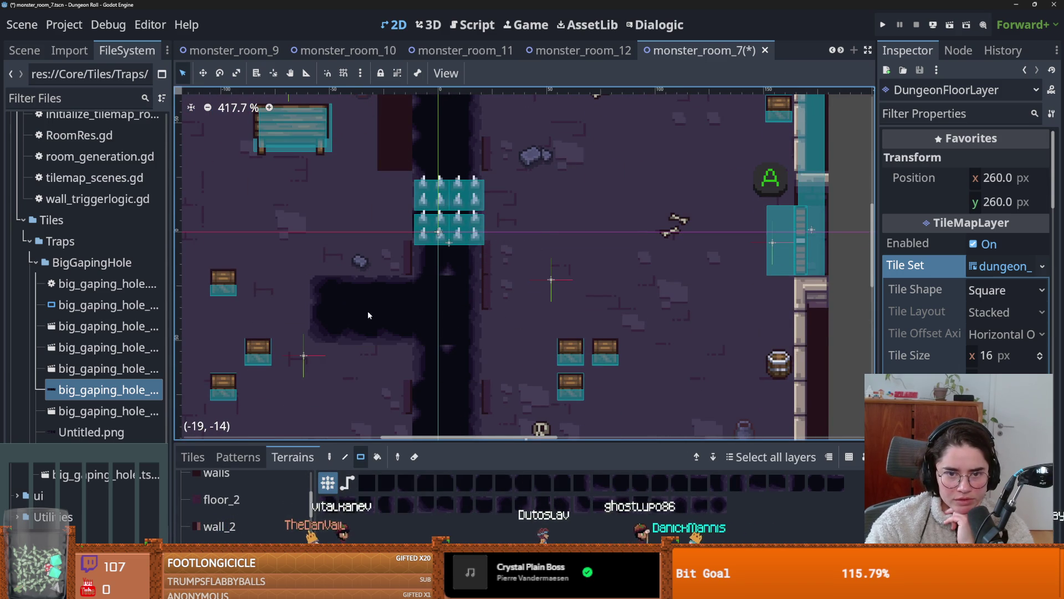
drag(319, 216, 320, 309)
drag(323, 205, 303, 298)
Touch up the pit's edge shape with single BigGapingHole tiles, including cell (-21,-16).
scroll(277, 262, up, 7)
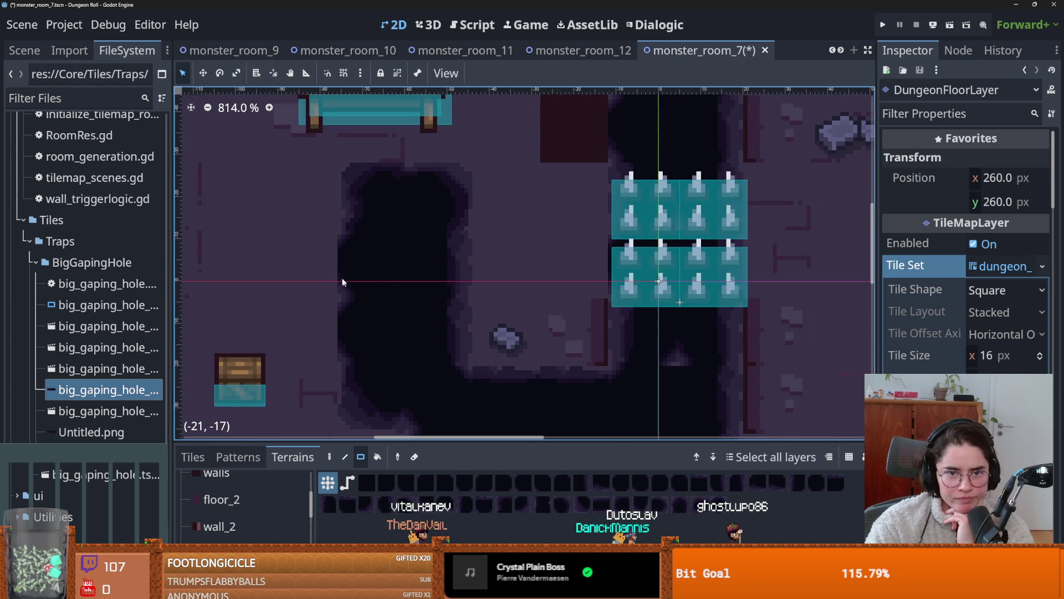
click(344, 278)
scroll(352, 290, up, 3)
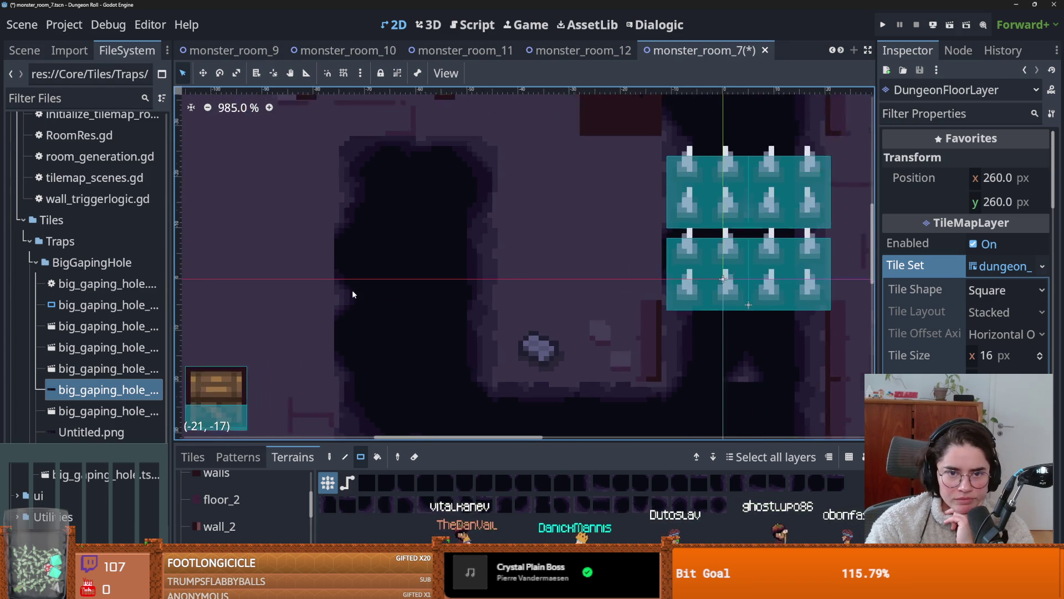
mouse_move(361, 292)
mouse_down()
mouse_move(350, 322)
mouse_move(358, 297)
mouse_up()
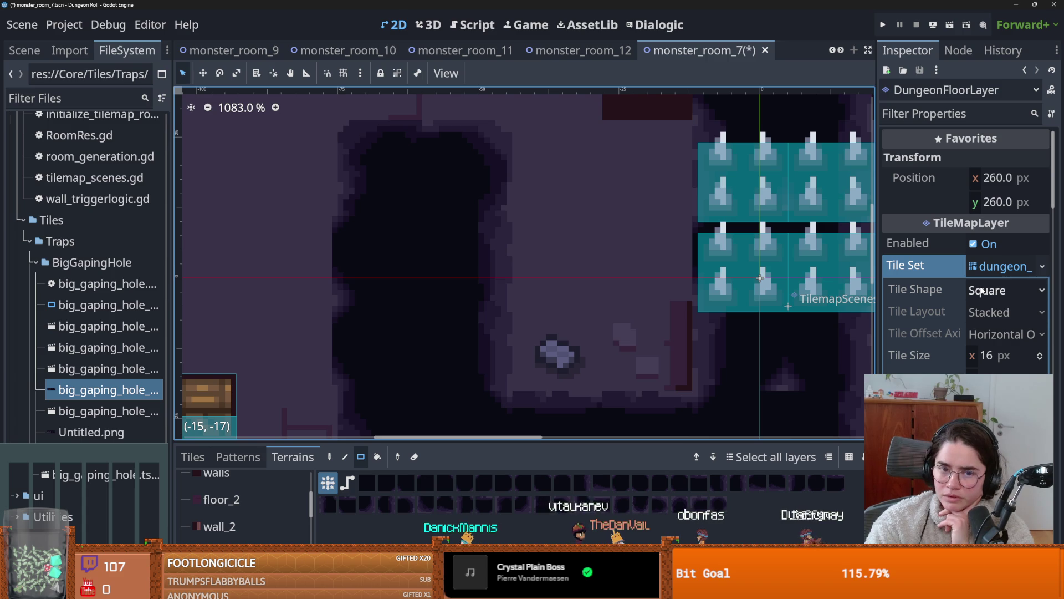
mouse_move(383, 300)
mouse_down()
mouse_move(361, 291)
mouse_move(366, 322)
mouse_move(376, 310)
mouse_up()
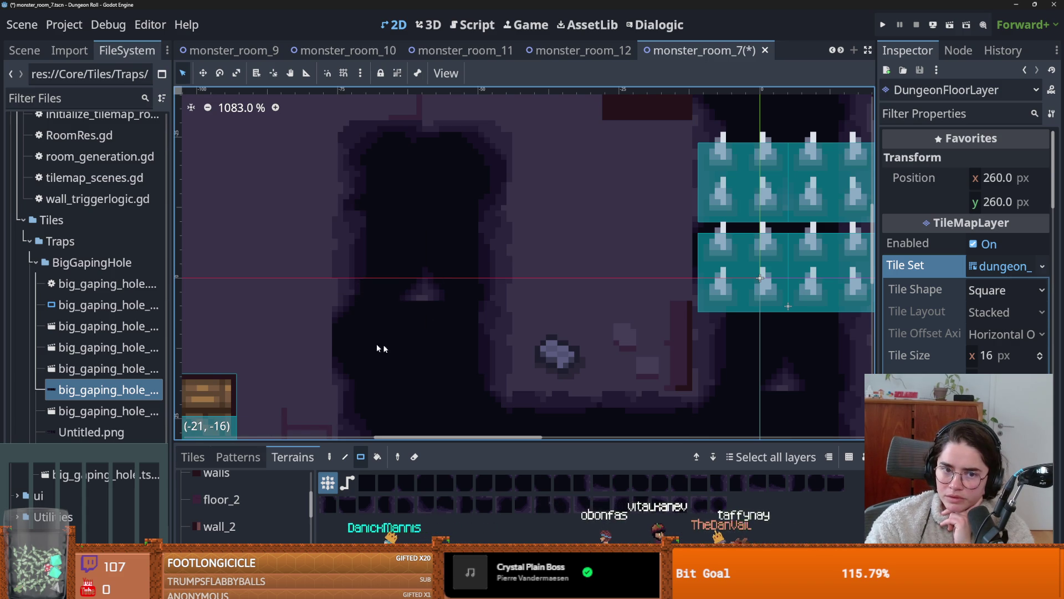
scroll(418, 238, down, 2)
click(381, 274)
scroll(405, 320, down, 3)
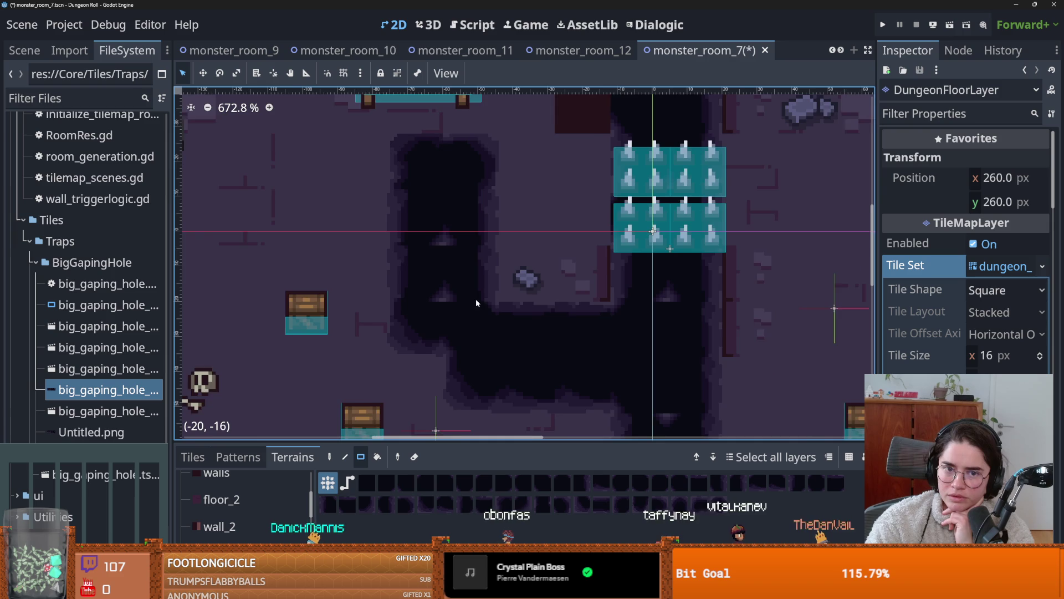
scroll(455, 295, up, 1)
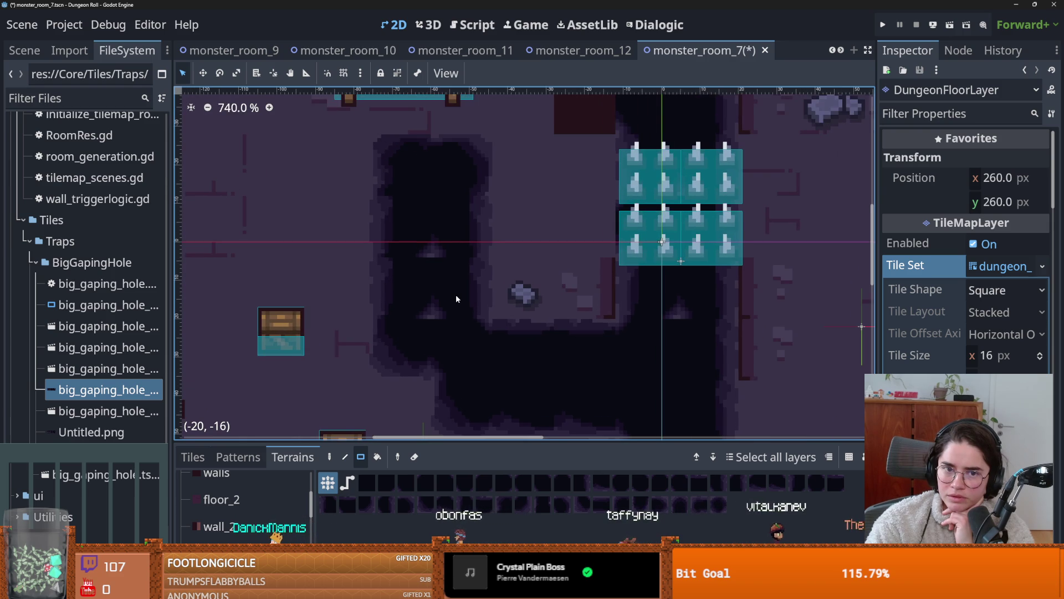
click(437, 281)
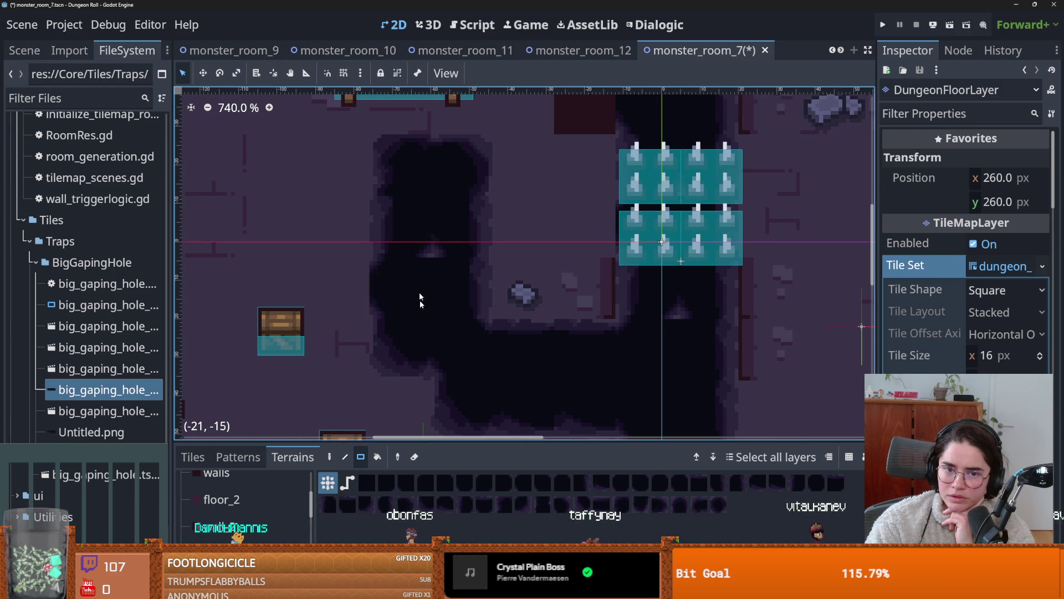
scroll(470, 306, down, 4)
scroll(470, 306, down, 5)
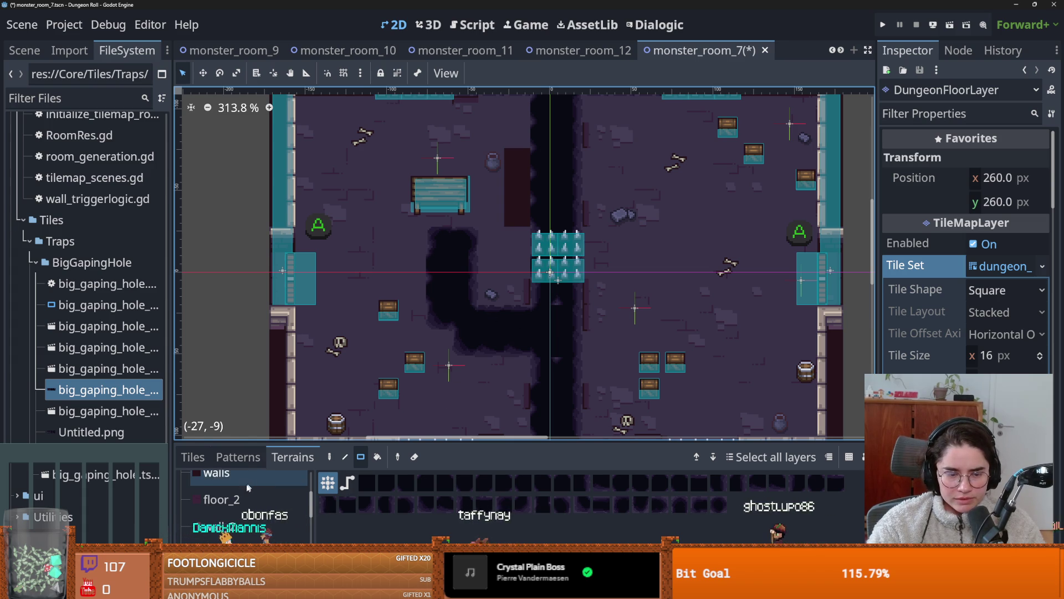
Paint floor back over the pit, including the leftover patch by the pot and beside the chasm.
scroll(247, 482, down, 3)
scroll(249, 510, up, 5)
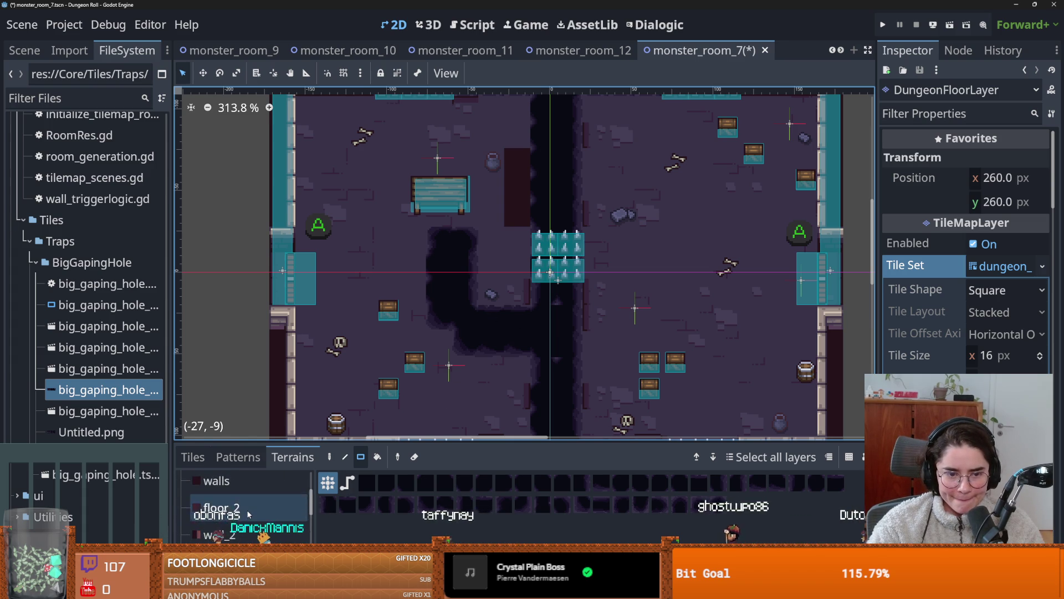
drag(438, 233, 438, 293)
drag(465, 263, 488, 344)
scroll(508, 370, up, 3)
click(521, 238)
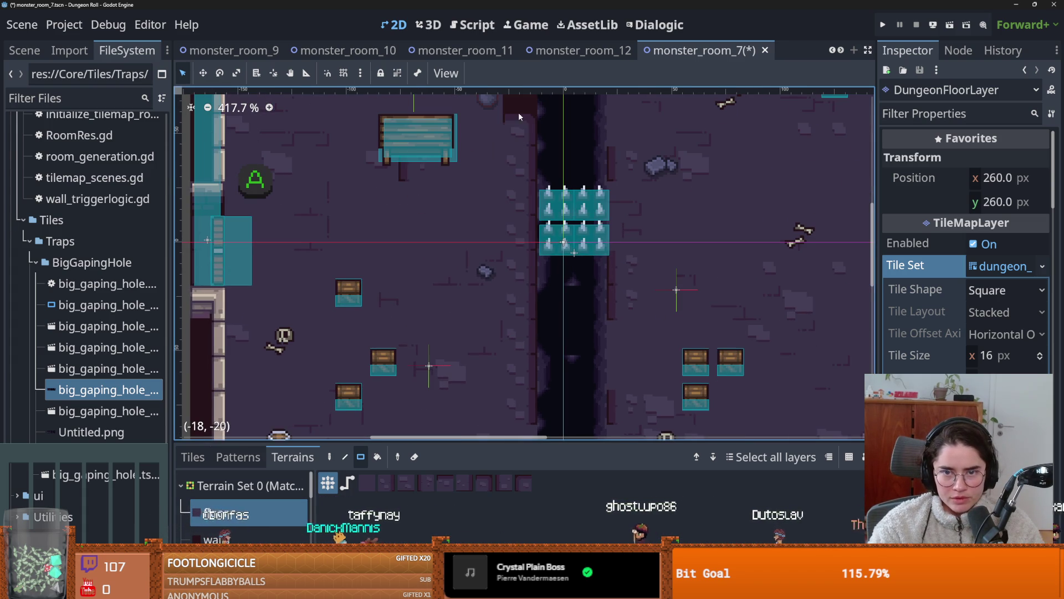
scroll(518, 222, up, 3)
drag(466, 212, 465, 222)
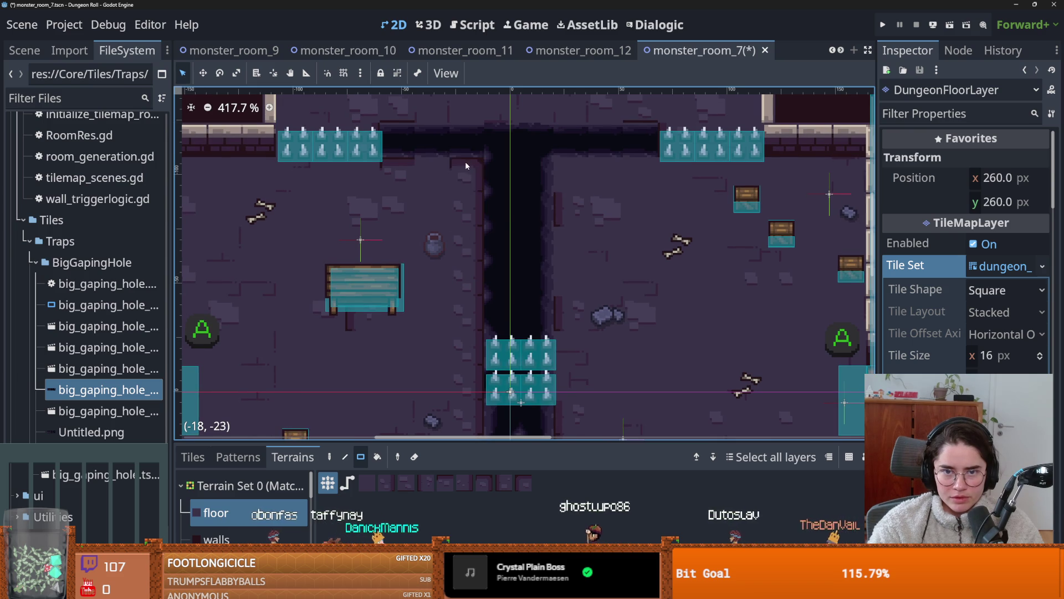
scroll(480, 304, down, 2)
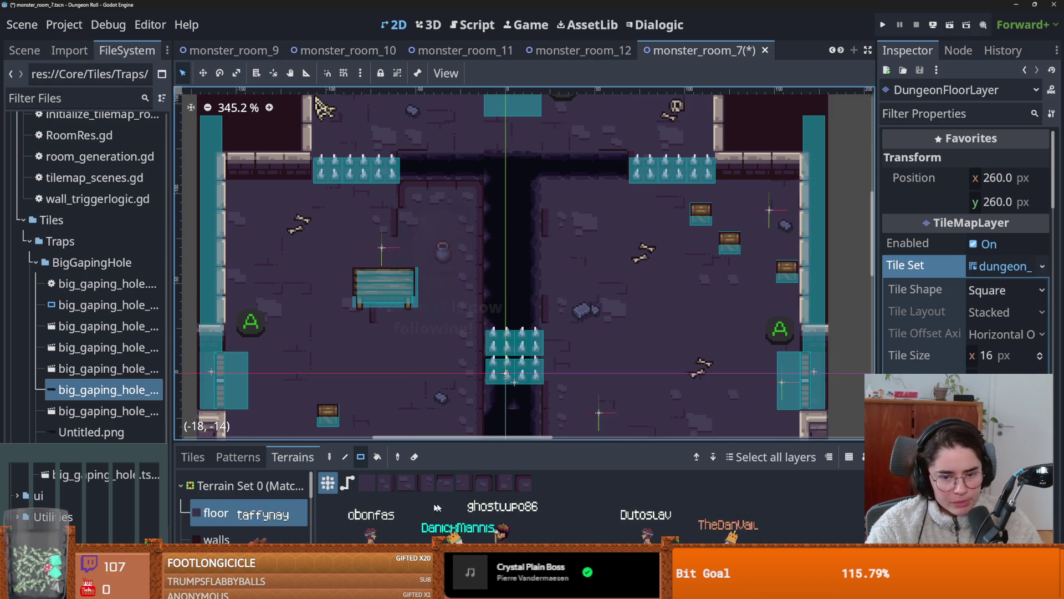
scroll(244, 505, down, 3)
Paint a BigGapingHole column in the chasm, undoing a trial widening on its left side.
click(243, 529)
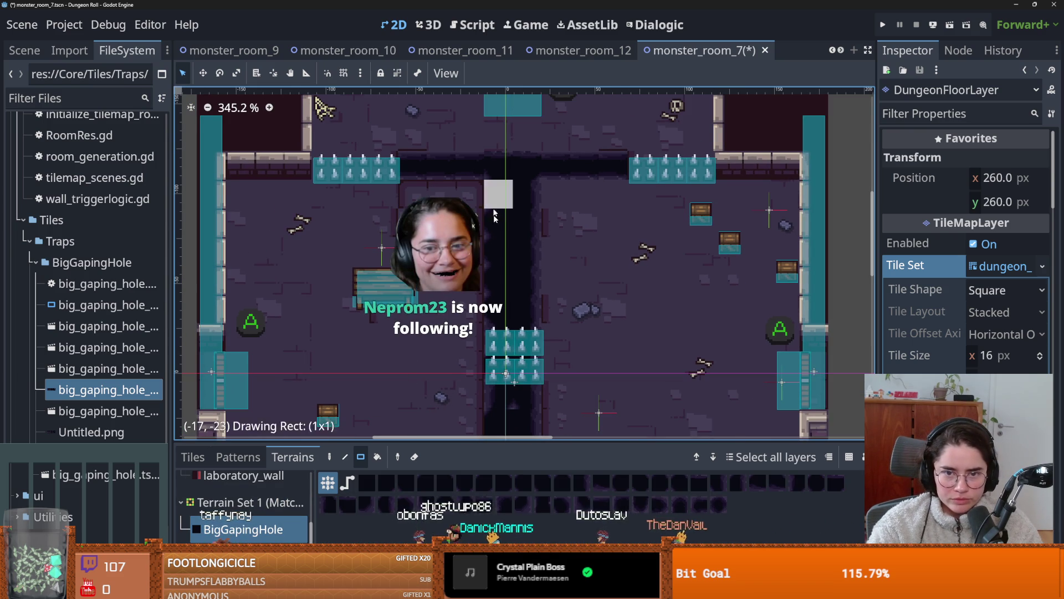
mouse_move(501, 194)
mouse_down()
mouse_move(502, 366)
mouse_move(502, 222)
mouse_move(499, 333)
mouse_move(501, 261)
mouse_move(531, 361)
mouse_up()
scroll(531, 361, down, 3)
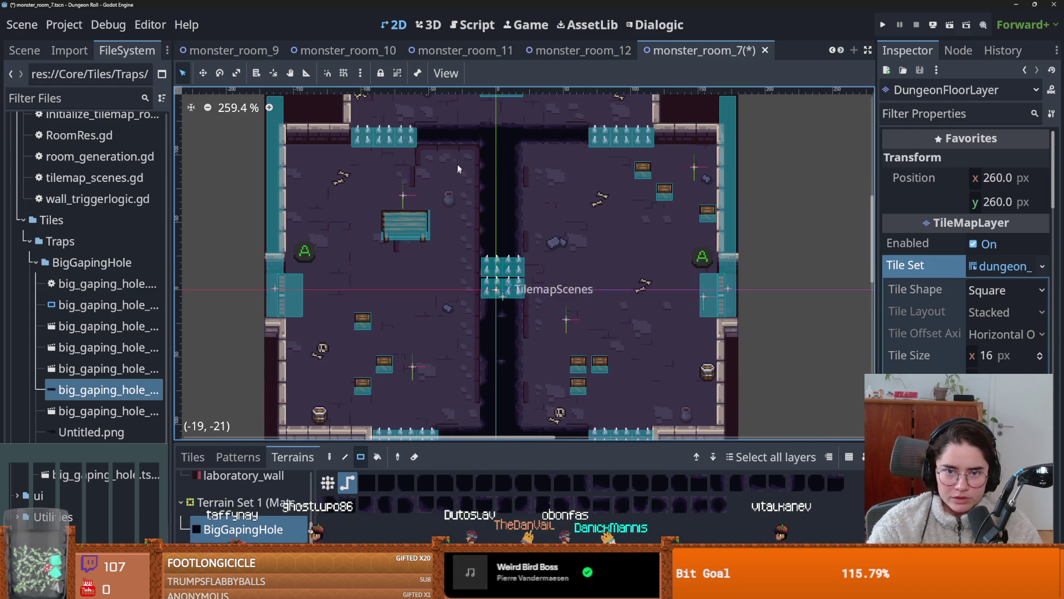
drag(482, 154, 479, 317)
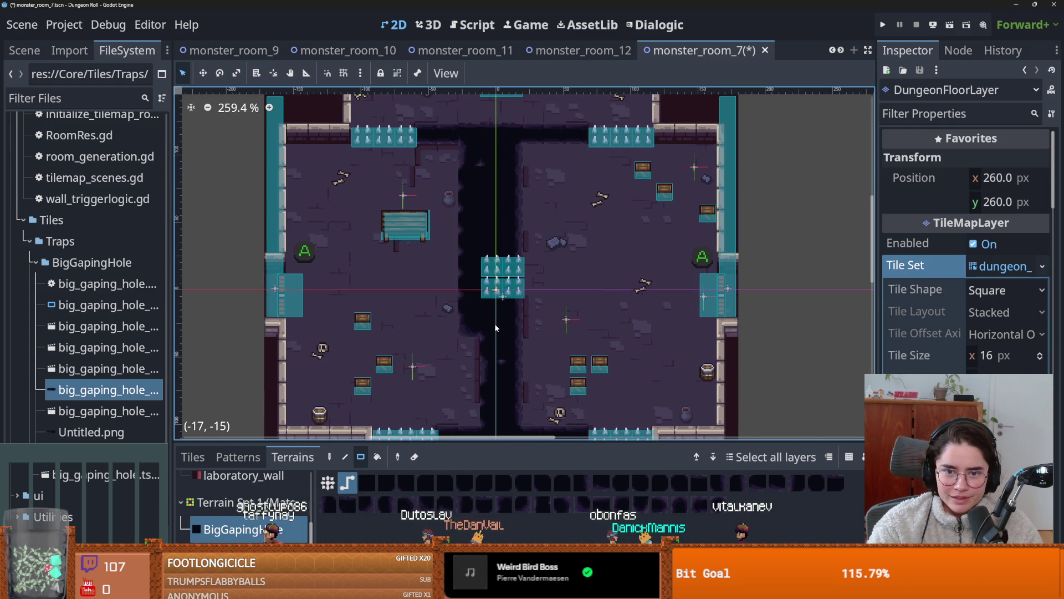
key(ctrl+z)
Save monster_room_7 and bring up the big gaping hole atlas in the expanded TileSet panel.
key(ctrl+s)
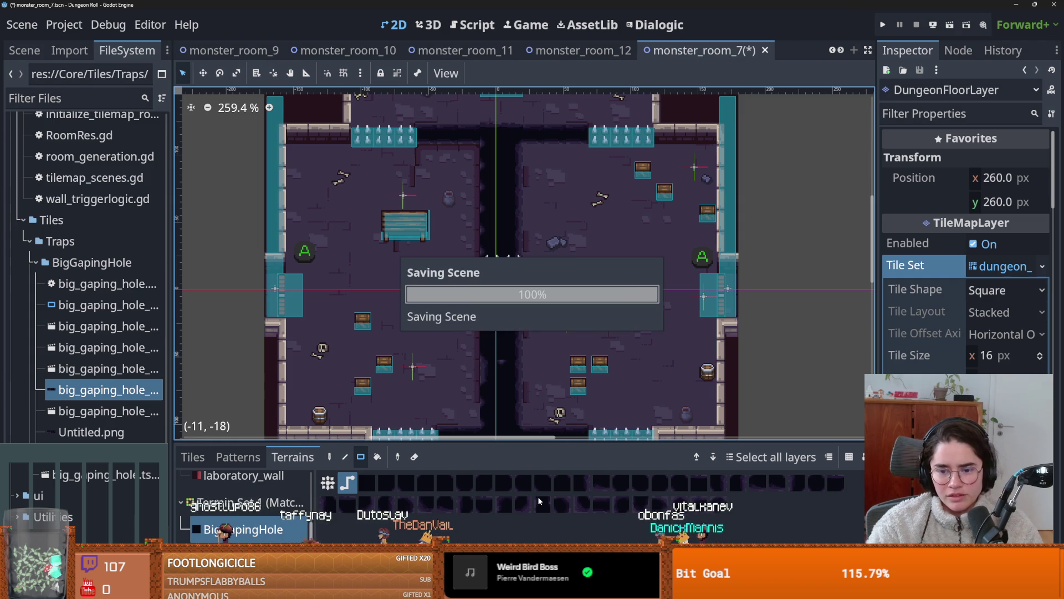
drag(570, 440, 570, 120)
click(208, 344)
Inspect the big gaping hole atlas's base and alternative tiles, save, and restore the room canvas.
scroll(667, 331, up, 3)
scroll(512, 363, up, 2)
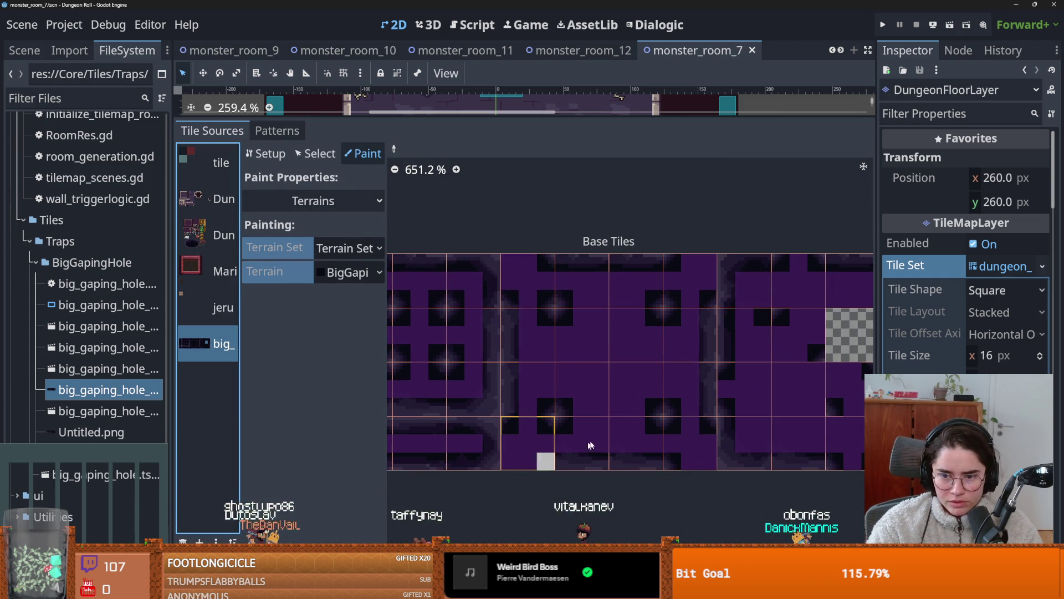
scroll(691, 450, down, 1)
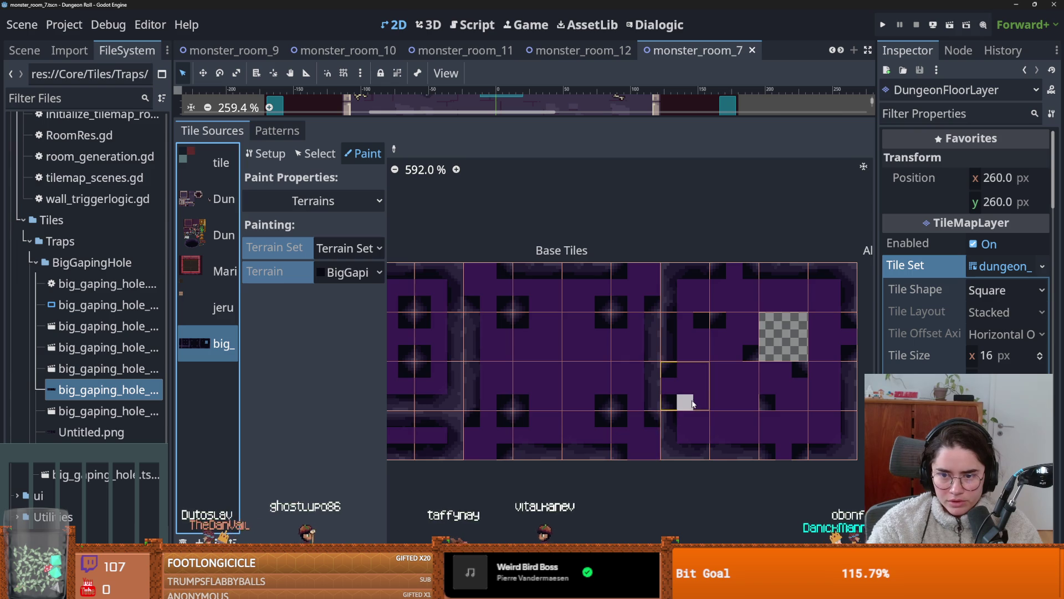
drag(691, 404, 571, 388)
scroll(545, 377, up, 1)
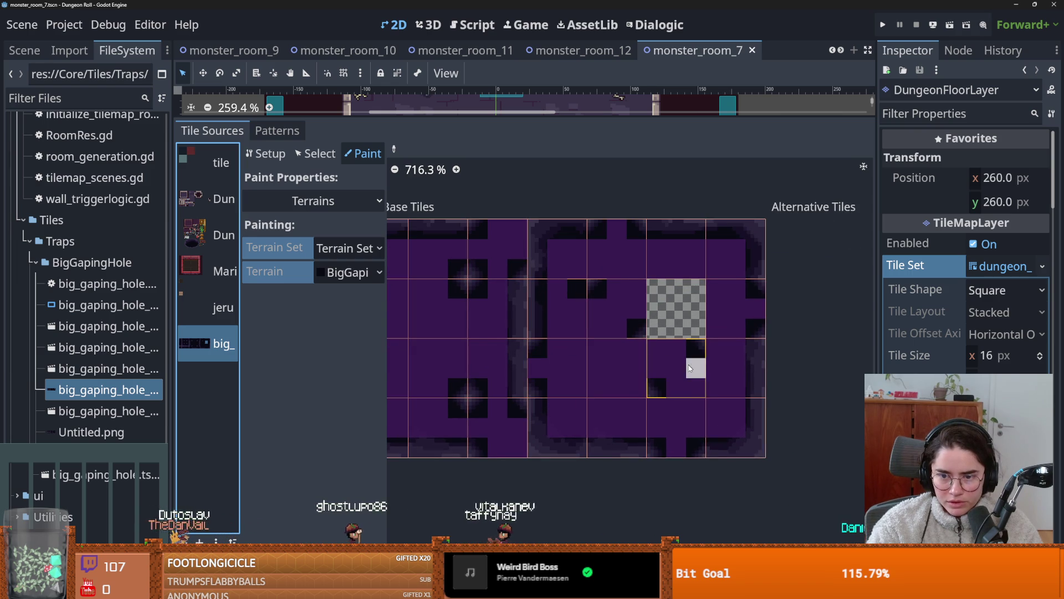
drag(643, 339, 621, 349)
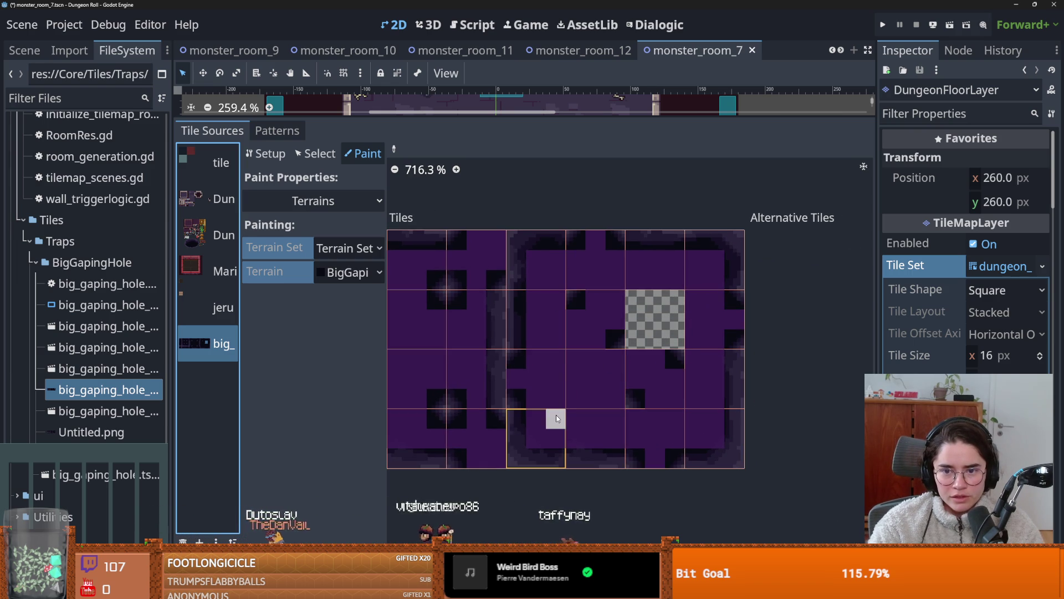
drag(508, 384, 637, 373)
key(ctrl+s)
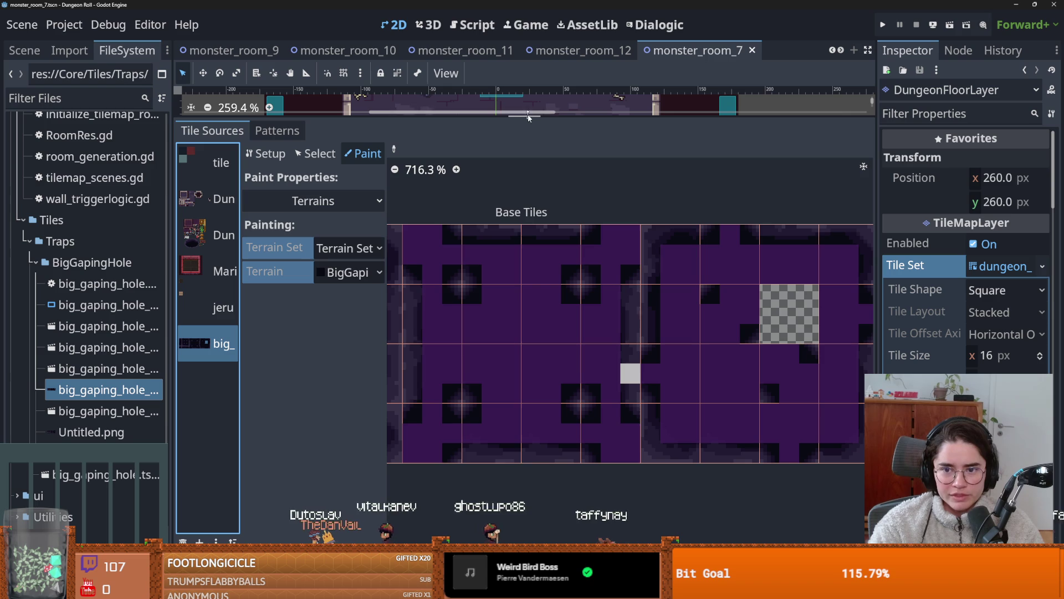
drag(528, 115, 511, 364)
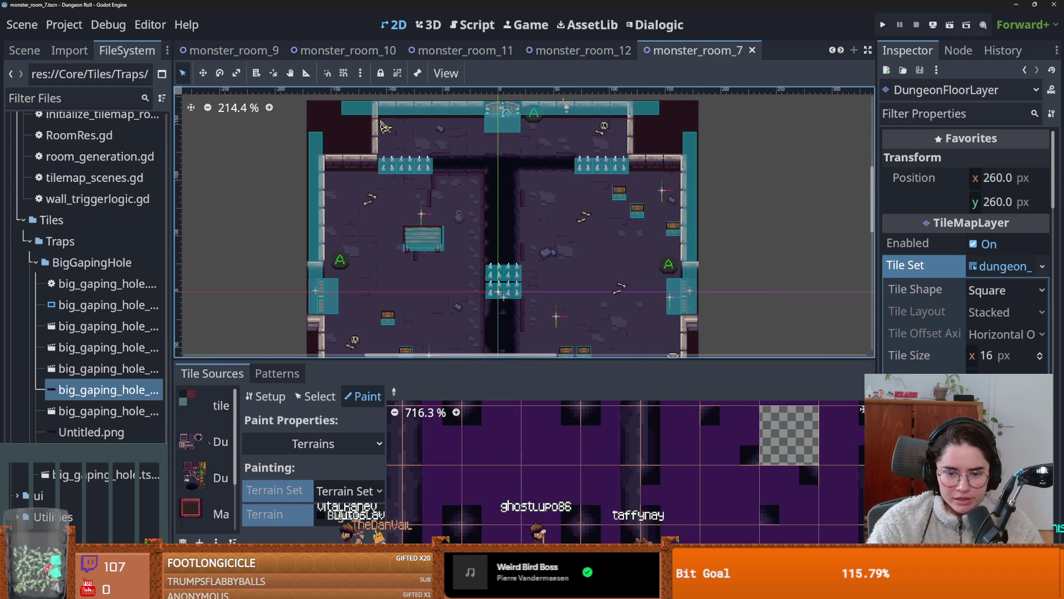
Paint a 2-by-5 BigGapingHole rectangle into the narrow pit column.
click(243, 529)
drag(511, 177, 493, 255)
scroll(501, 229, up, 4)
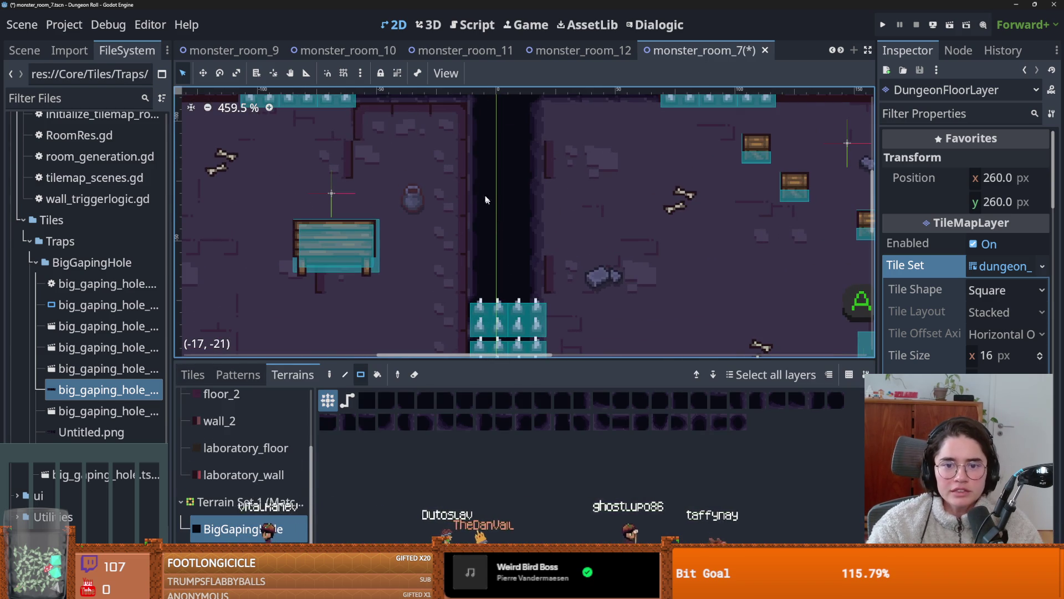
scroll(485, 243, down, 2)
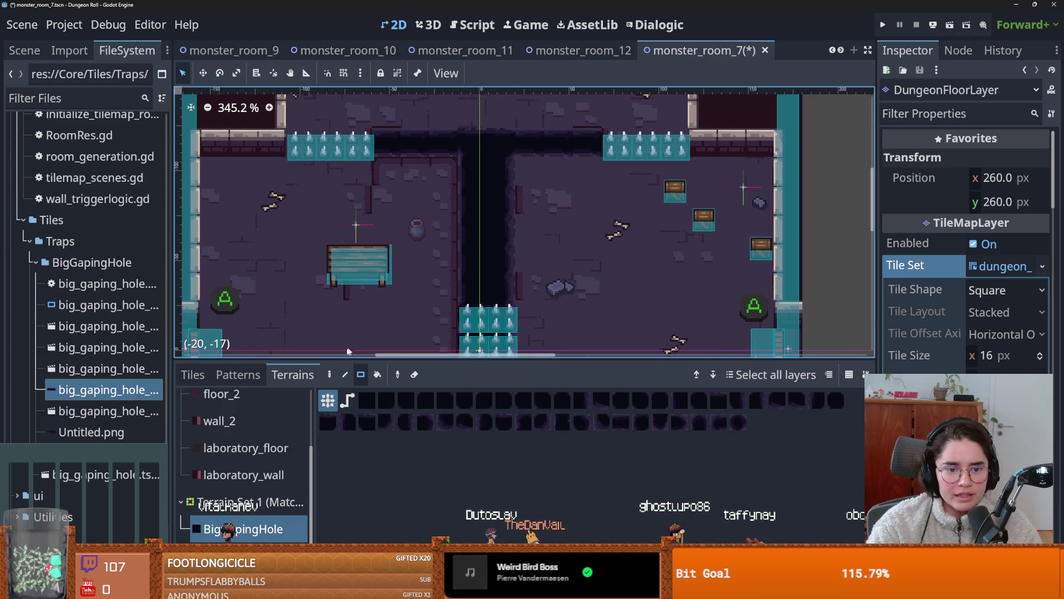
scroll(252, 417, up, 3)
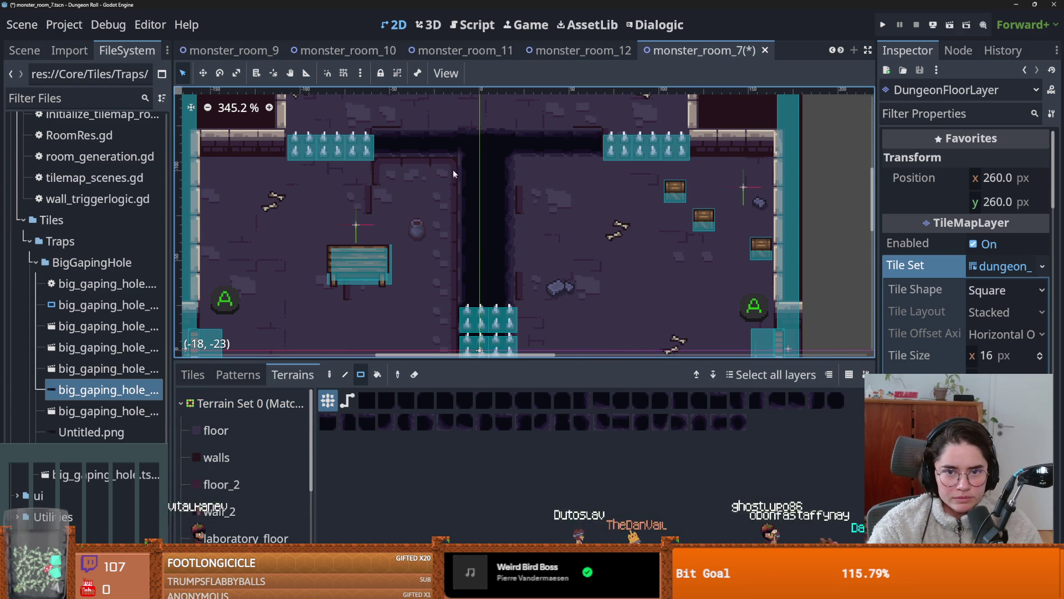
scroll(272, 431, down, 4)
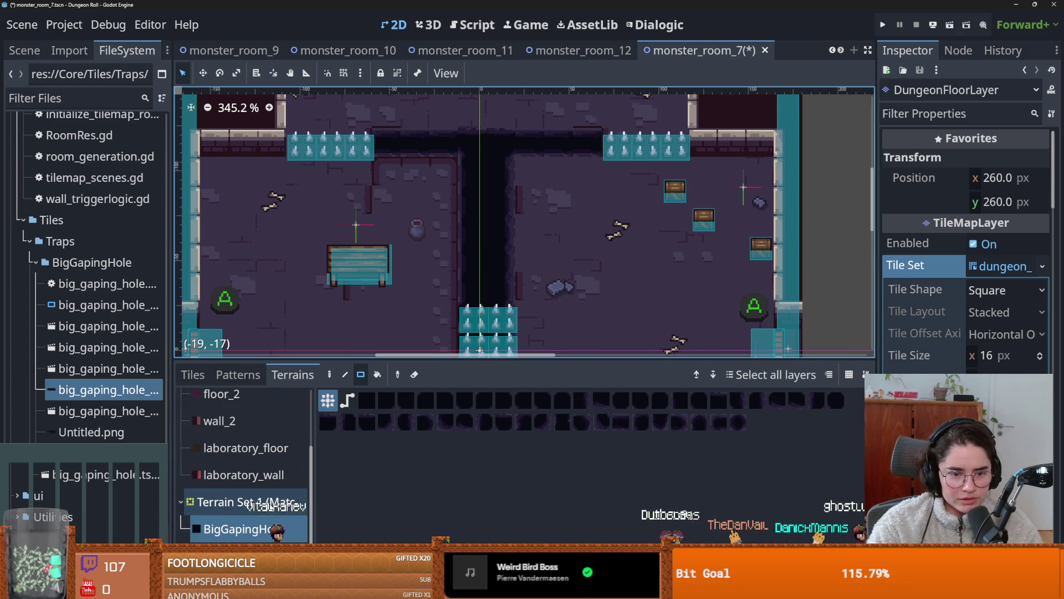
scroll(243, 471, up, 4)
Try a floor patch over the top wall, undo it, and show the tile sources.
click(243, 430)
drag(443, 143, 449, 177)
key(ctrl+z)
click(207, 376)
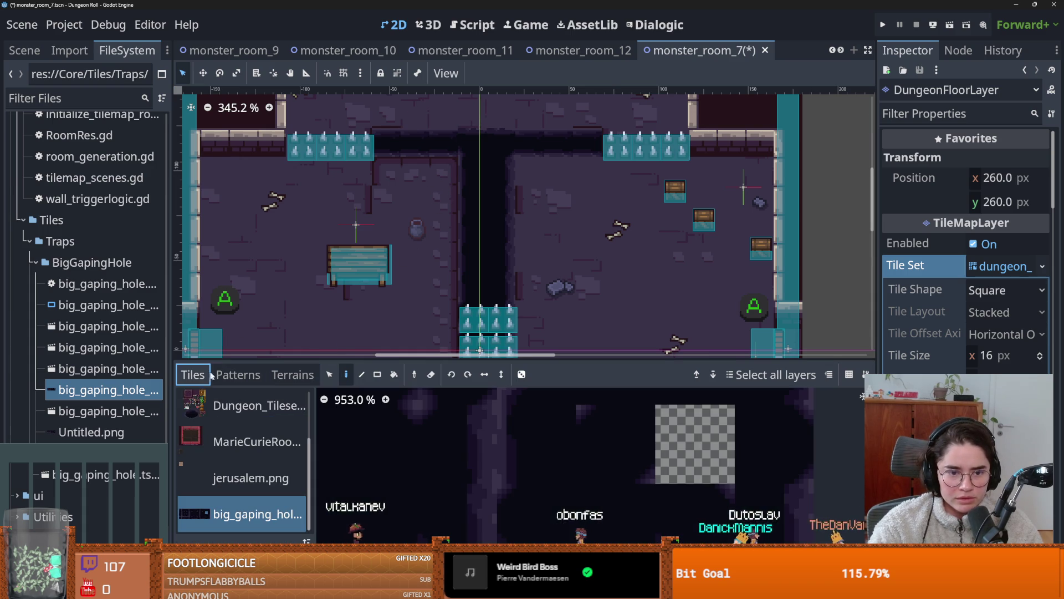
Pick the second Dungeon_Tileset source, select a 3x2 tile block and enable scattering.
scroll(414, 464, down, 1)
scroll(261, 465, up, 3)
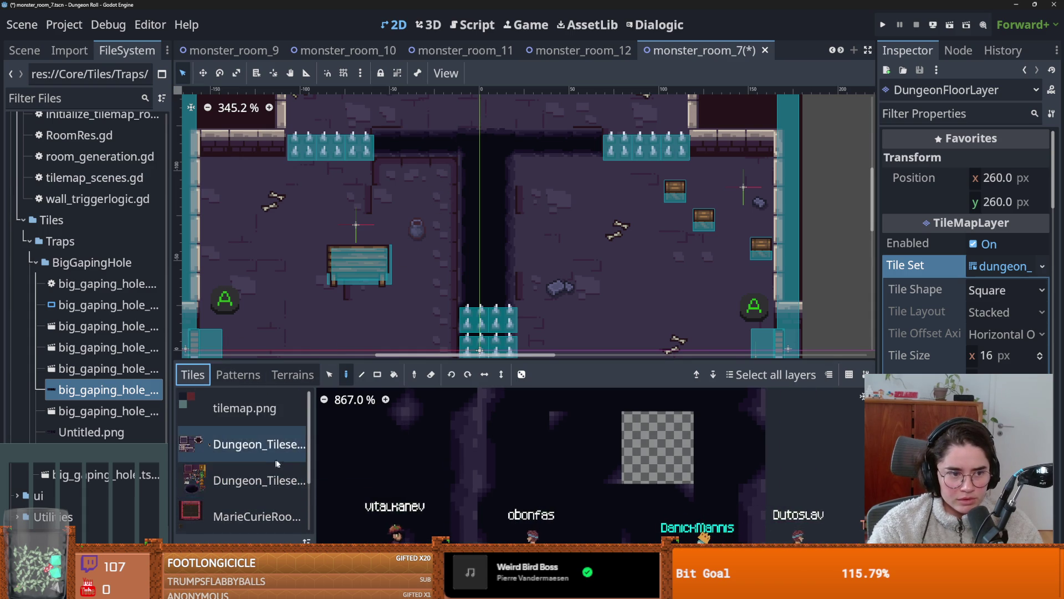
click(237, 454)
scroll(488, 471, down, 8)
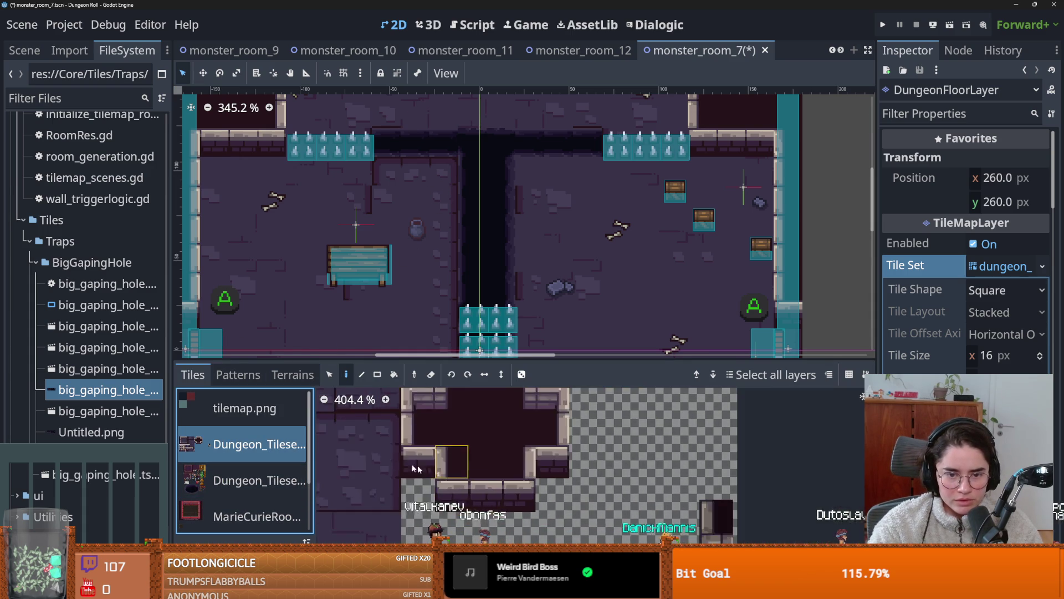
scroll(479, 446, down, 4)
drag(416, 405, 494, 449)
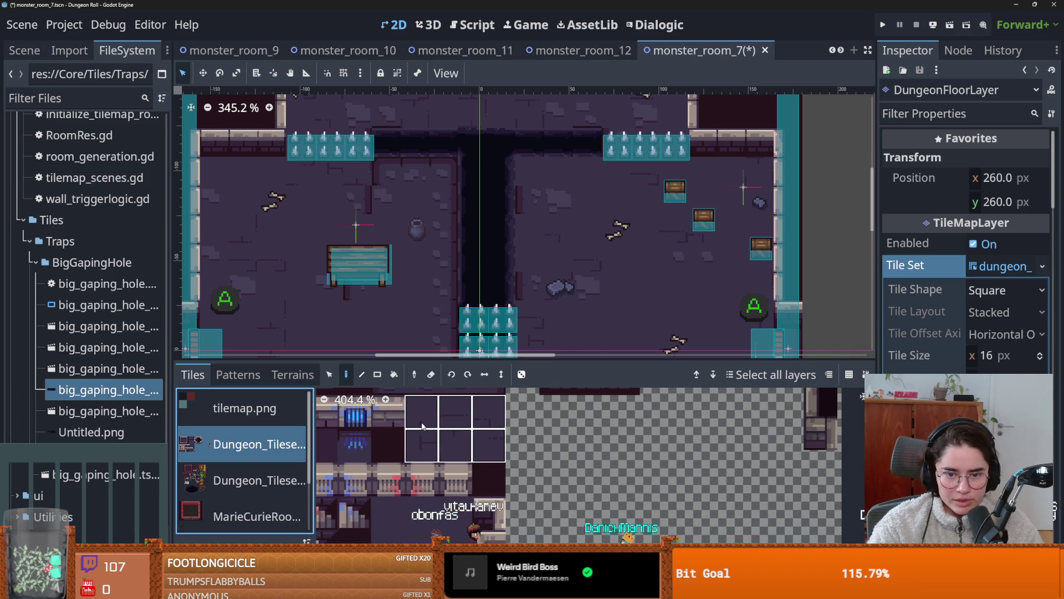
click(522, 374)
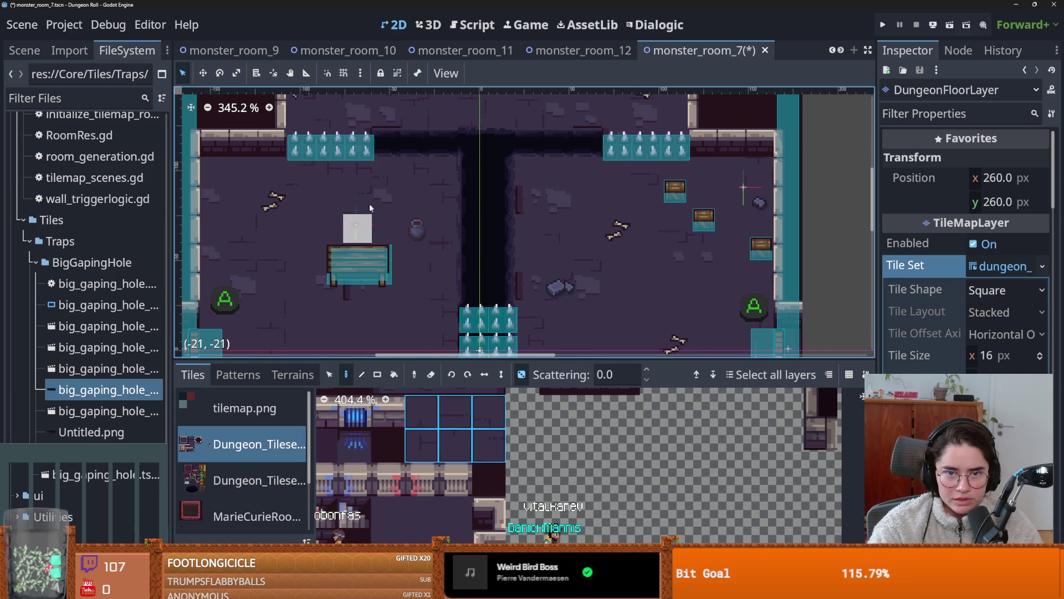
Scroll around the tileset's tiles, then return to the terrain list.
scroll(430, 311, down, 1)
scroll(431, 311, right, 5)
scroll(266, 287, down, 2)
scroll(266, 287, left, 4)
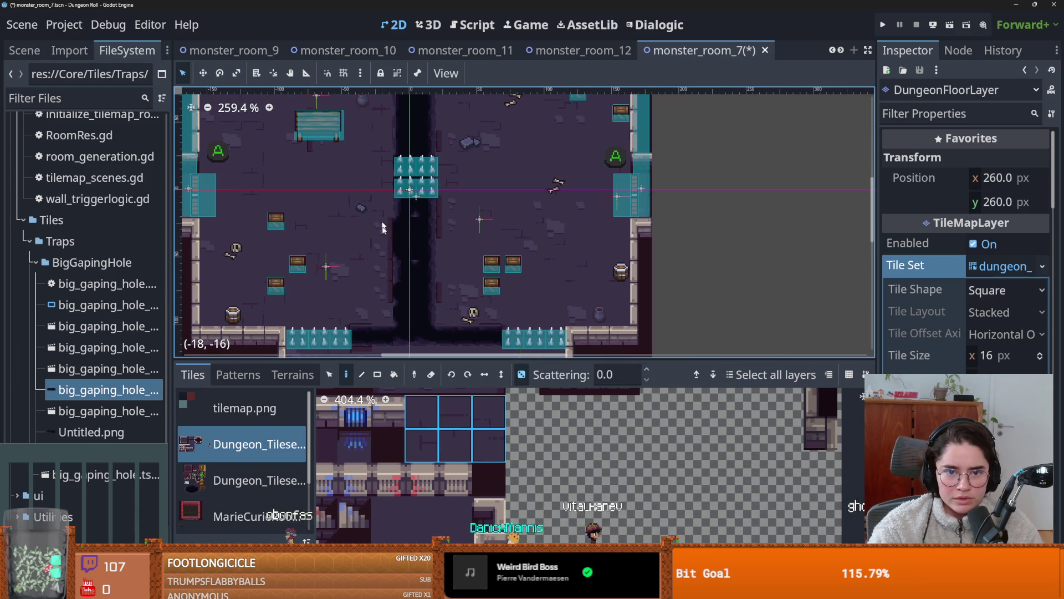
scroll(448, 224, up, 2)
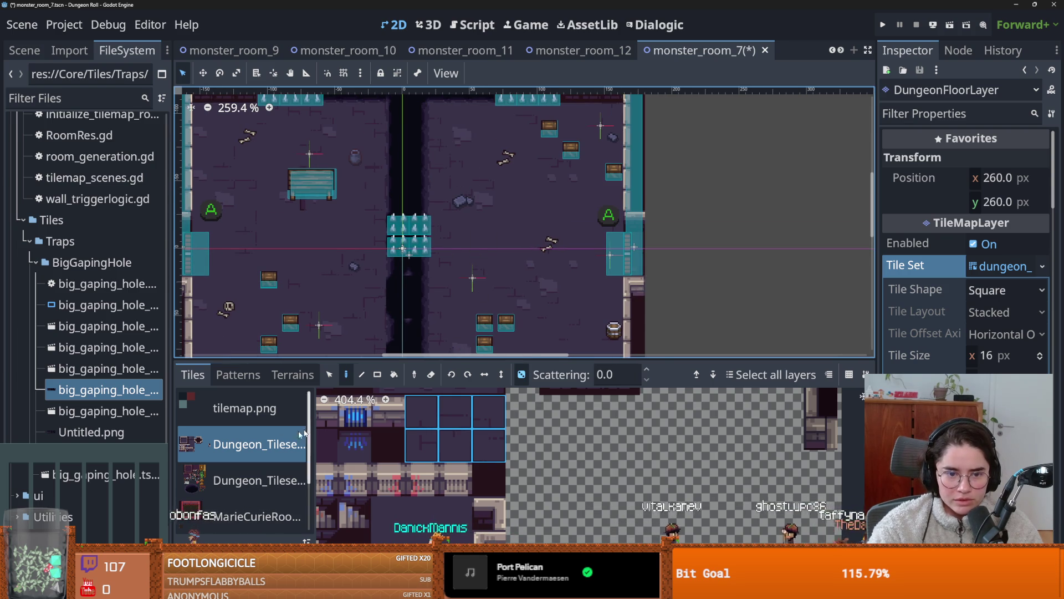
scroll(249, 454, down, 2)
click(292, 375)
scroll(247, 504, down, 3)
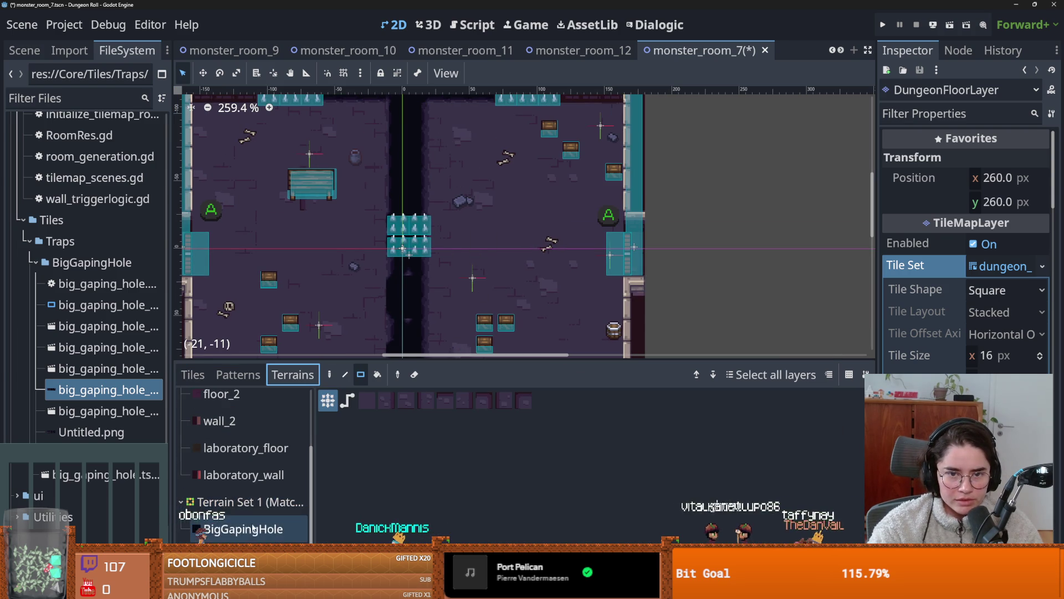
Repaint the central pit column and the pit band with BigGapingHole terrain.
click(253, 527)
scroll(424, 230, down, 2)
drag(414, 166, 404, 316)
scroll(421, 297, down, 3)
scroll(421, 298, up, 2)
drag(474, 260, 388, 261)
scroll(434, 281, up, 2)
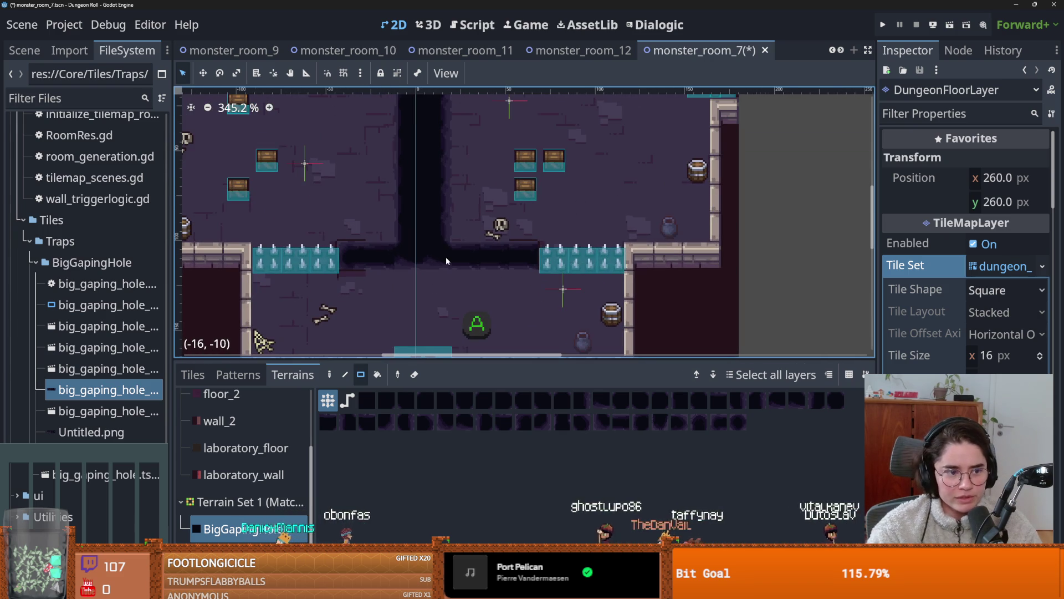
scroll(443, 260, down, 1)
scroll(427, 255, up, 2)
scroll(414, 249, up, 2)
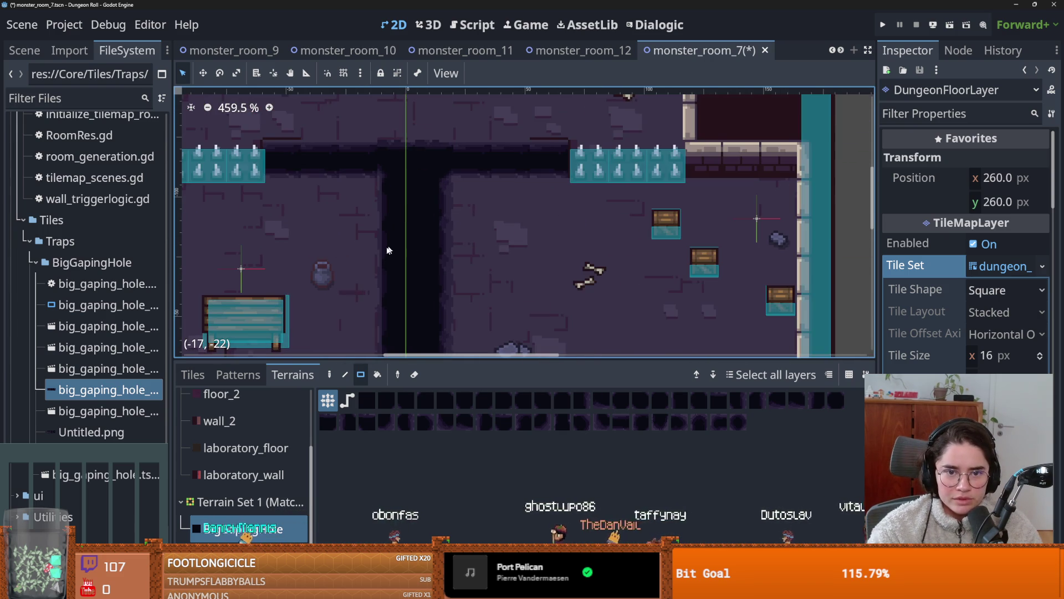
scroll(396, 249, up, 3)
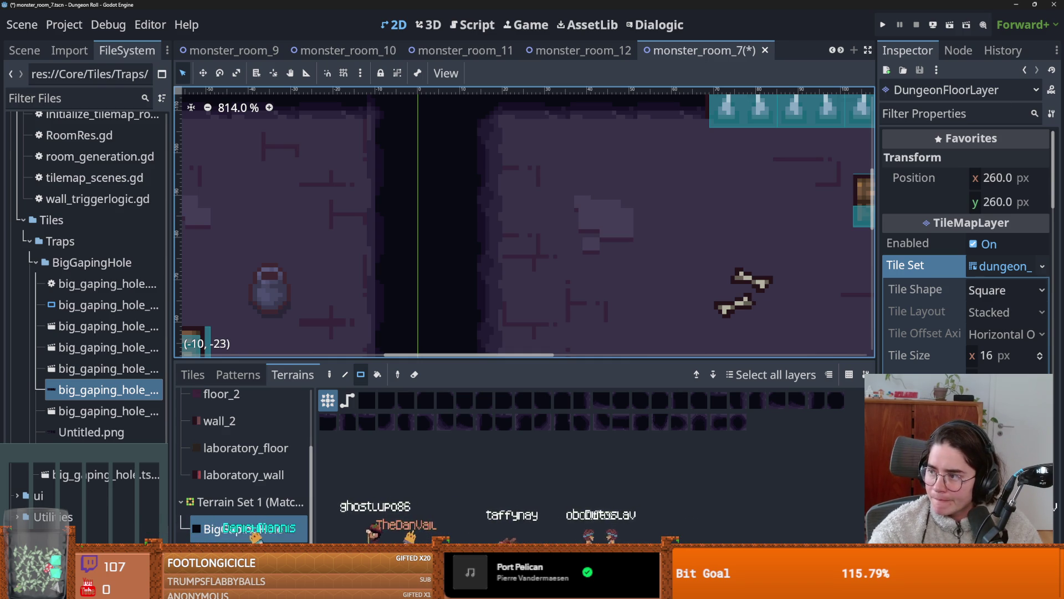
In Aseprite, pick a different palette colour and paint extra pixels along the pit edge.
key(alt+Tab)
scroll(497, 249, down, 2)
scroll(380, 285, up, 2)
alt+click(375, 247)
drag(375, 247, 398, 208)
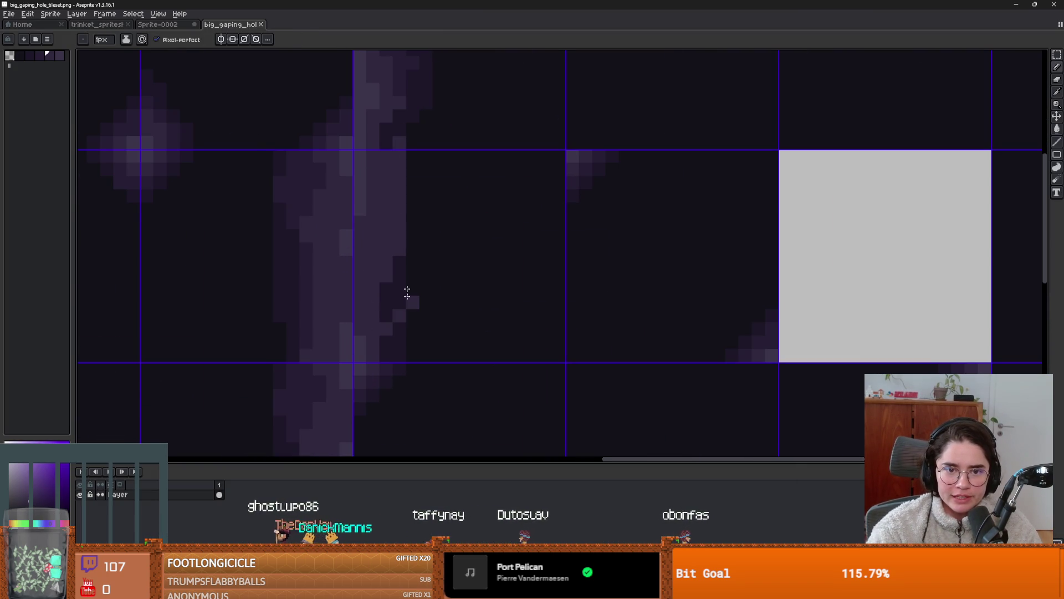
Pick a darker purple and bring the upper row of pit tiles into view.
alt+click(387, 349)
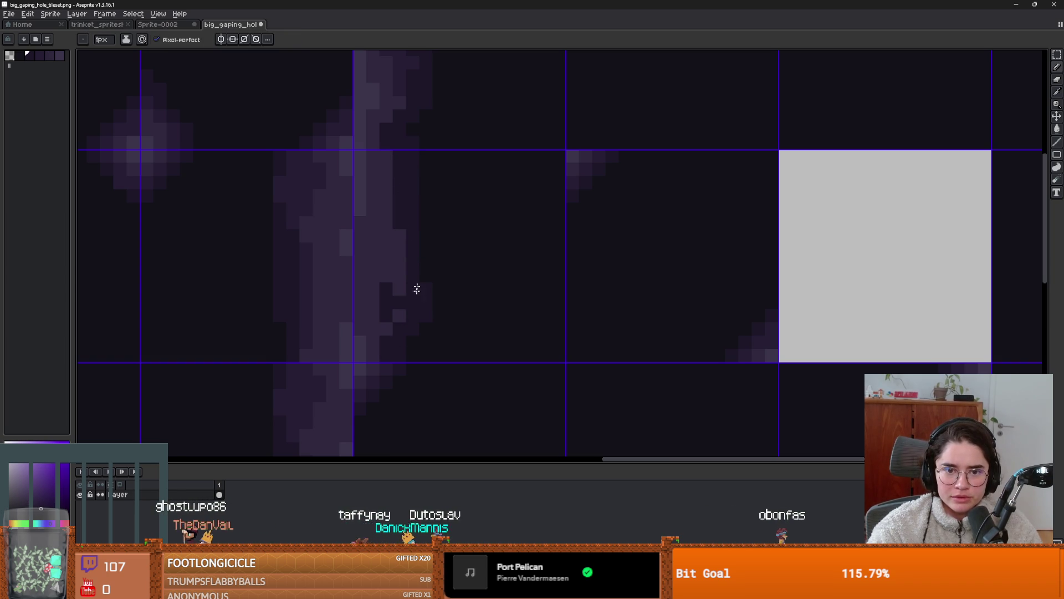
drag(361, 191, 380, 356)
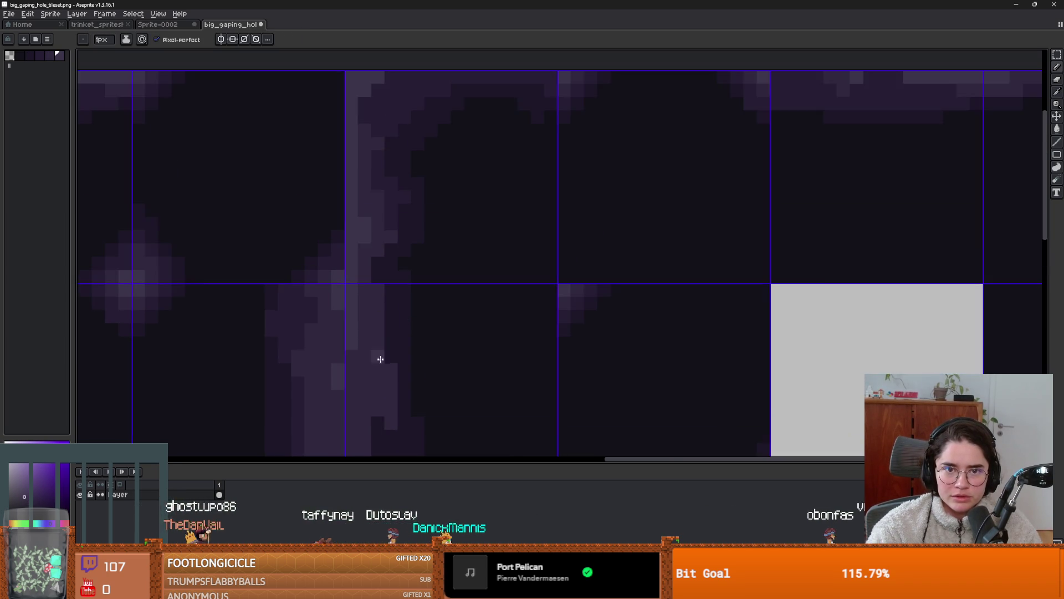
scroll(383, 299, down, 1)
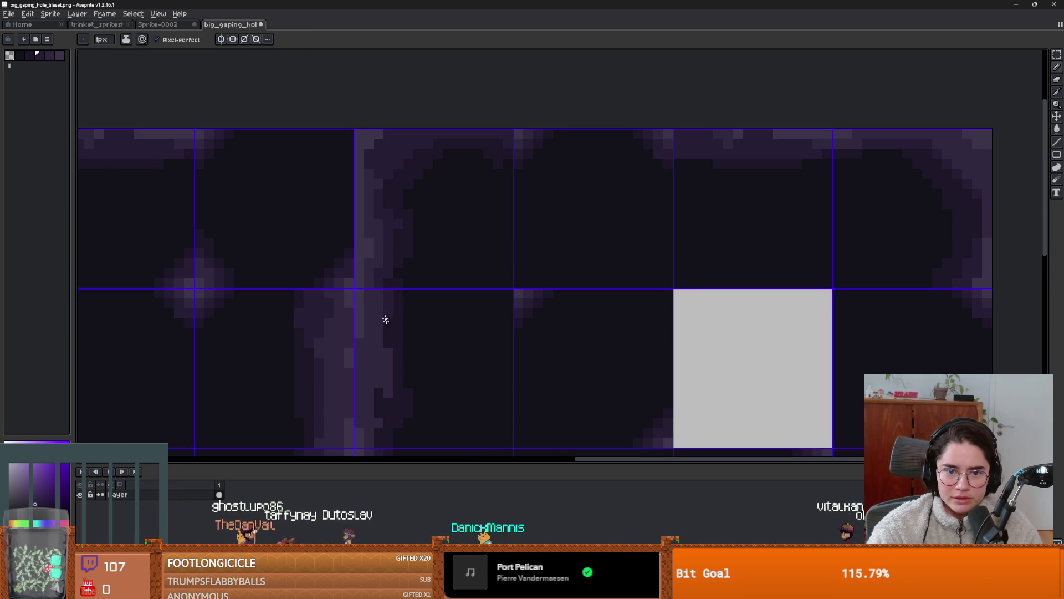
scroll(384, 344, up, 1)
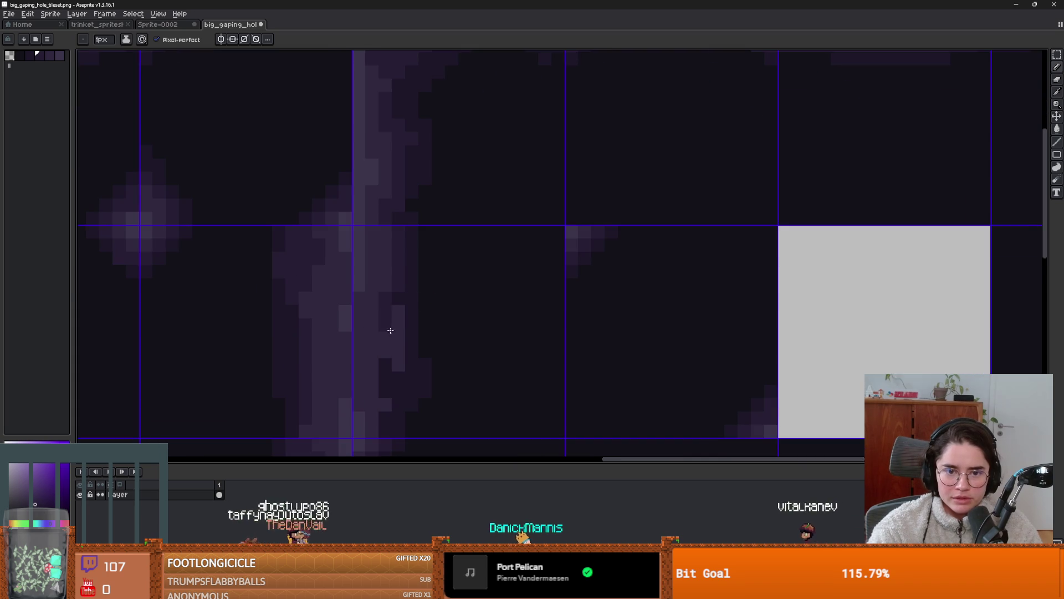
Back in Godot, paint a 2x1 hole area with the updated pit tiles.
key(alt+Tab)
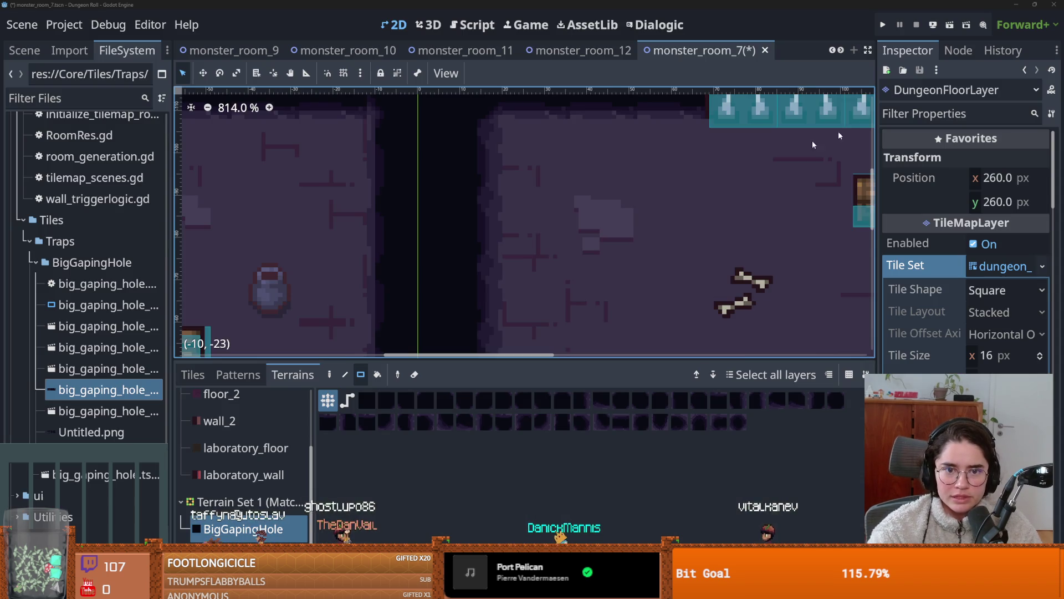
key(alt+Tab)
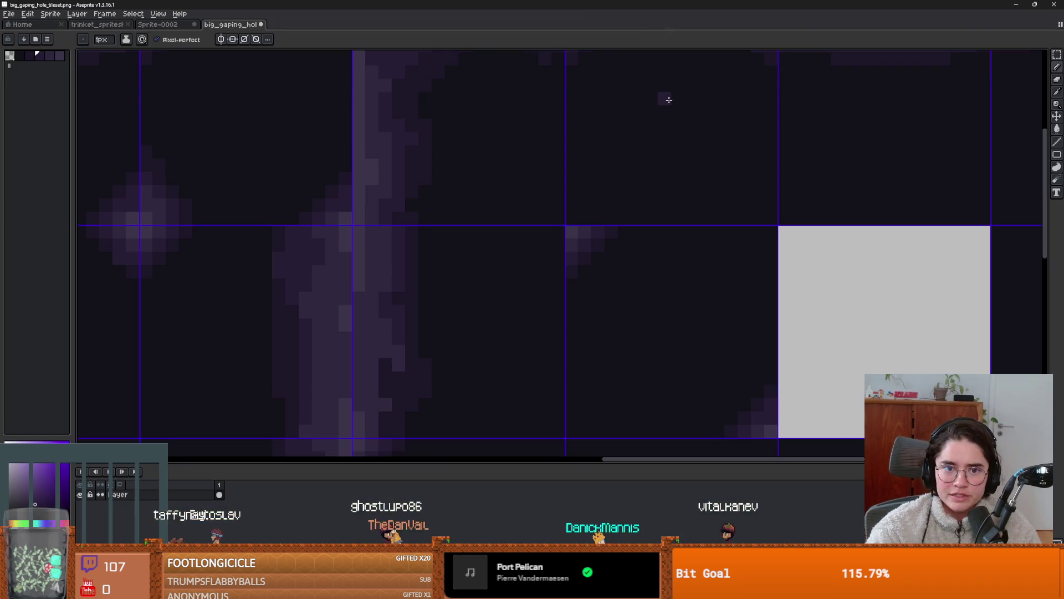
key(alt+Tab)
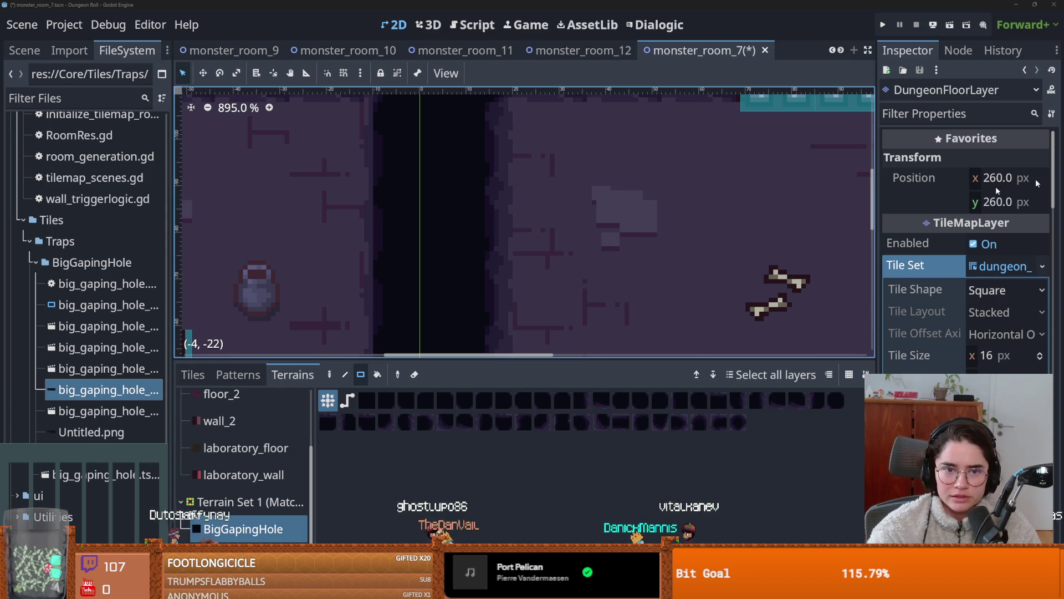
mouse_move(624, 222)
mouse_down()
mouse_move(660, 230)
mouse_move(616, 200)
mouse_up()
scroll(638, 244, down, 3)
scroll(461, 248, down, 6)
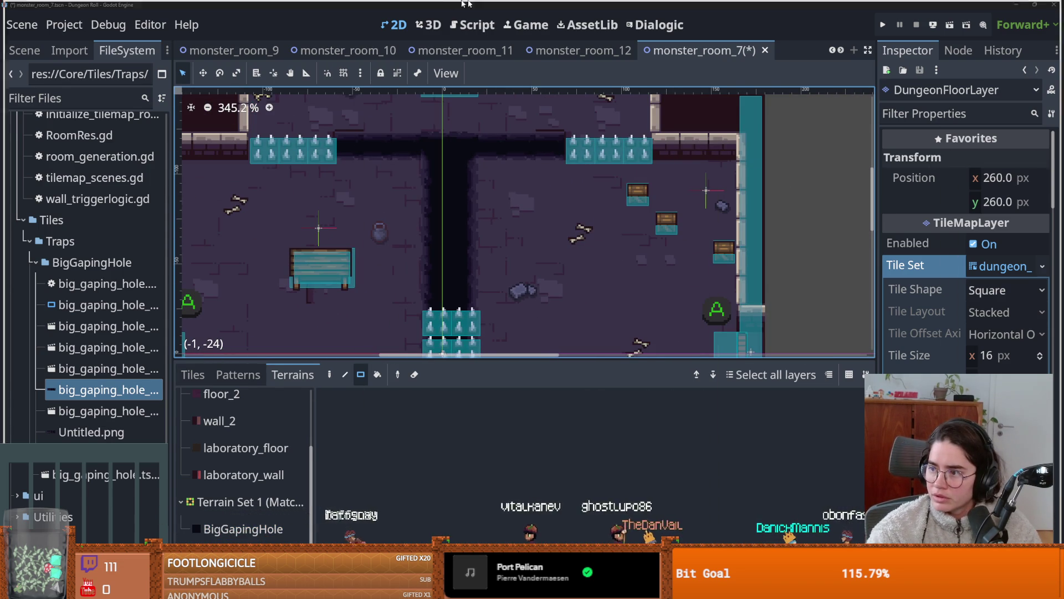
Paint purple pixels onto the pit edge in Aseprite and check the result in Godot.
key(alt+Tab)
scroll(429, 272, up, 1)
scroll(452, 310, down, 1)
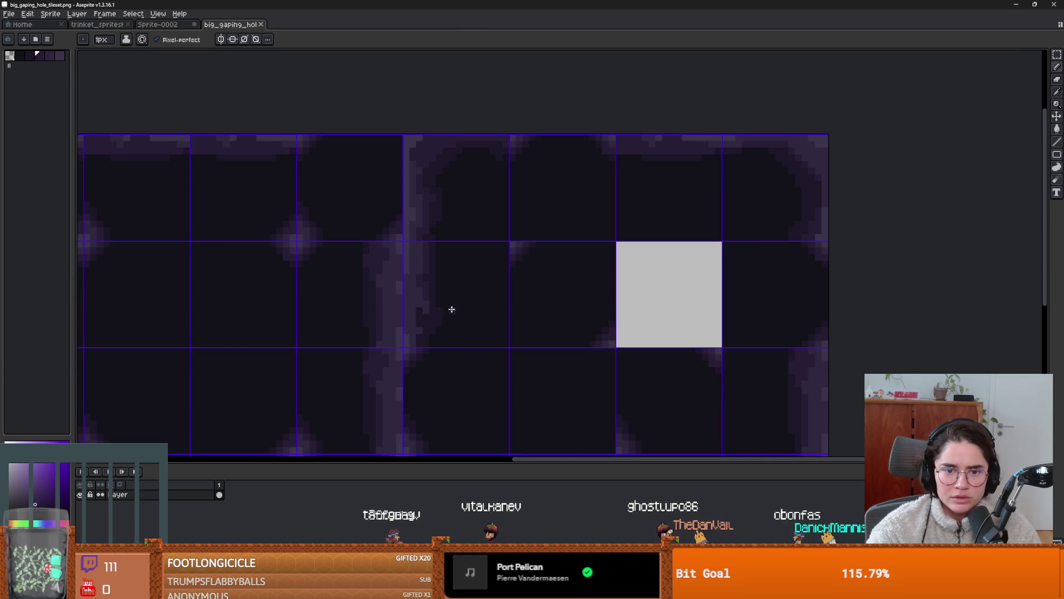
scroll(439, 327, up, 2)
drag(417, 266, 418, 302)
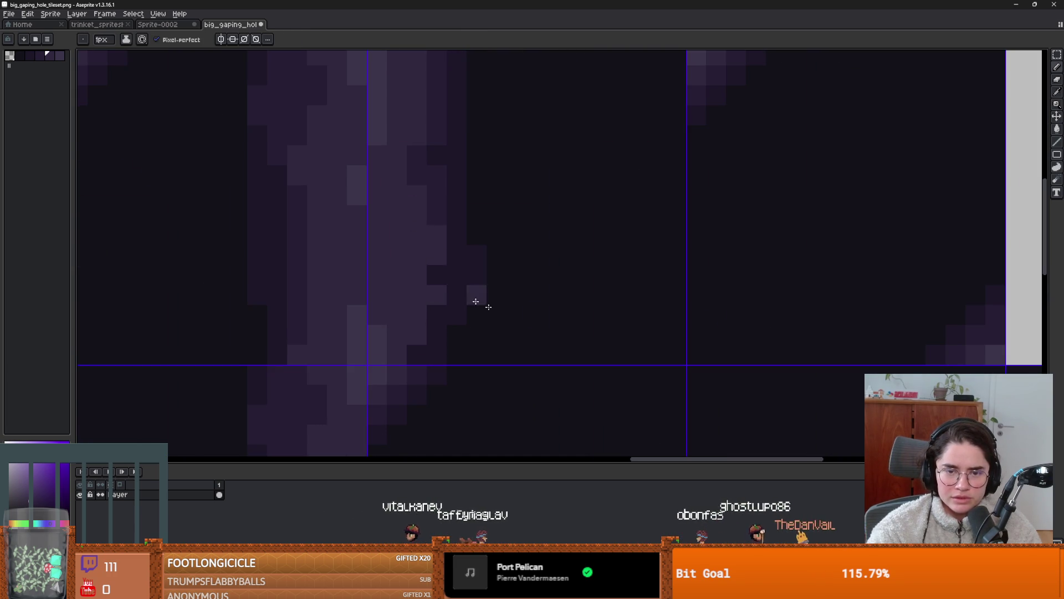
scroll(477, 300, down, 1)
scroll(534, 318, down, 3)
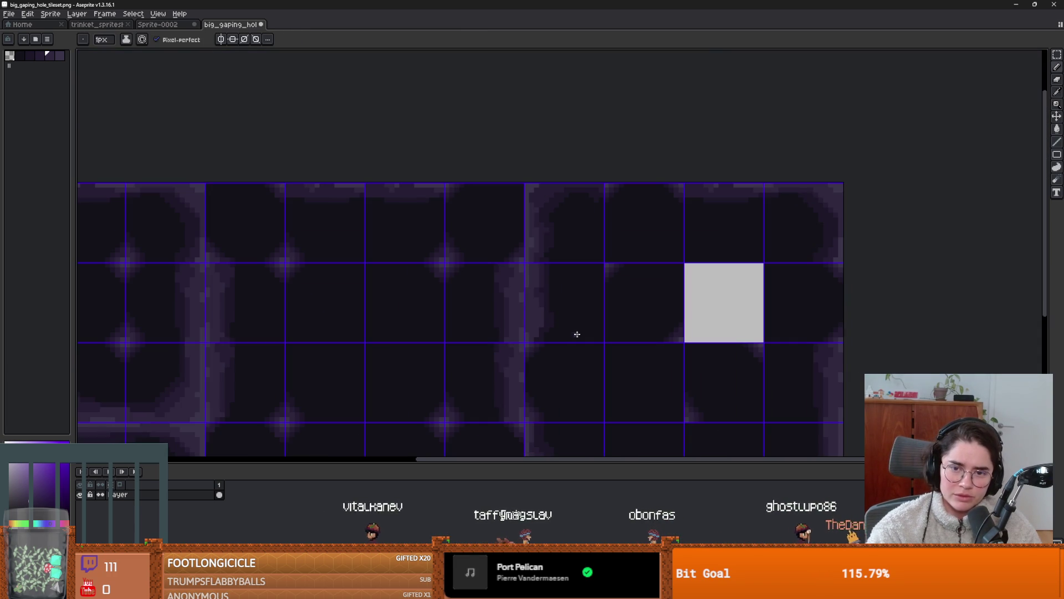
scroll(544, 314, up, 4)
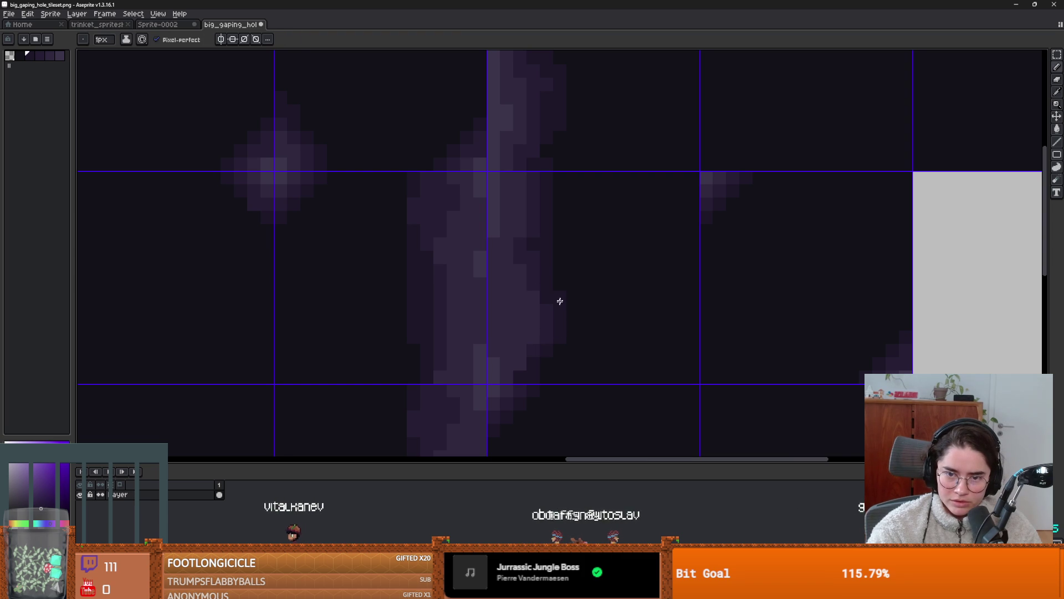
scroll(570, 335, down, 4)
scroll(597, 339, up, 3)
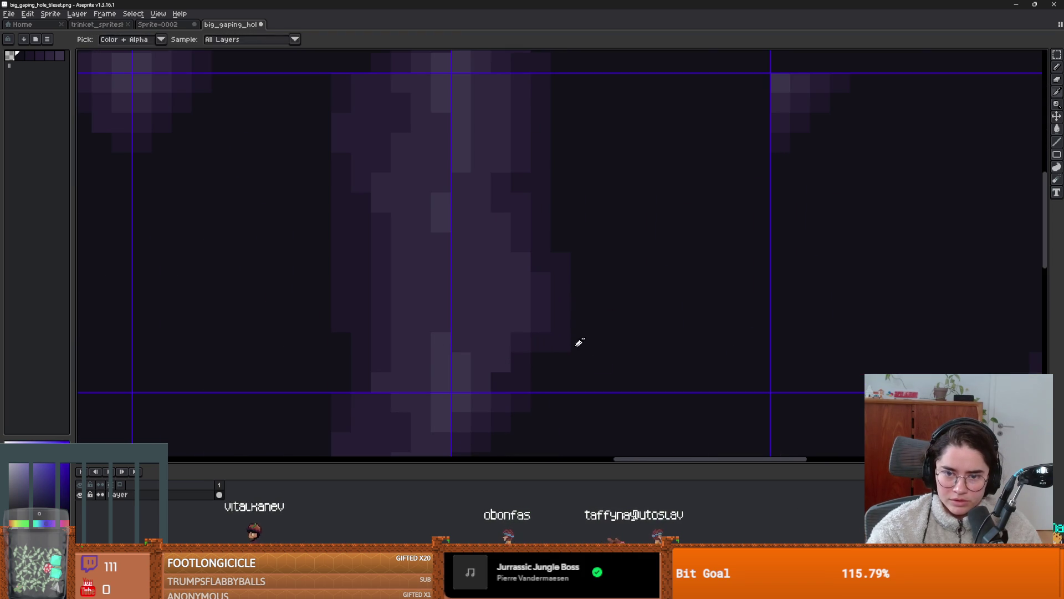
key(alt+Tab)
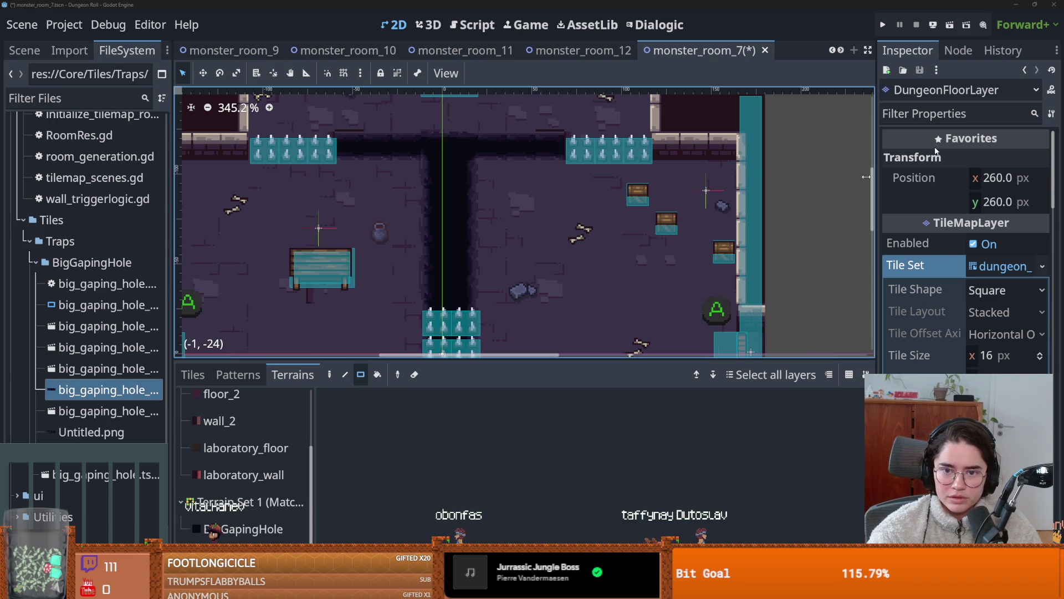
scroll(576, 284, down, 2)
scroll(511, 264, up, 2)
scroll(437, 207, up, 2)
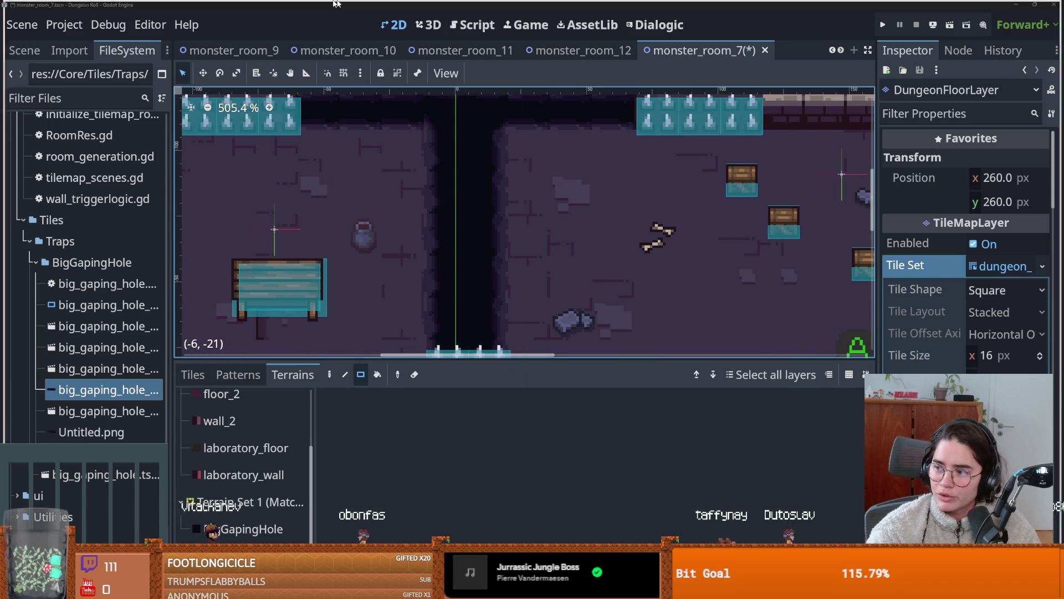
Darken the remaining light pixel columns in the pit tile using sampled dark colours.
key(alt+Tab)
drag(522, 303, 522, 322)
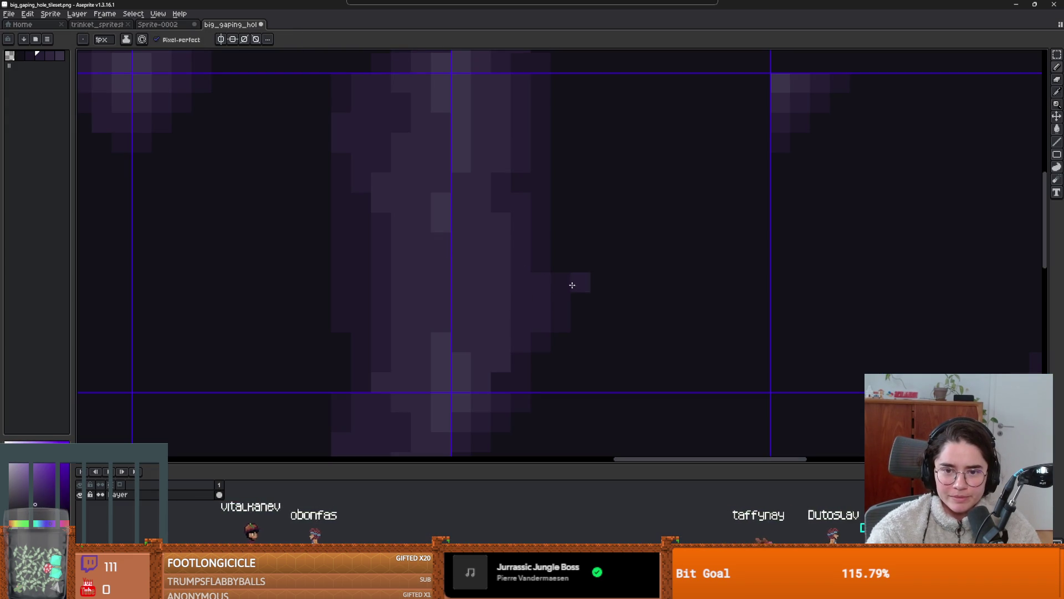
alt+click(560, 261)
mouse_move(557, 288)
mouse_down()
mouse_move(562, 332)
mouse_move(522, 301)
mouse_move(546, 318)
mouse_up()
alt+click(523, 316)
alt+click(542, 283)
alt+click(517, 257)
drag(499, 280, 498, 303)
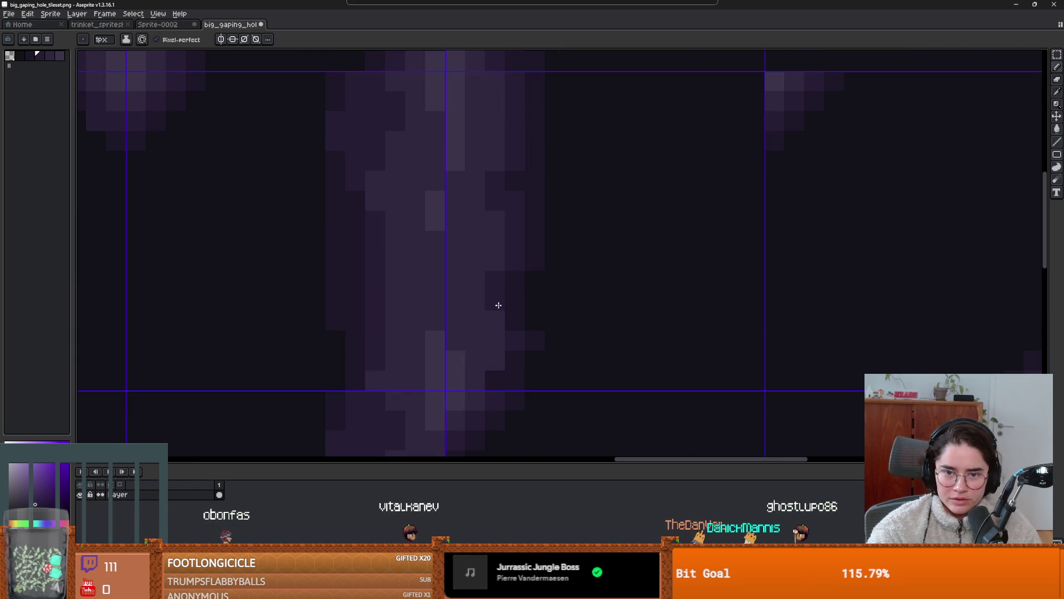
Save big_gaping_hole_tileset.png and return to Godot.
scroll(497, 320, down, 5)
key(ctrl+s)
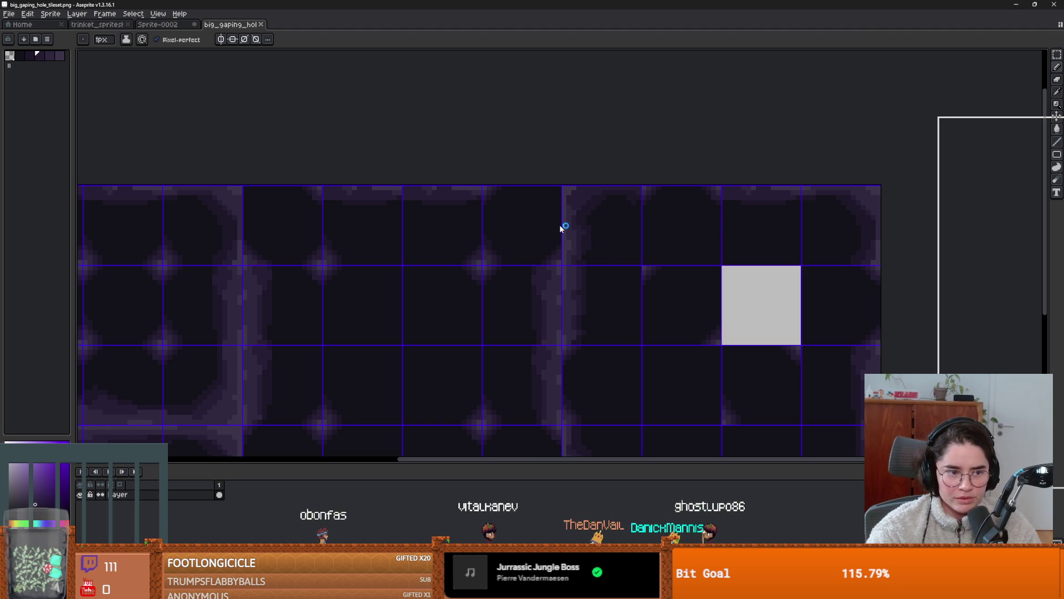
key(alt+Tab)
scroll(488, 247, up, 3)
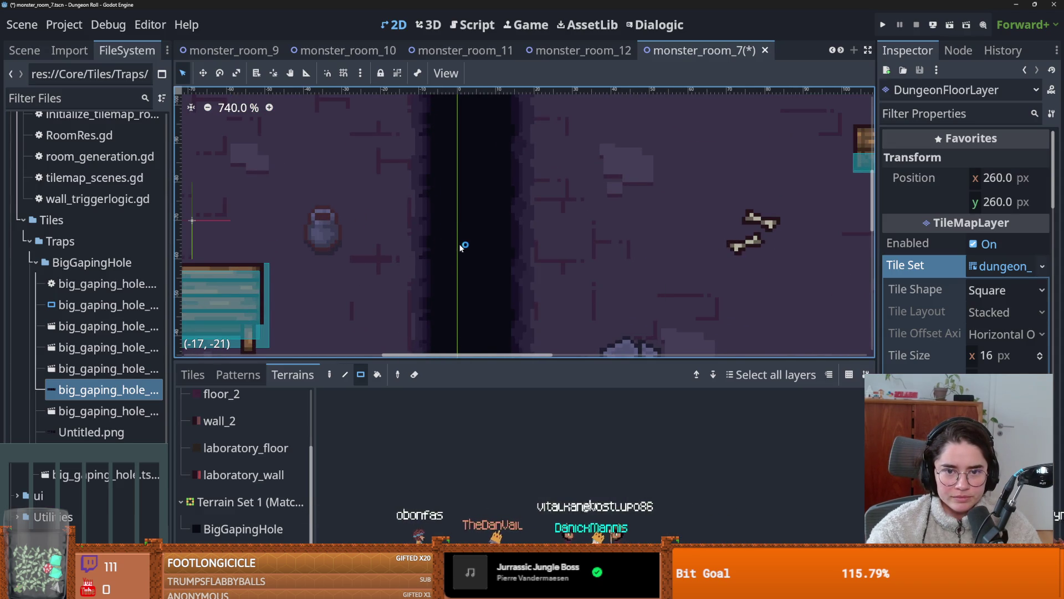
Zoom around the updated pit tiles and save monster_room_7 twice.
scroll(468, 280, down, 3)
scroll(477, 277, down, 5)
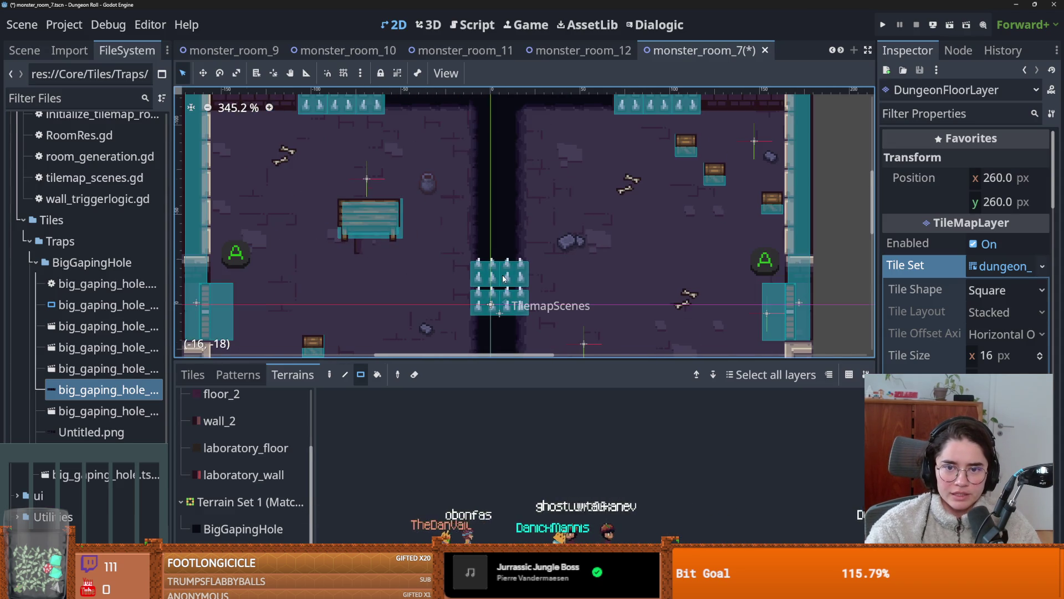
scroll(516, 179, up, 2)
scroll(516, 211, down, 4)
scroll(513, 245, up, 2)
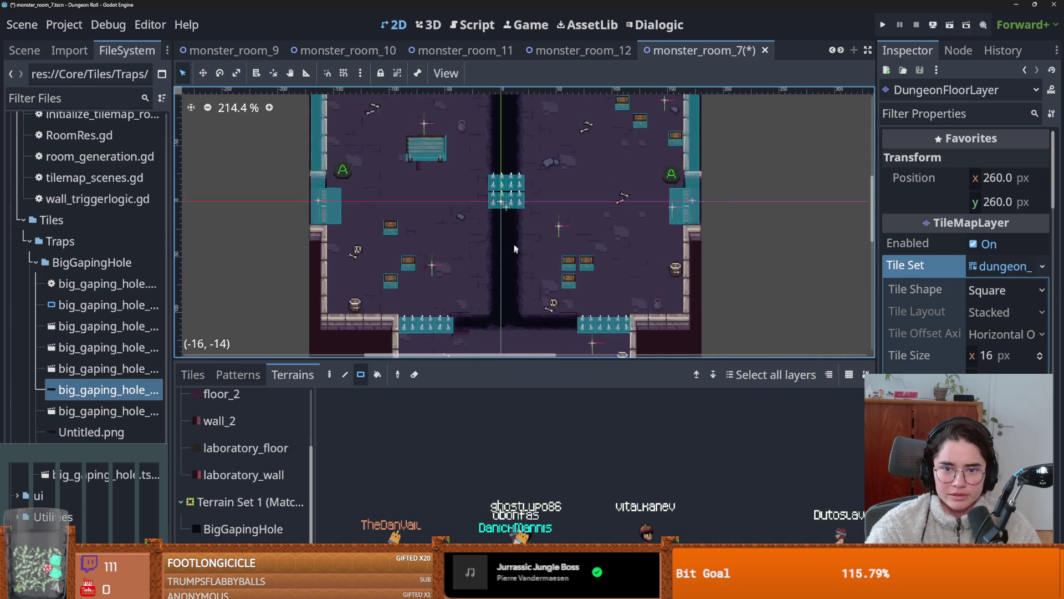
key(ctrl+s)
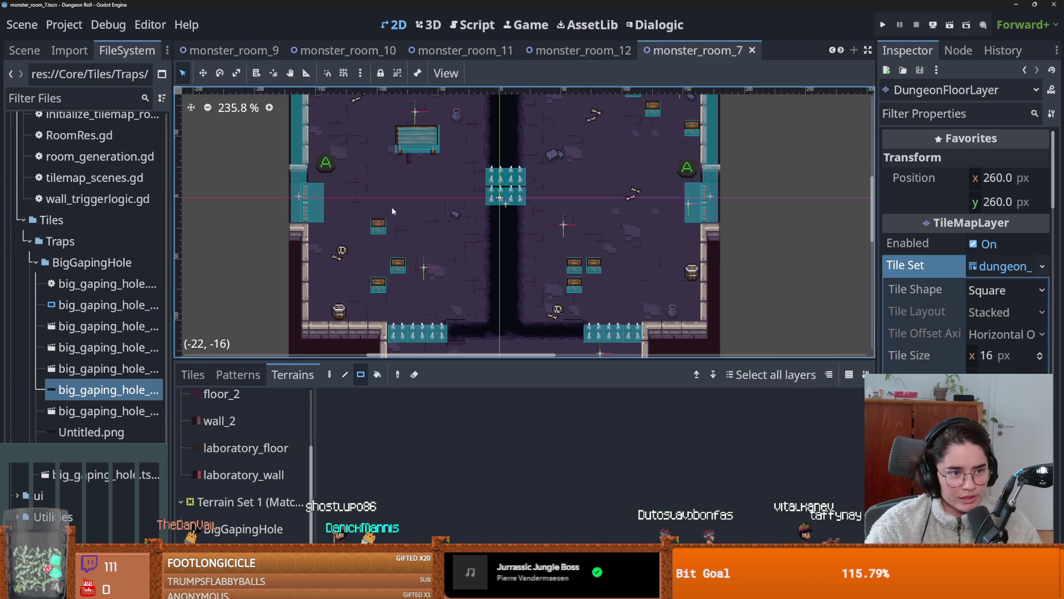
scroll(432, 204, up, 1)
key(ctrl+s)
scroll(493, 203, up, 2)
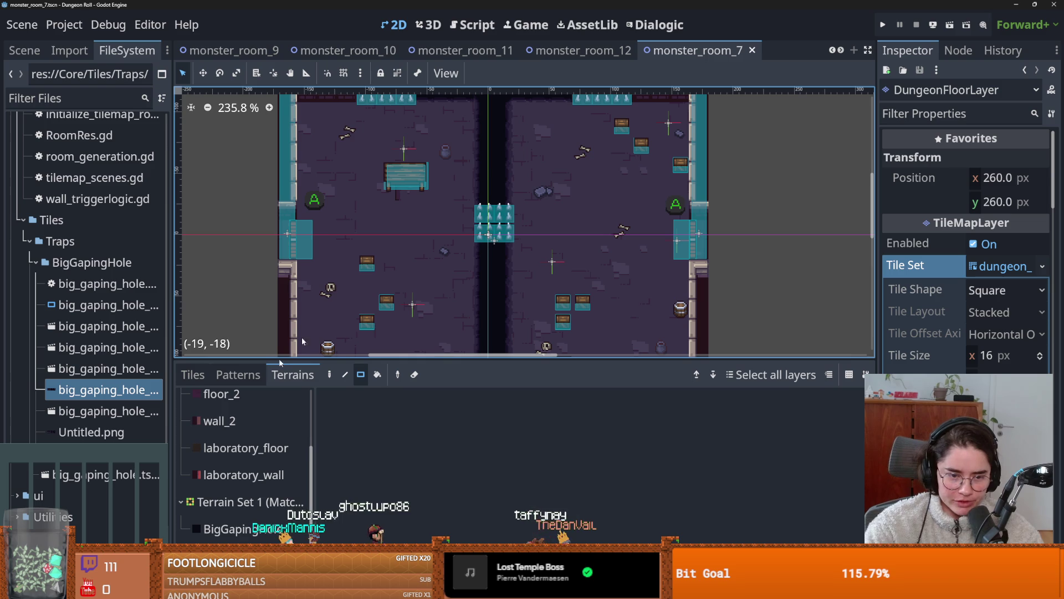
Give the room canvas more height, shift the view right, save, and show the scene tree.
drag(409, 359, 318, 425)
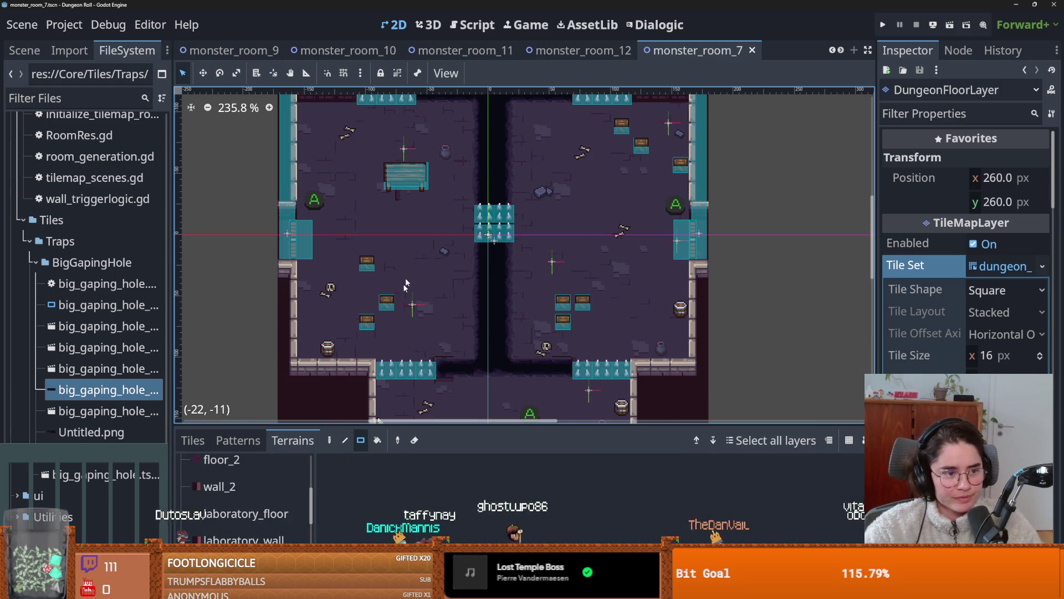
drag(415, 298, 463, 277)
key(ctrl+s)
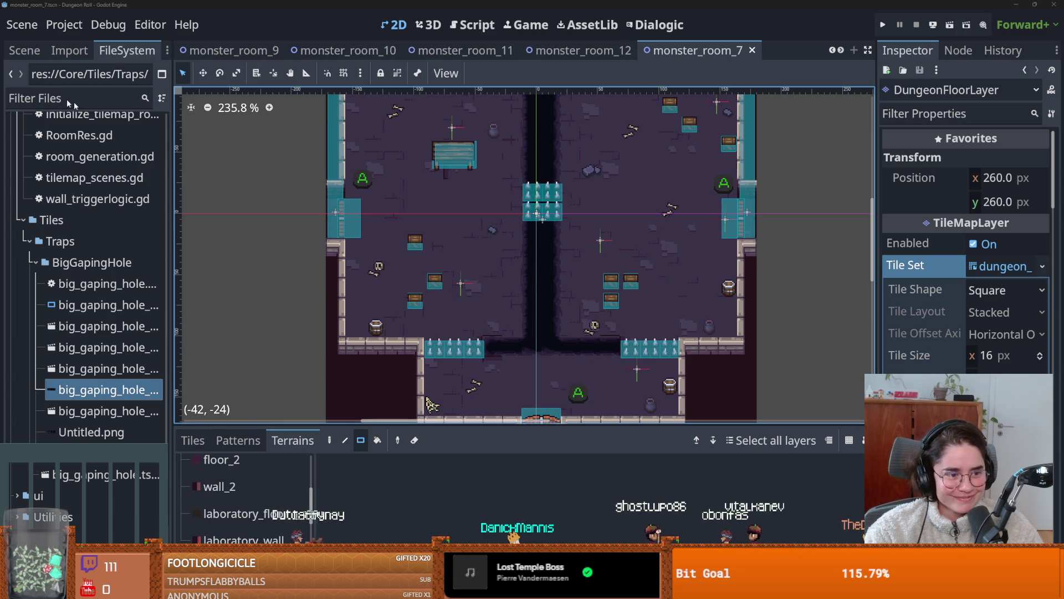
drag(370, 249, 399, 236)
scroll(635, 164, up, 8)
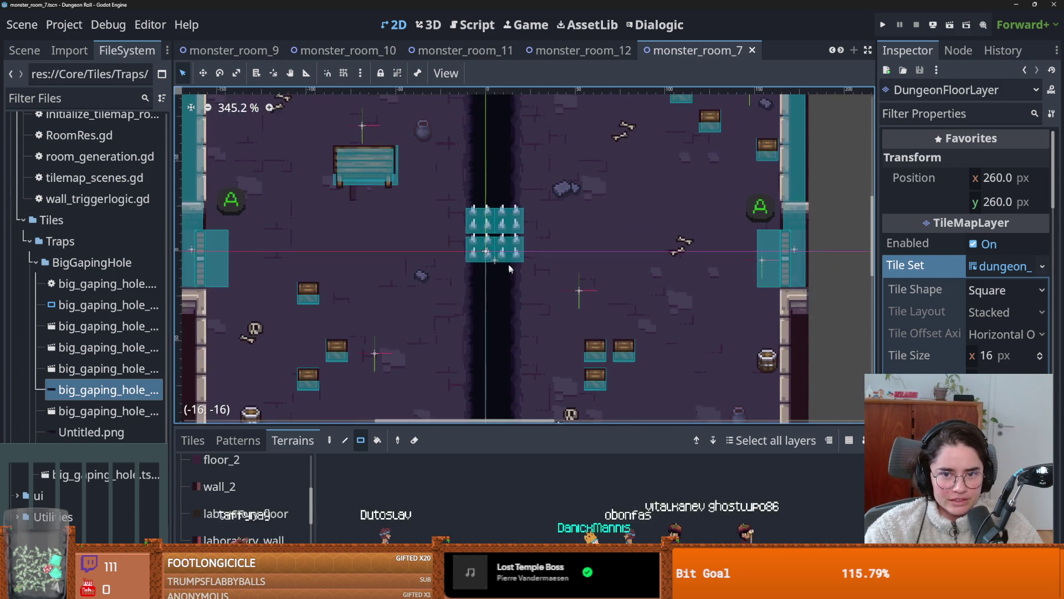
scroll(500, 259, down, 1)
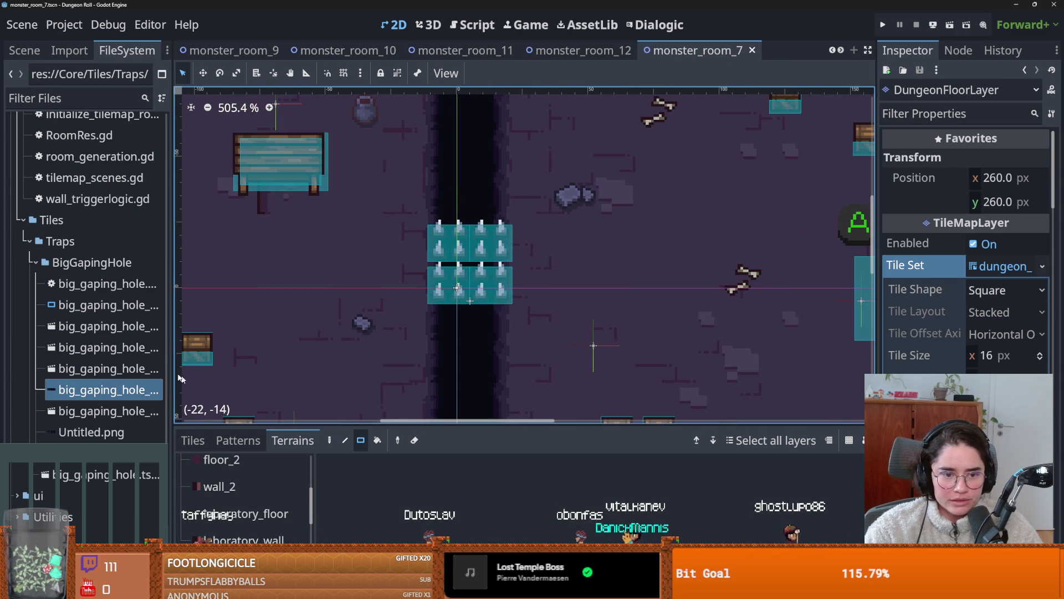
scroll(244, 488, up, 5)
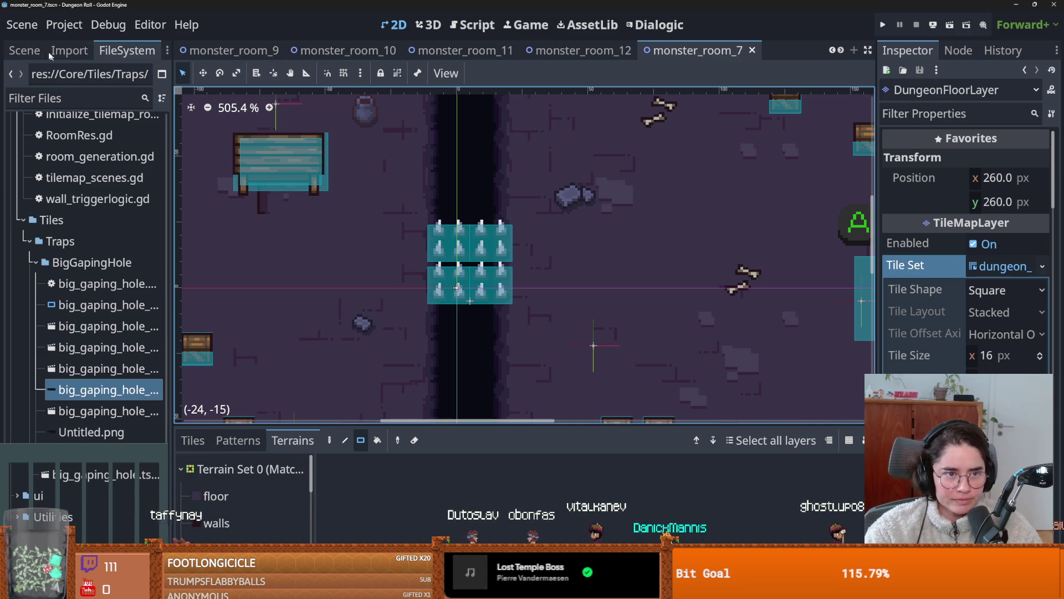
click(25, 50)
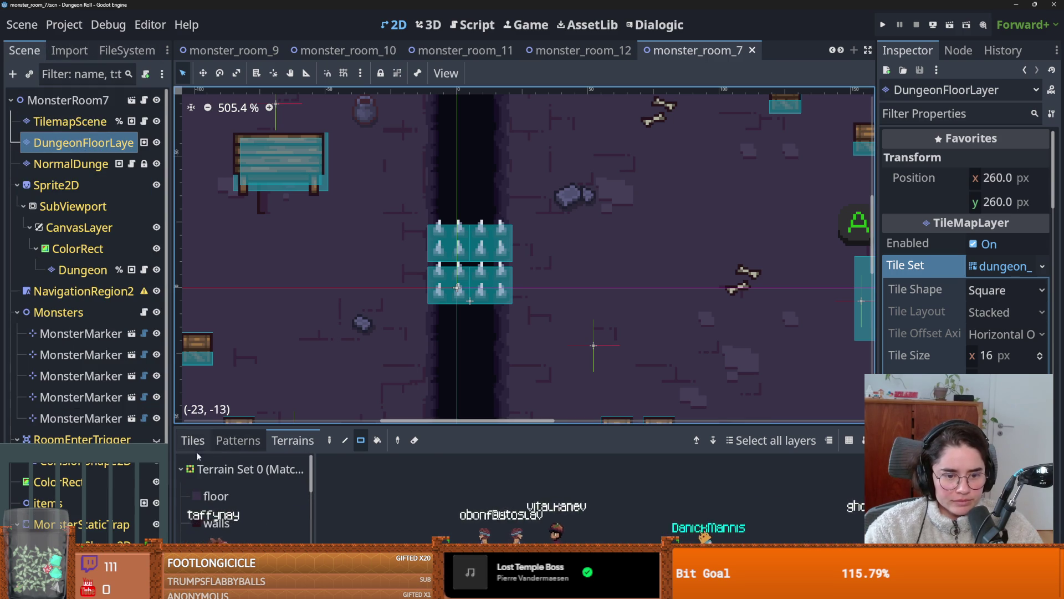
Paint floor terrain rectangles around, beside and right of the spikes in monster_room_7, then save.
click(215, 495)
drag(400, 233, 514, 274)
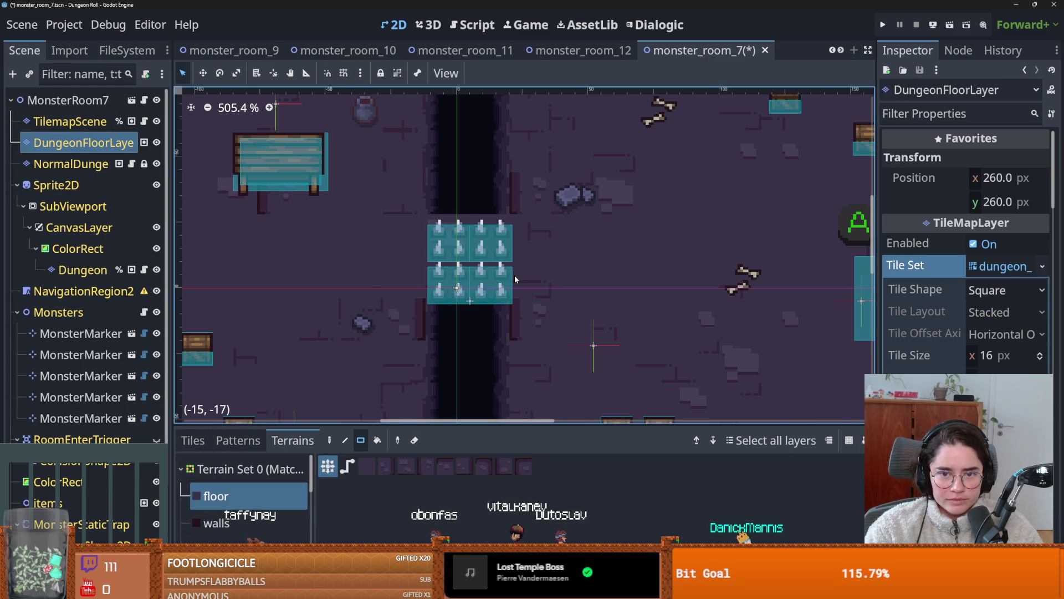
scroll(515, 275, up, 1)
mouse_move(443, 235)
mouse_down()
mouse_move(391, 167)
mouse_move(449, 236)
mouse_move(453, 284)
mouse_up()
scroll(493, 283, down, 2)
scroll(533, 297, up, 1)
scroll(471, 343, down, 1)
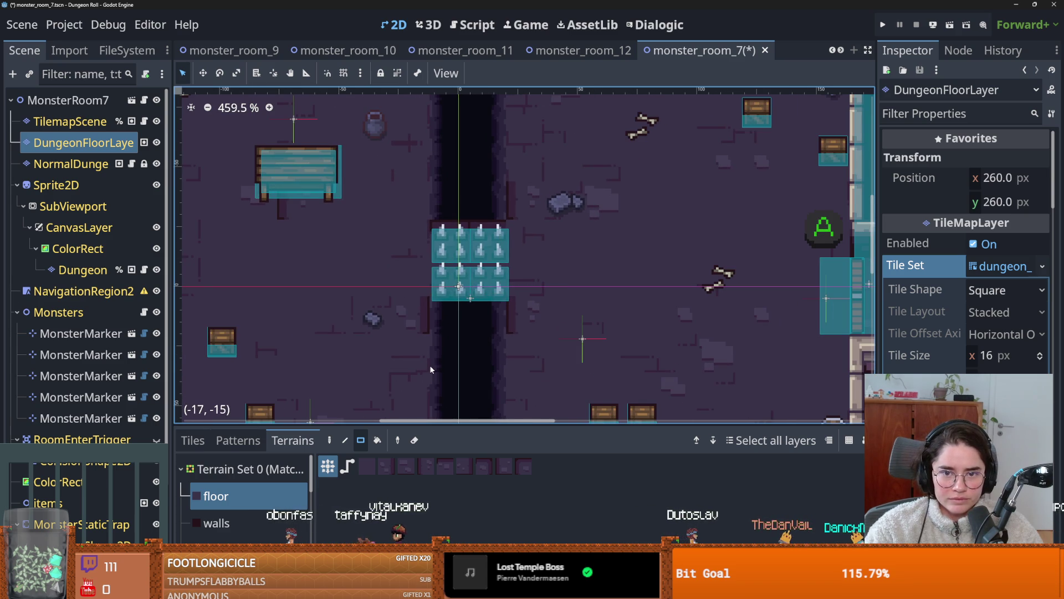
mouse_move(518, 191)
mouse_down()
mouse_move(516, 272)
mouse_move(521, 254)
mouse_up()
scroll(520, 255, down, 6)
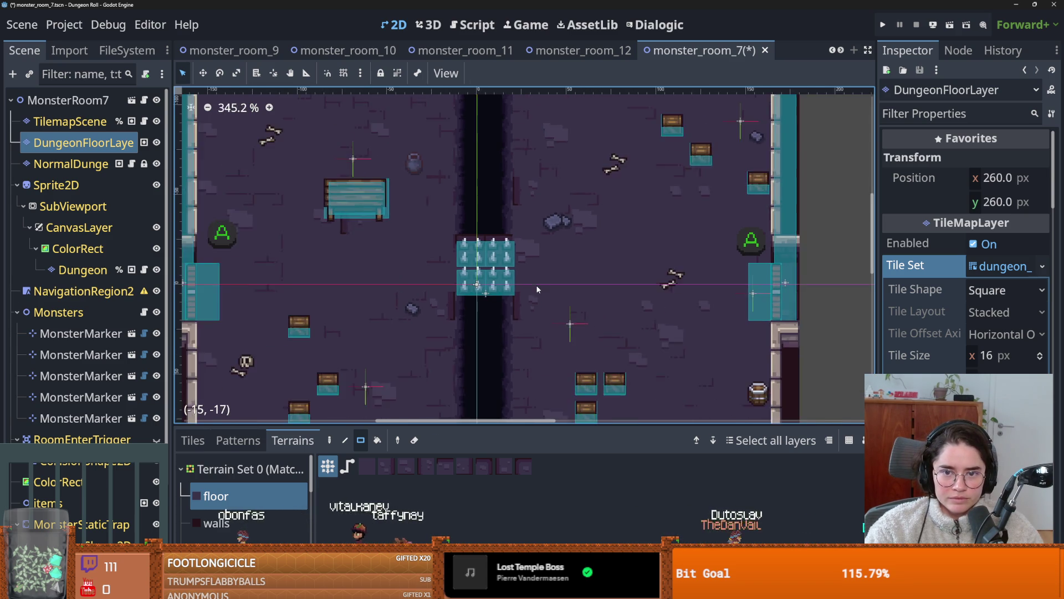
key(ctrl+s)
Place spike tiles from Dungeon_Tileset in the empty second row and save the scene.
click(202, 438)
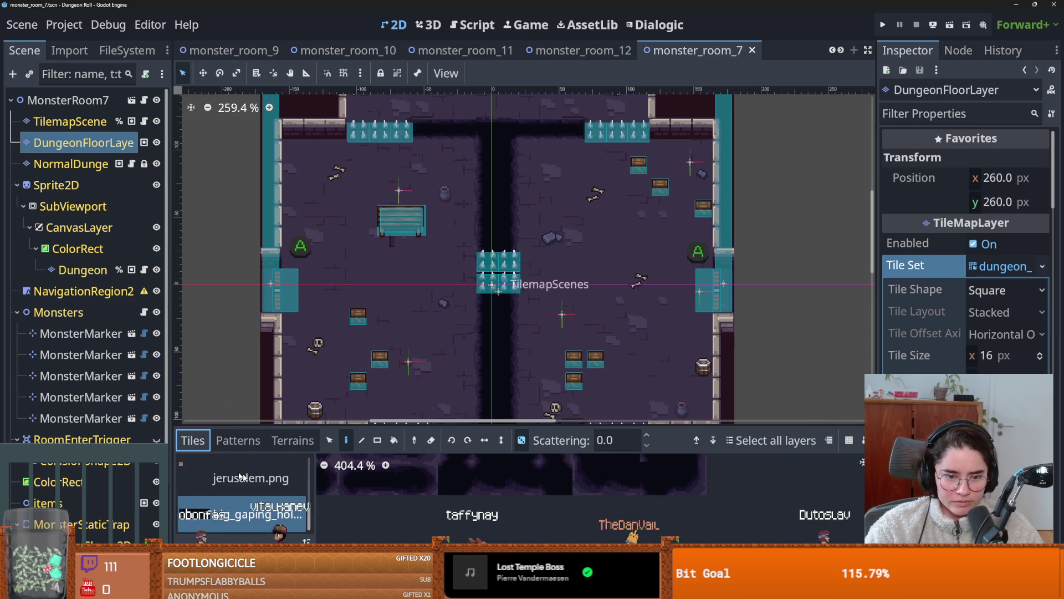
click(232, 502)
scroll(411, 472, up, 2)
click(499, 276)
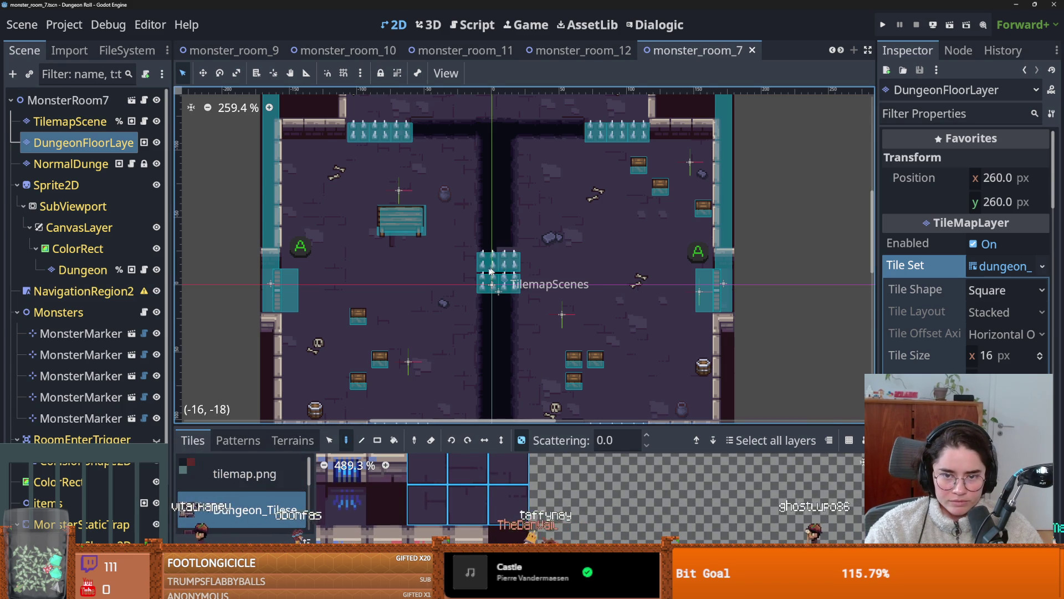
scroll(514, 294, up, 1)
key(ctrl+s)
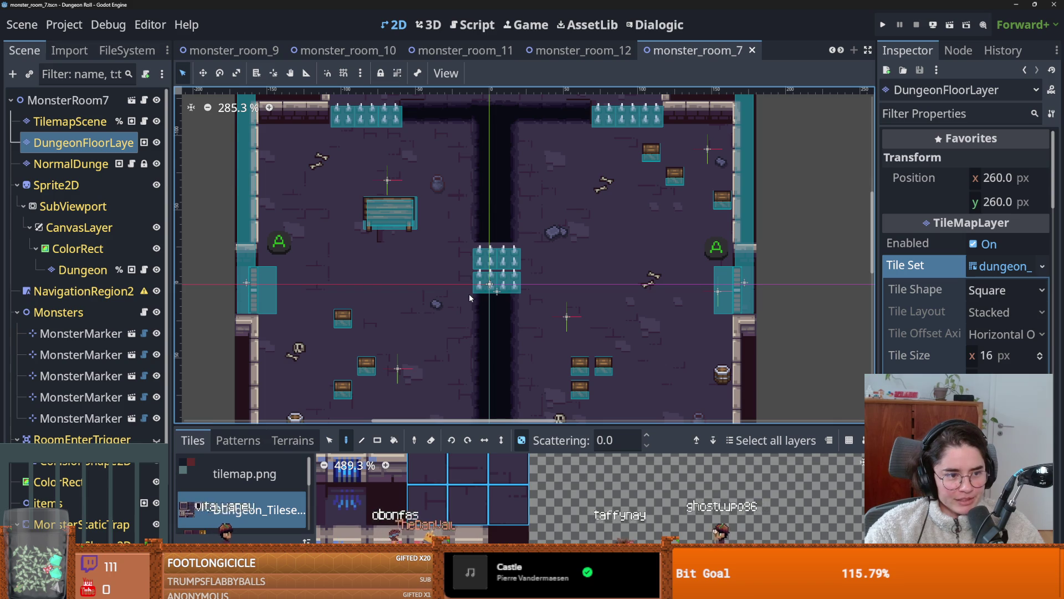
scroll(392, 279, up, 2)
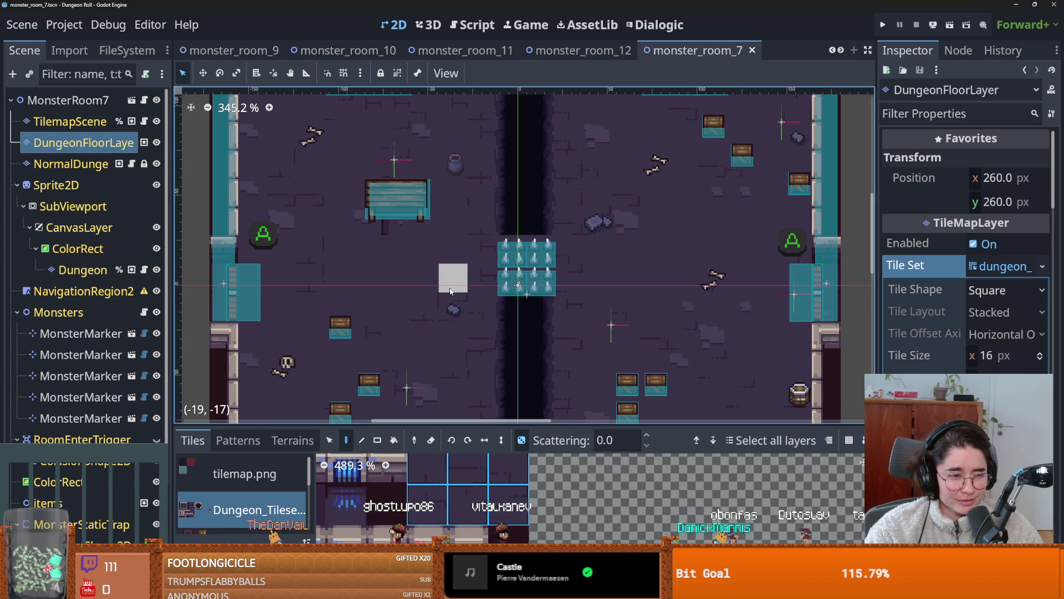
scroll(450, 290, down, 2)
scroll(471, 272, up, 1)
key(ctrl+s)
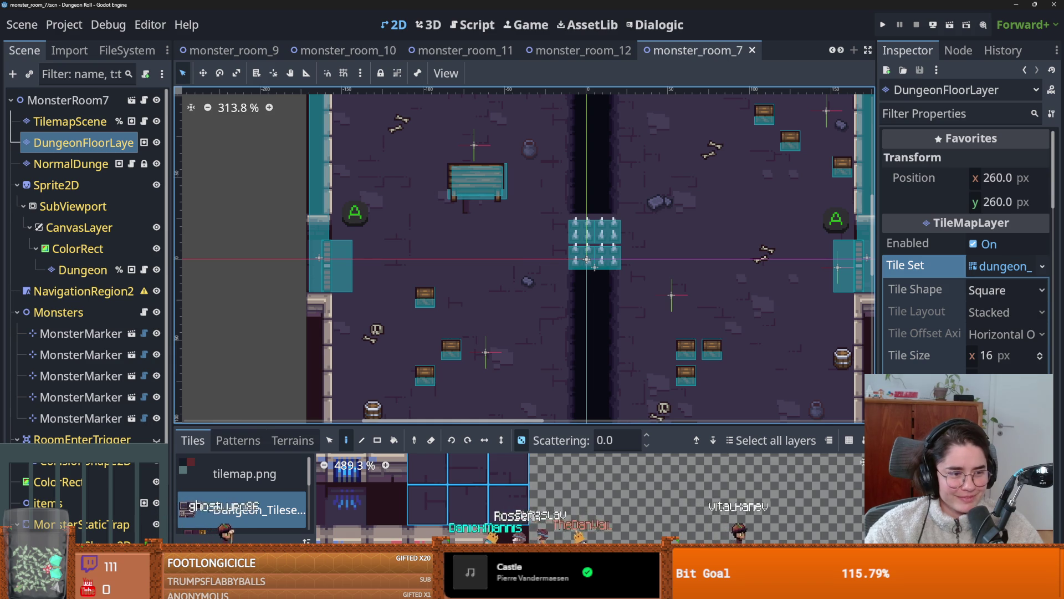
Paint one more tile on the spike block and save the scene again.
scroll(562, 270, right, 1)
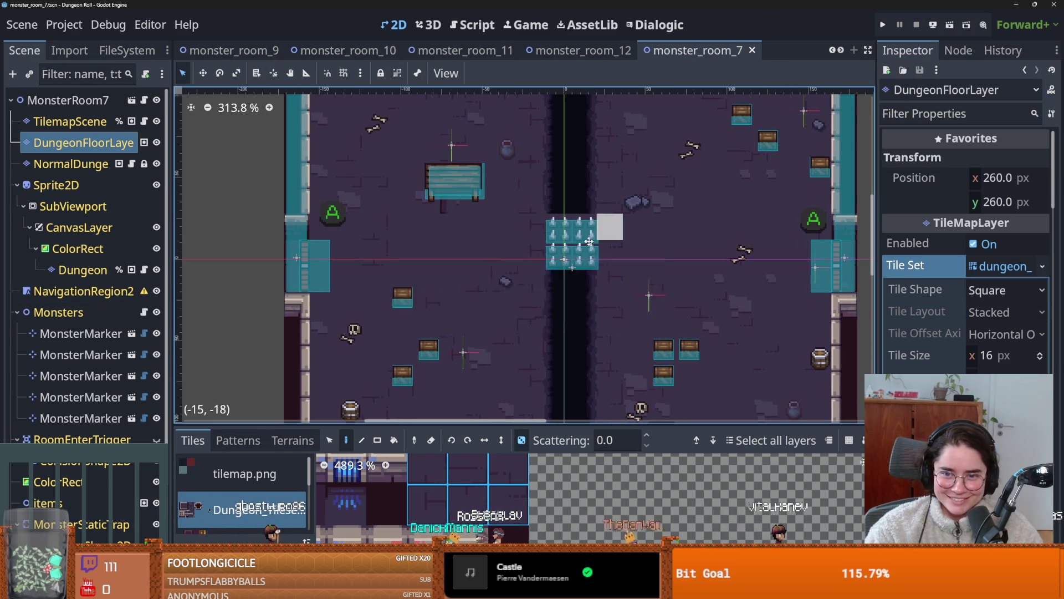
scroll(618, 229, up, 2)
click(436, 295)
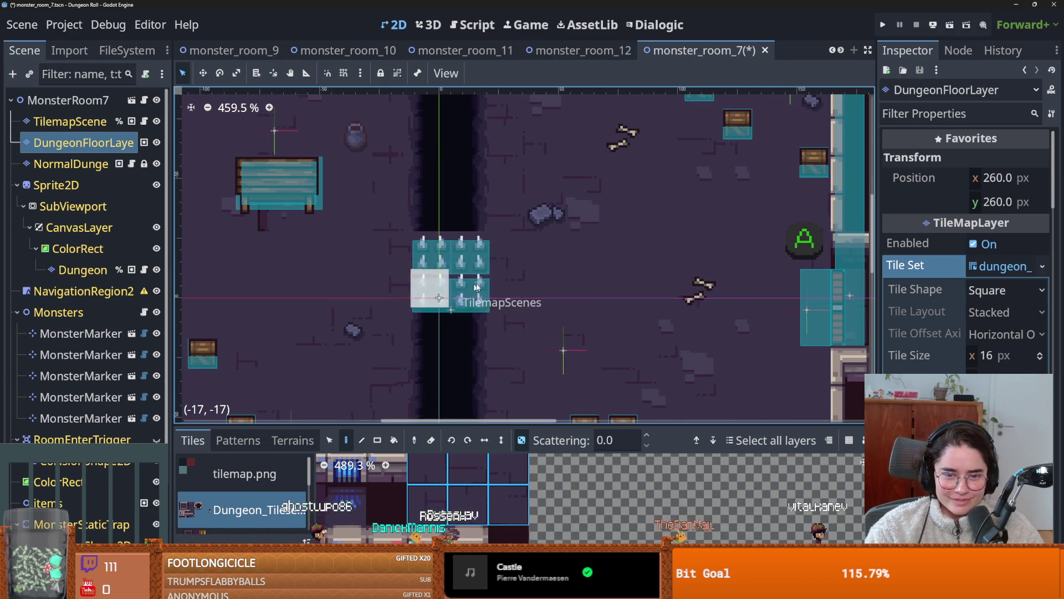
scroll(502, 280, down, 1)
key(ctrl+s)
scroll(366, 289, down, 4)
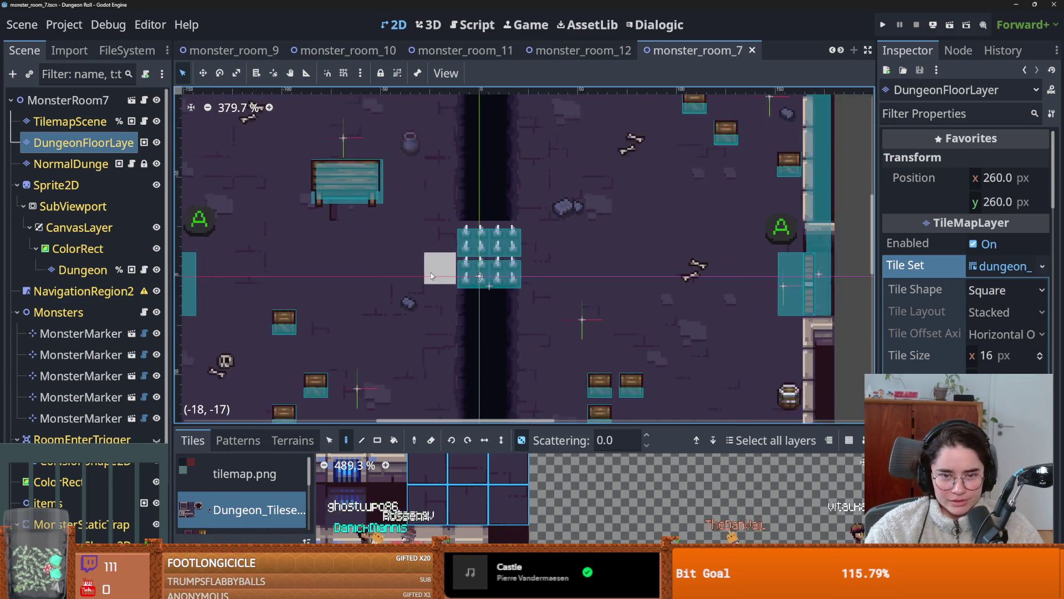
scroll(429, 289, up, 1)
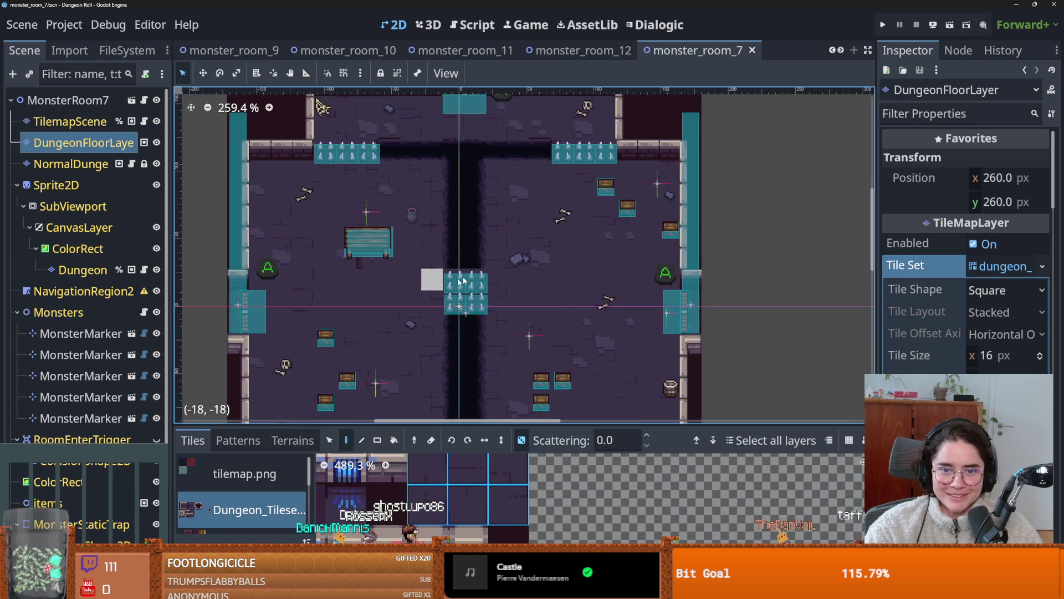
scroll(429, 288, down, 1)
key(ctrl+s)
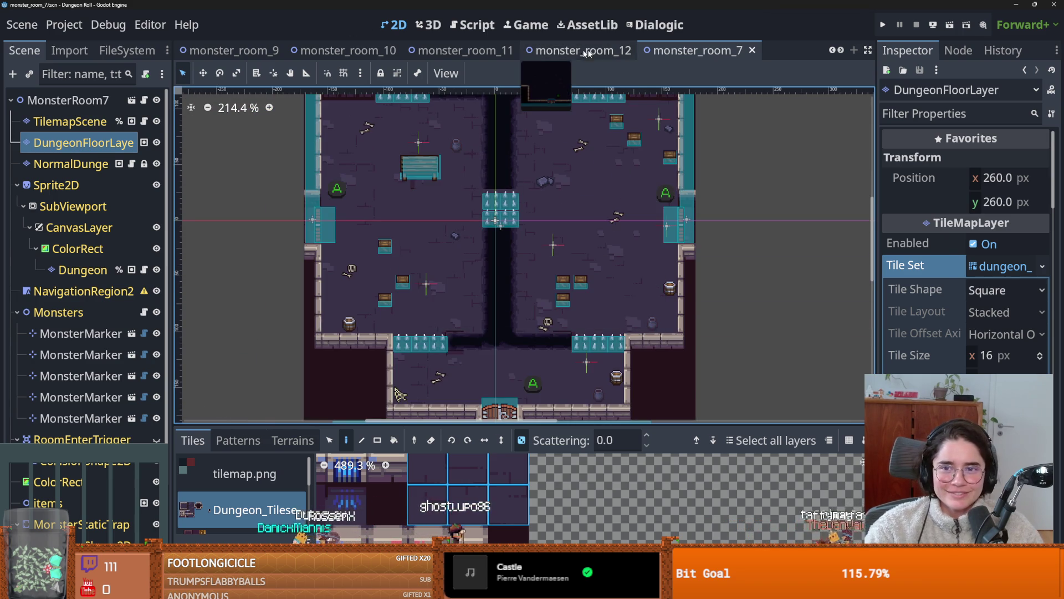
Filter the FileSystem dock by 'monster' to list the monster room scenes.
key(ctrl+shift+Tab)
click(127, 50)
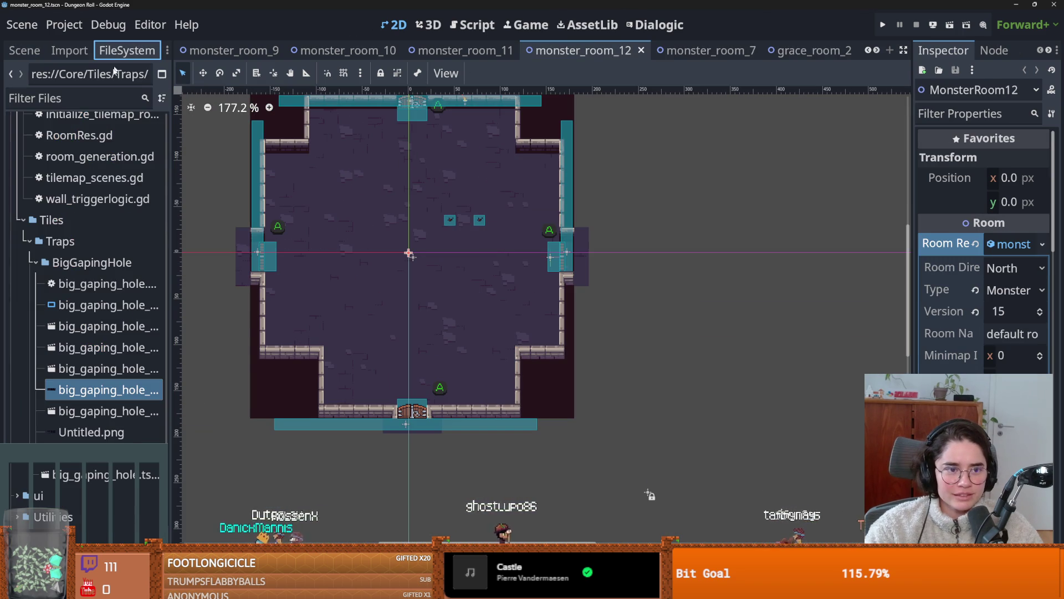
click(56, 100)
text(monster)
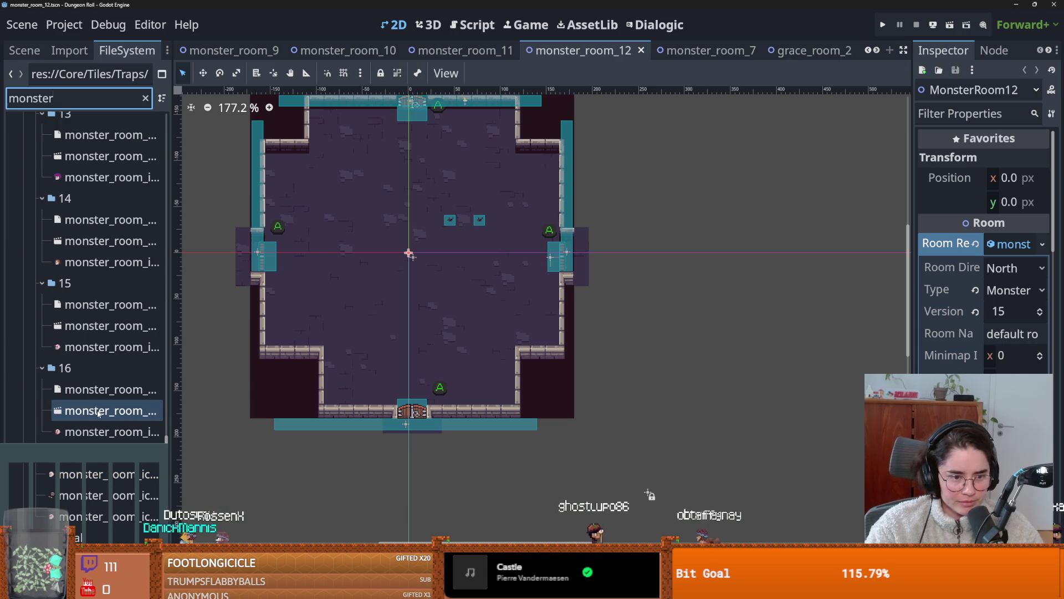
scroll(105, 361, up, 3)
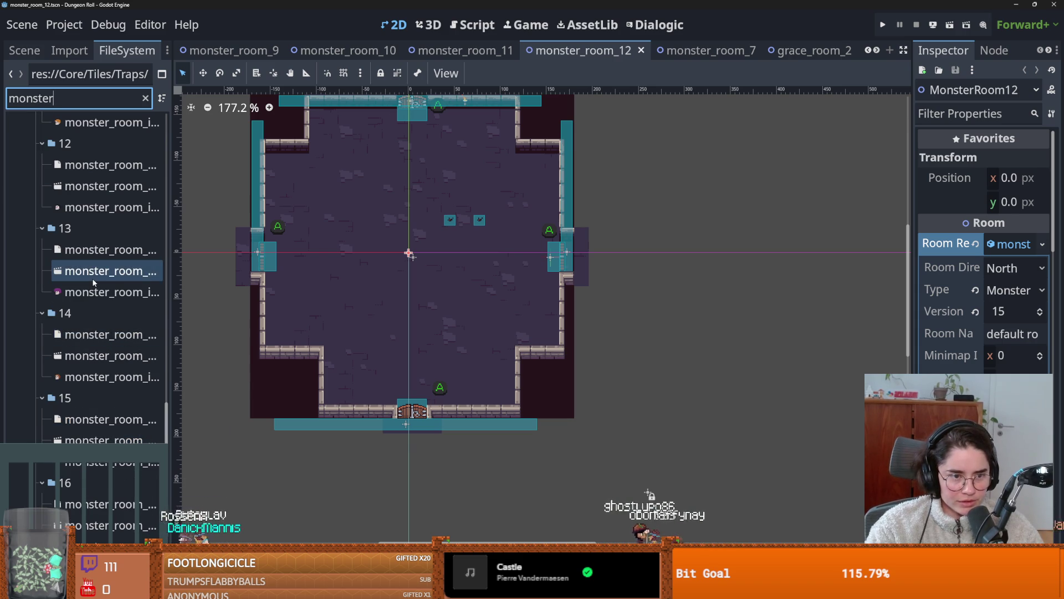
Open monster_room_13, 11, 12, 10 and 9, and show monster_room_9's node tree.
double_click(104, 271)
scroll(92, 277, up, 4)
double_click(92, 275)
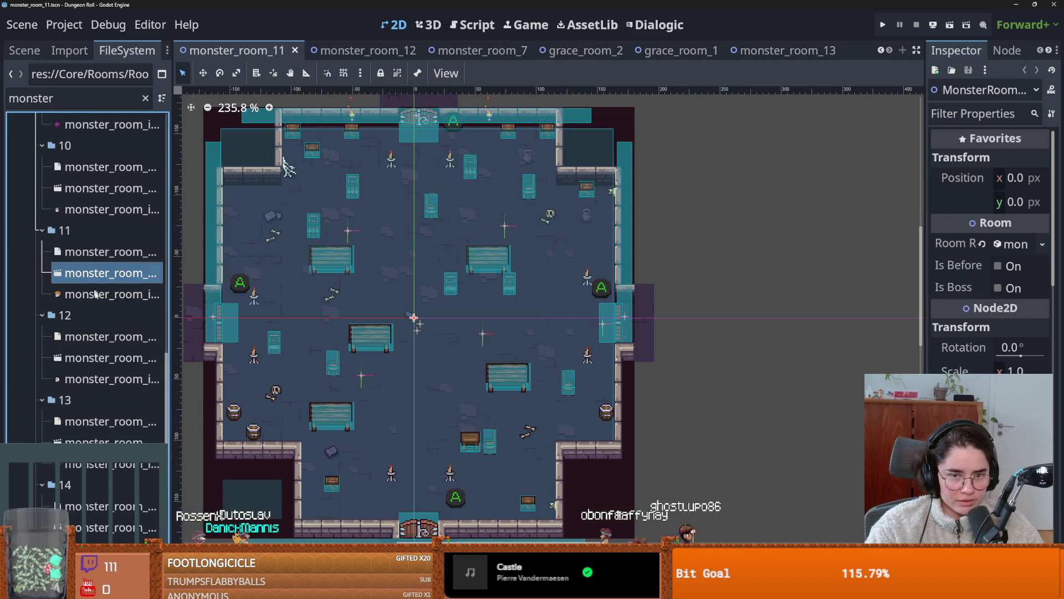
double_click(107, 358)
scroll(105, 358, up, 4)
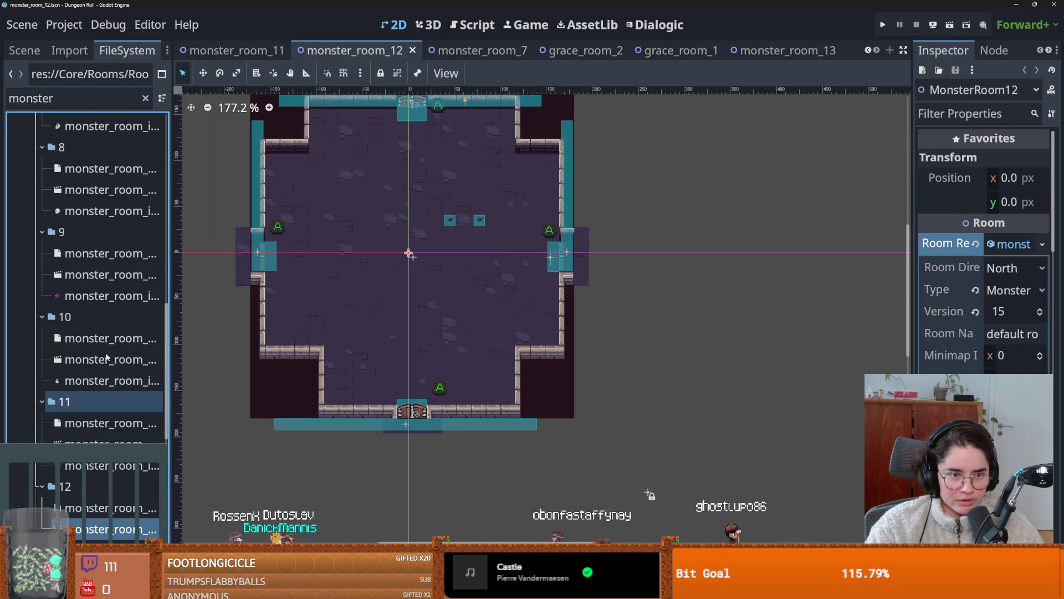
double_click(100, 359)
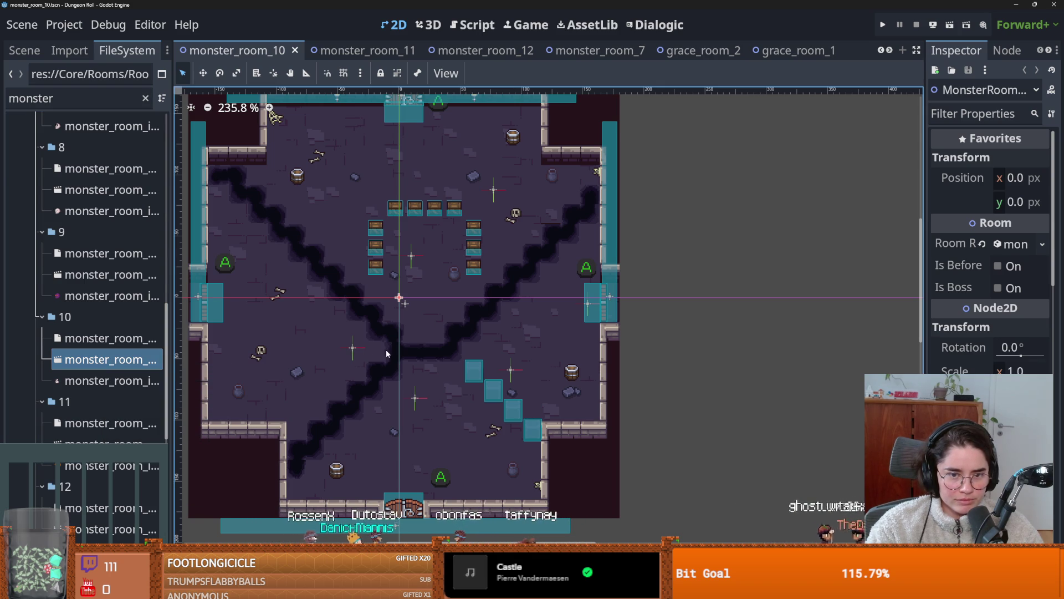
double_click(105, 274)
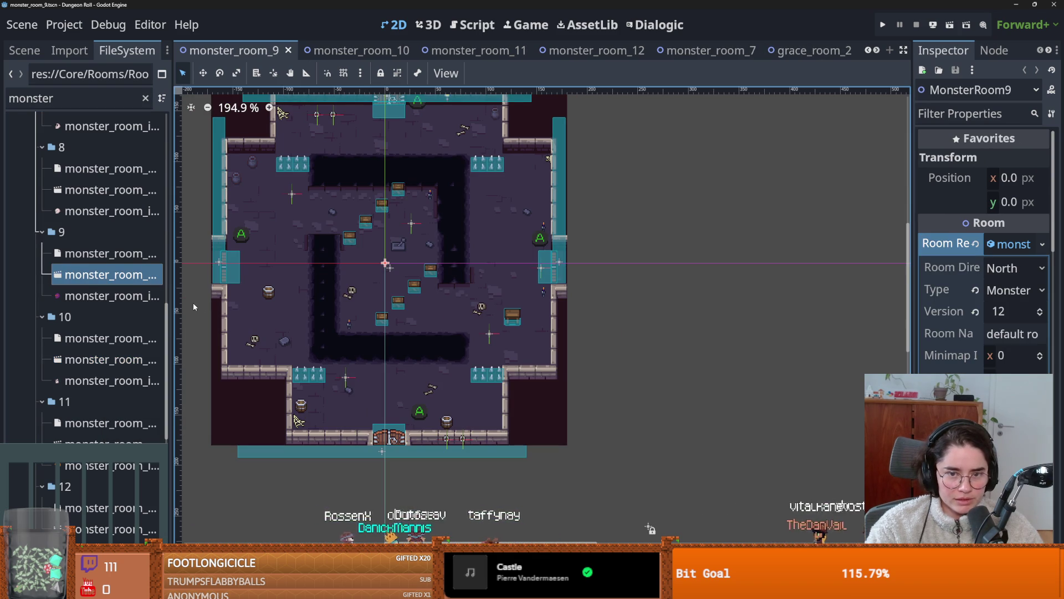
click(25, 50)
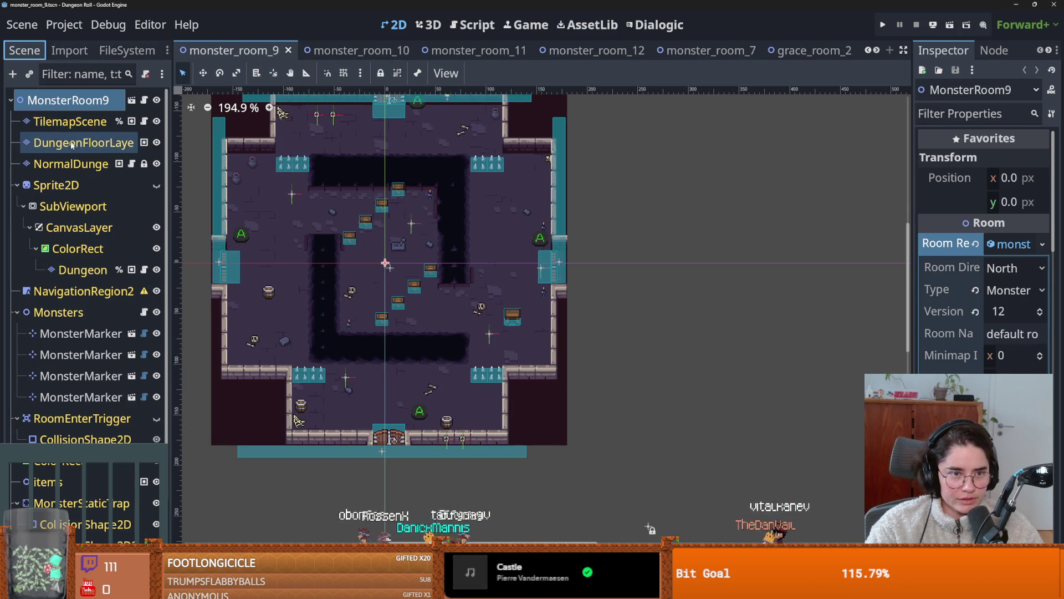
Select DungeonFloorLayer and choose the BigGapingHole terrain for painting.
click(83, 143)
click(292, 441)
scroll(243, 499, down, 5)
click(244, 529)
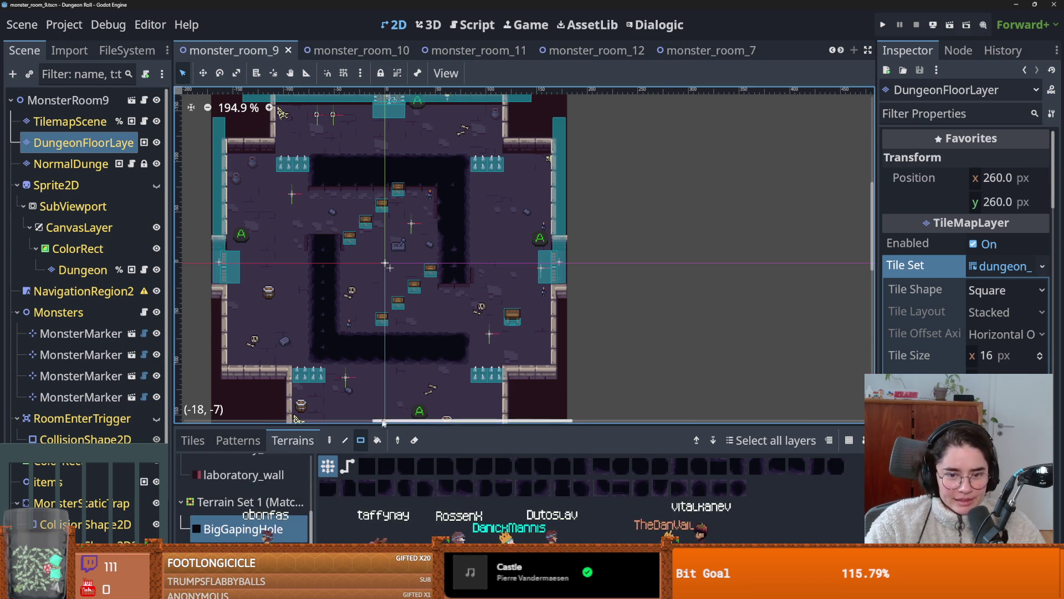
scroll(441, 353, up, 2)
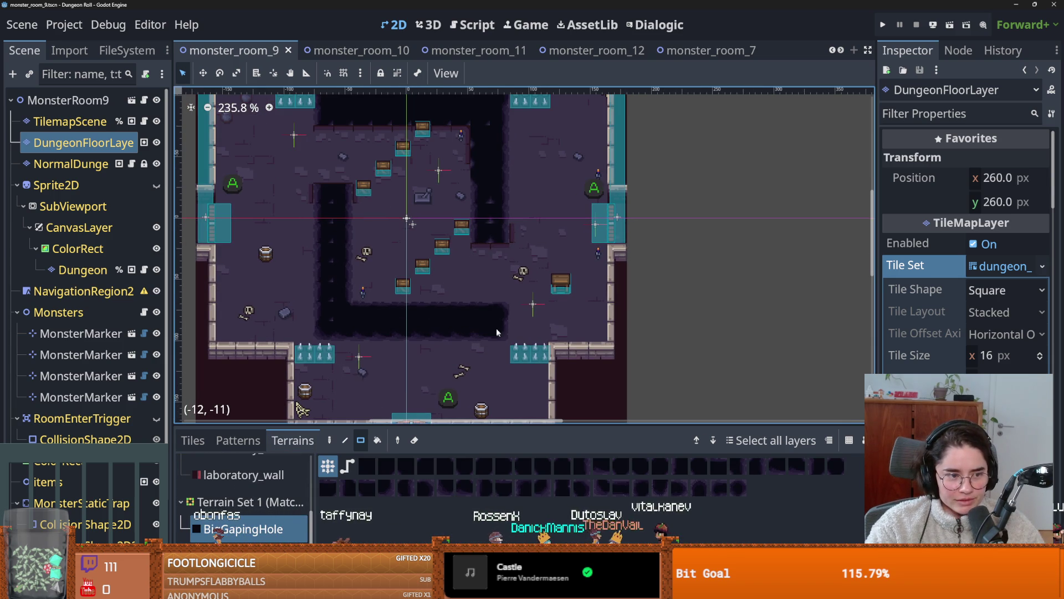
Paint pit terrain rectangles over the bottom, top and right-hand pits plus a short row.
mouse_move(508, 305)
mouse_down()
mouse_move(336, 335)
mouse_move(329, 188)
mouse_up()
scroll(329, 188, up, 3)
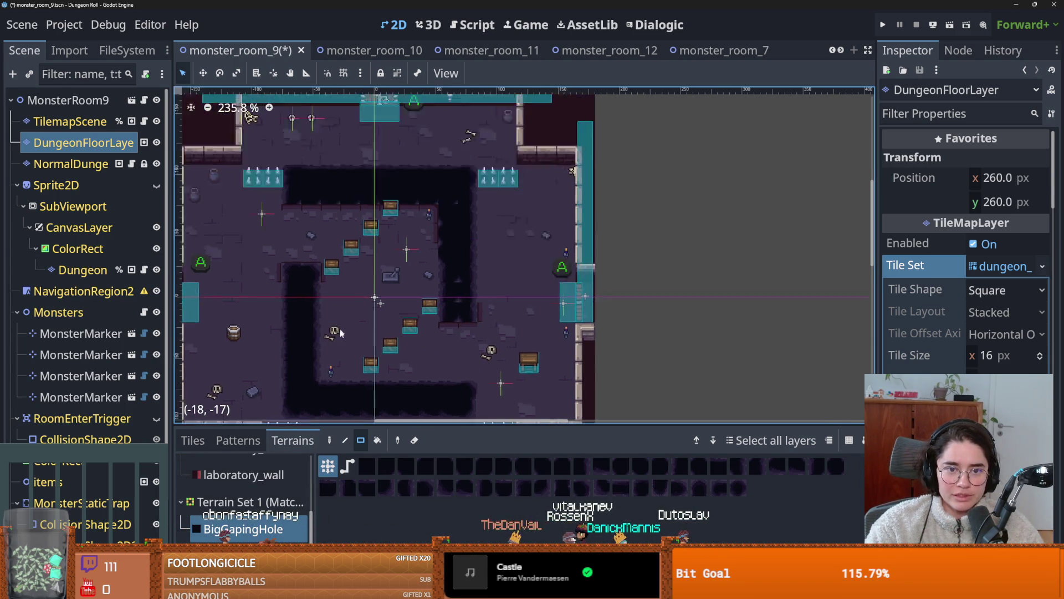
mouse_move(285, 216)
mouse_down()
mouse_move(426, 233)
mouse_move(450, 218)
mouse_move(449, 358)
mouse_up()
drag(443, 233, 351, 238)
scroll(303, 241, up, 3)
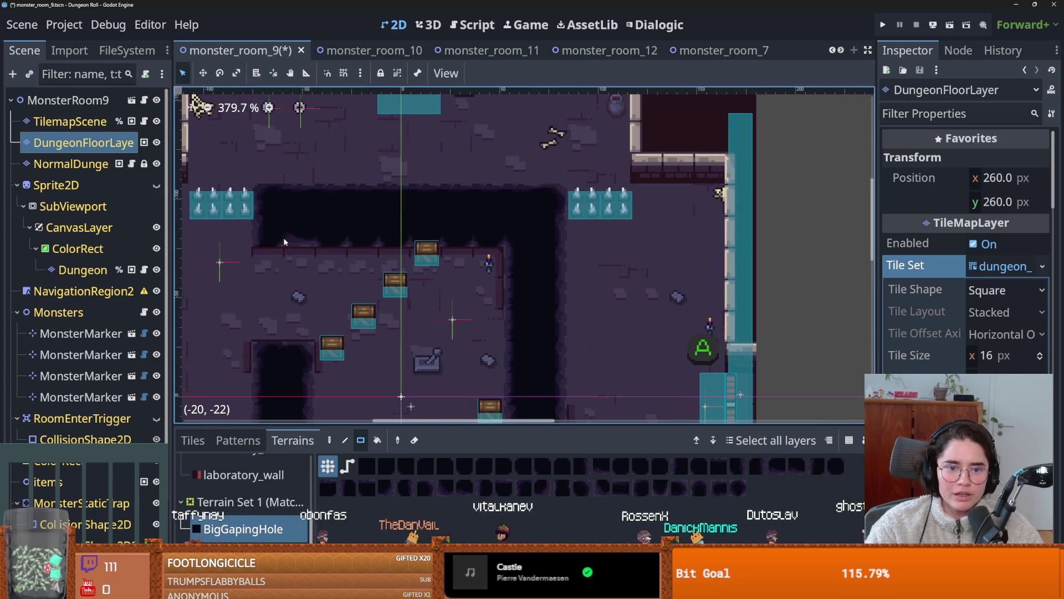
drag(469, 239, 422, 233)
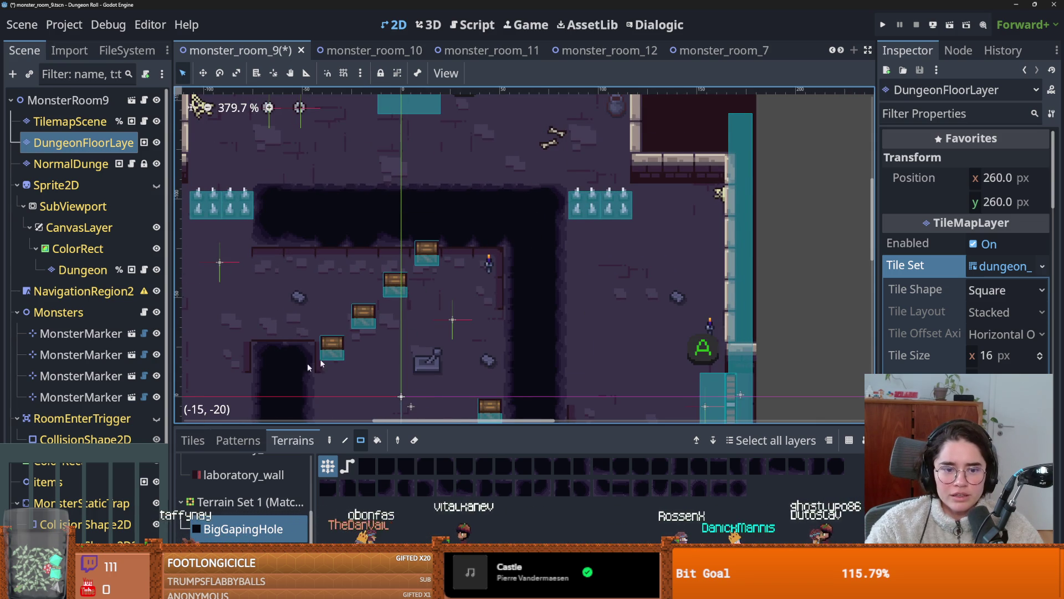
Patch the wall edge with a 3x2 Dungeon_Tileset block and touch up two pit-edge cells.
click(192, 441)
scroll(222, 496, down, 2)
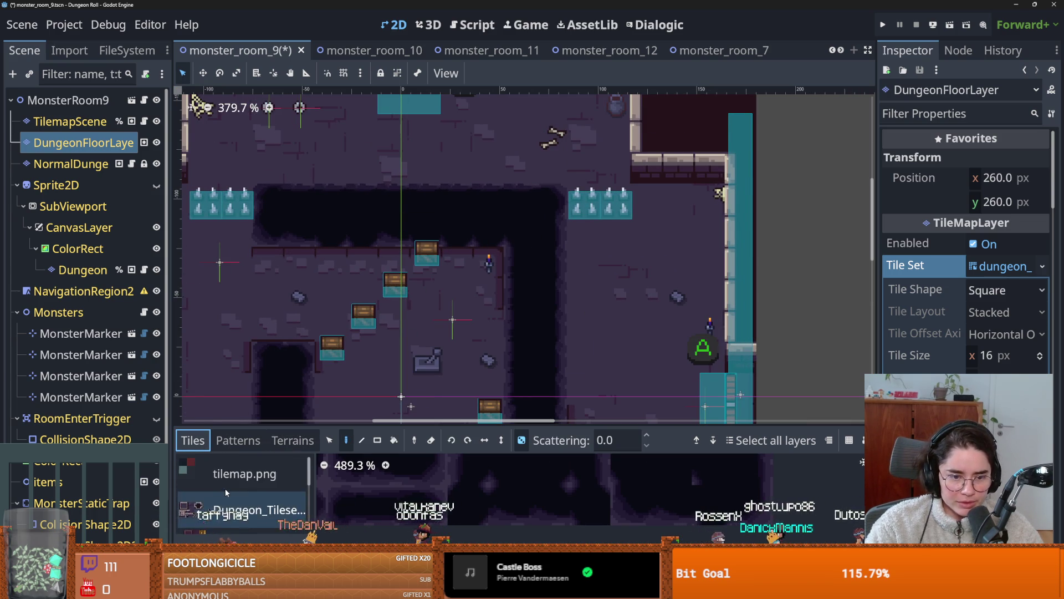
click(224, 508)
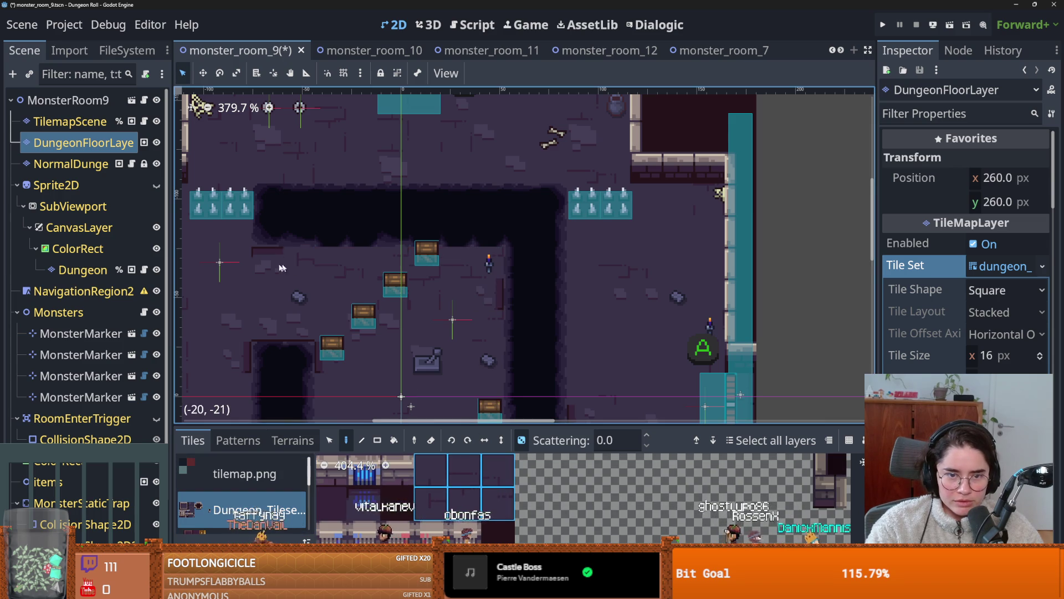
click(485, 266)
scroll(483, 331, down, 2)
scroll(444, 303, down, 2)
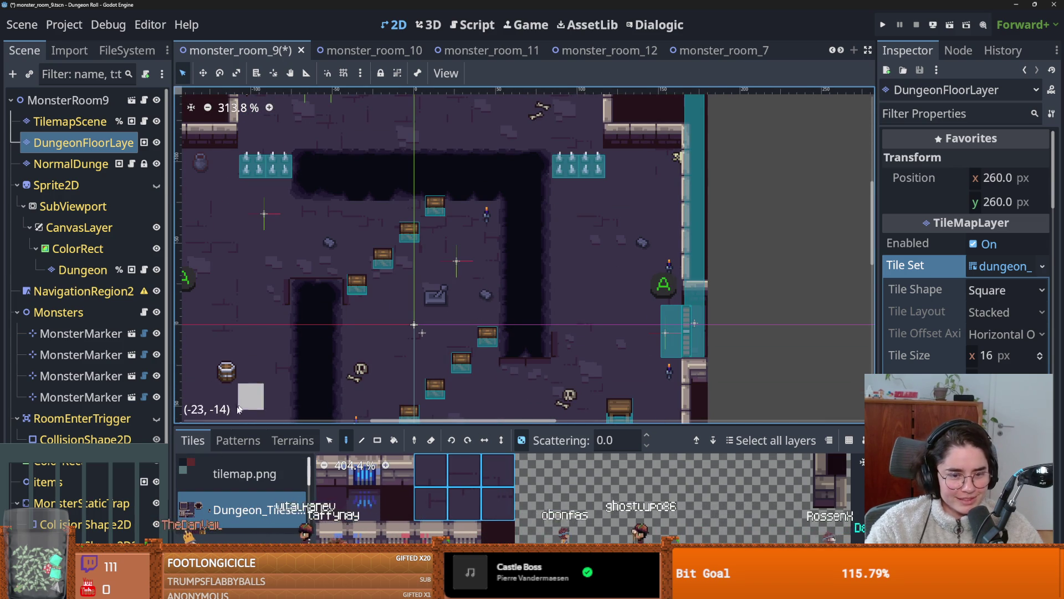
click(293, 440)
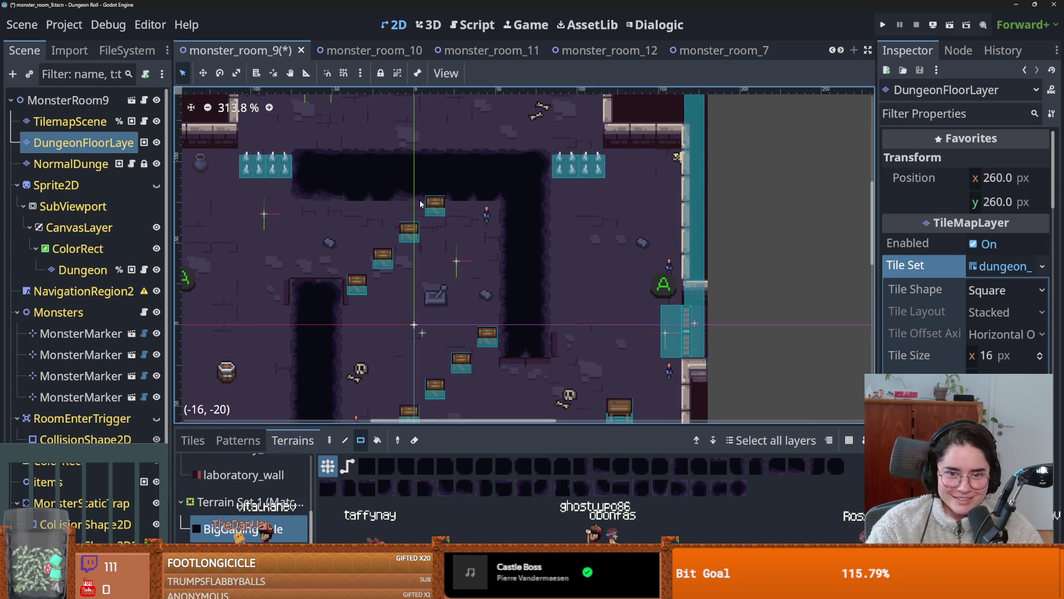
click(484, 188)
click(456, 188)
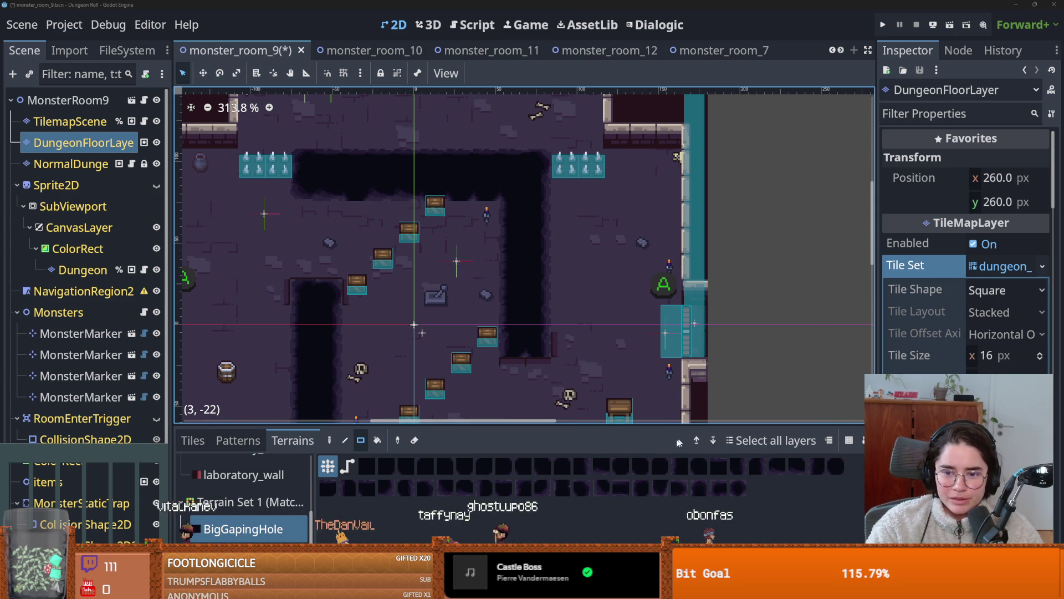
Open the TileSet editor on the big_gaping_hole source and enlarge its atlas panel.
click(615, 591)
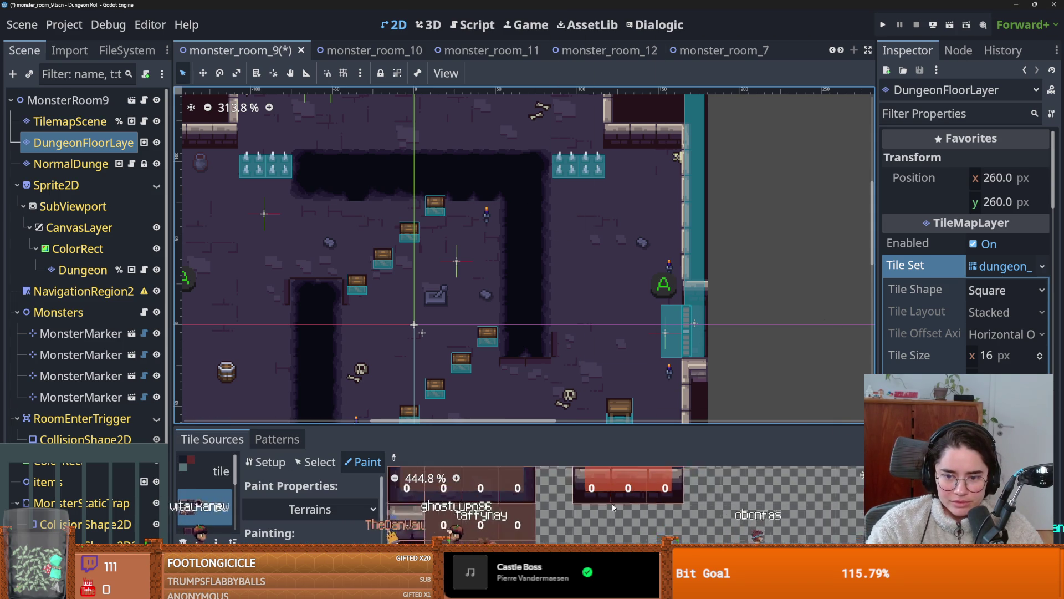
scroll(556, 528, down, 1)
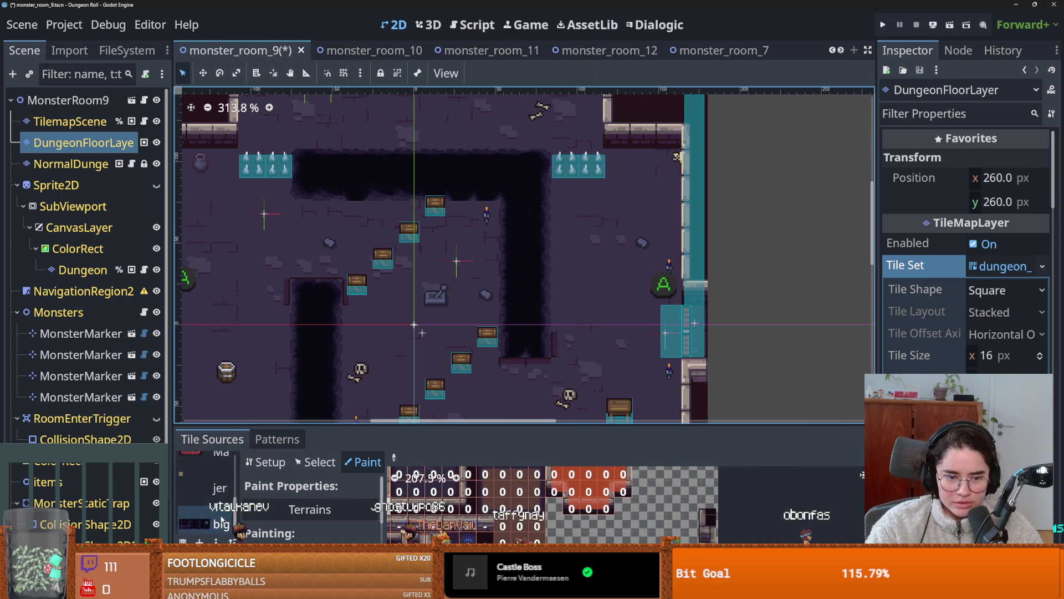
click(205, 516)
scroll(610, 521, down, 1)
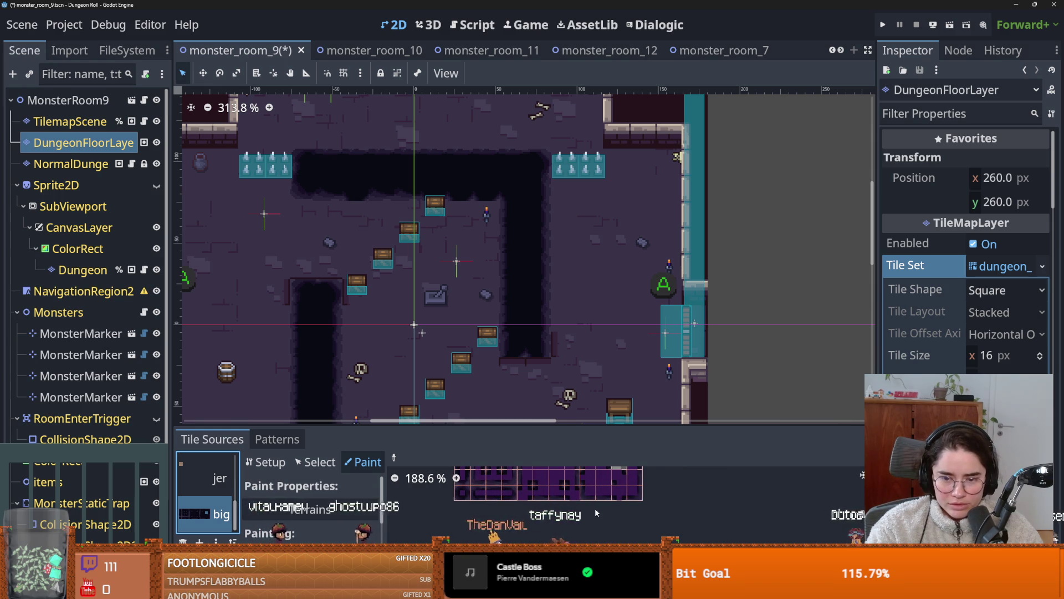
drag(576, 424, 578, 199)
scroll(581, 408, up, 10)
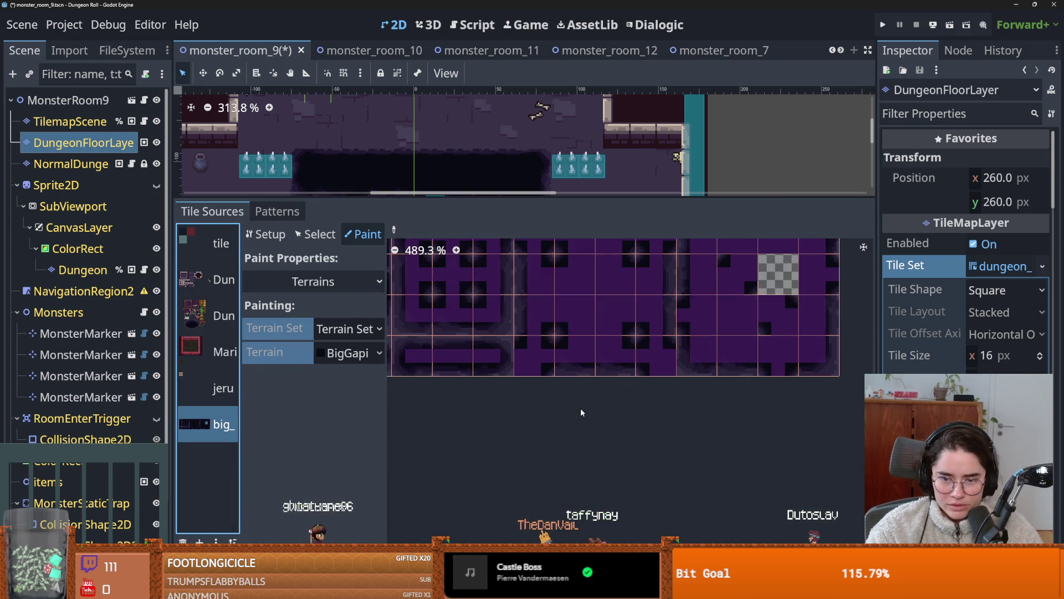
scroll(632, 463, left, 2)
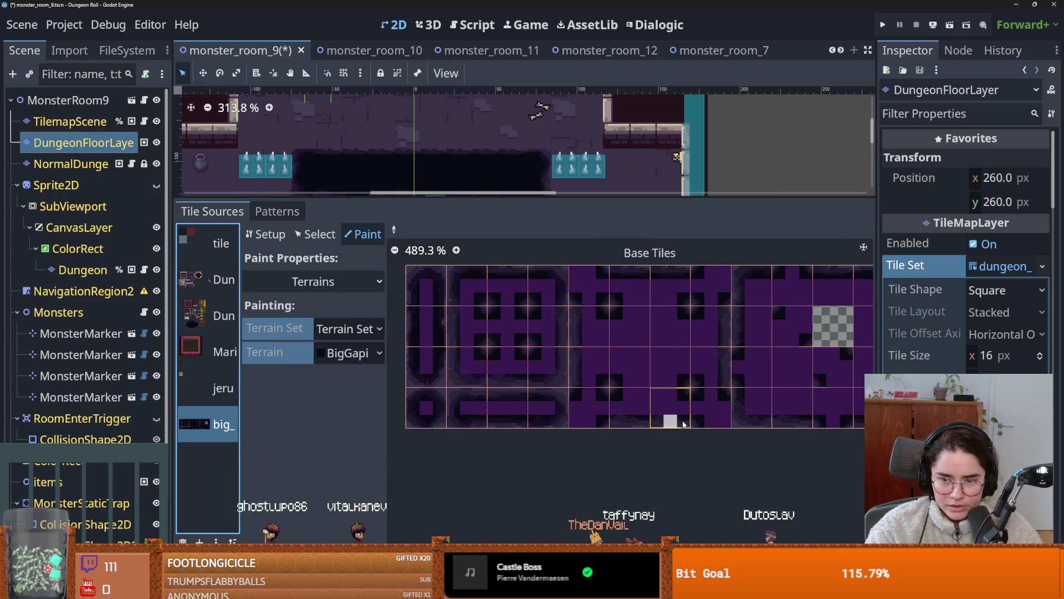
scroll(610, 462, up, 3)
scroll(554, 462, right, 3)
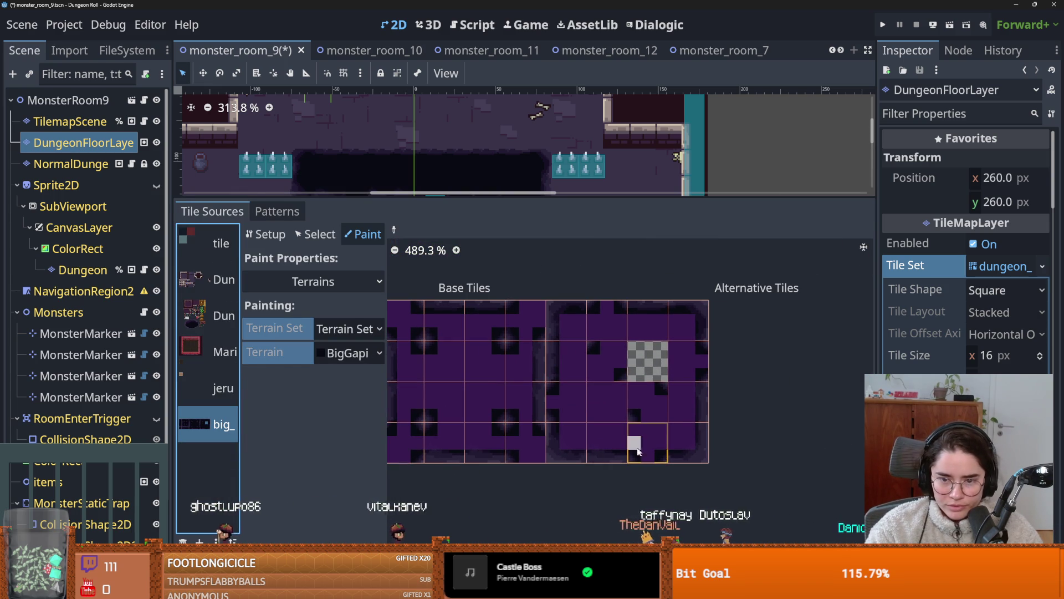
scroll(496, 343, up, 1)
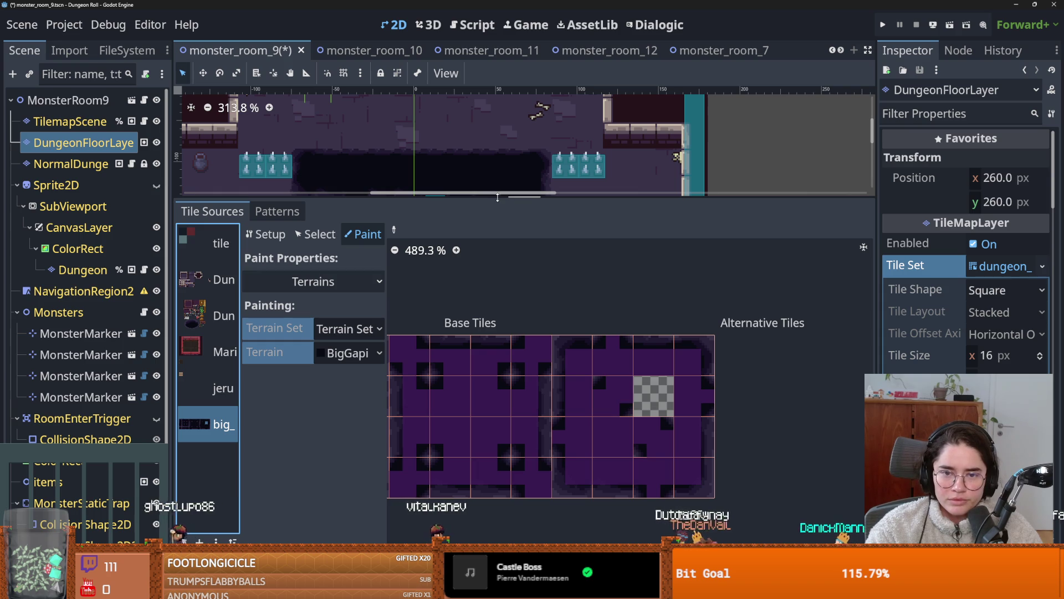
Shrink the tileset panel back to view the room and select the ColorRect node.
drag(497, 198, 493, 363)
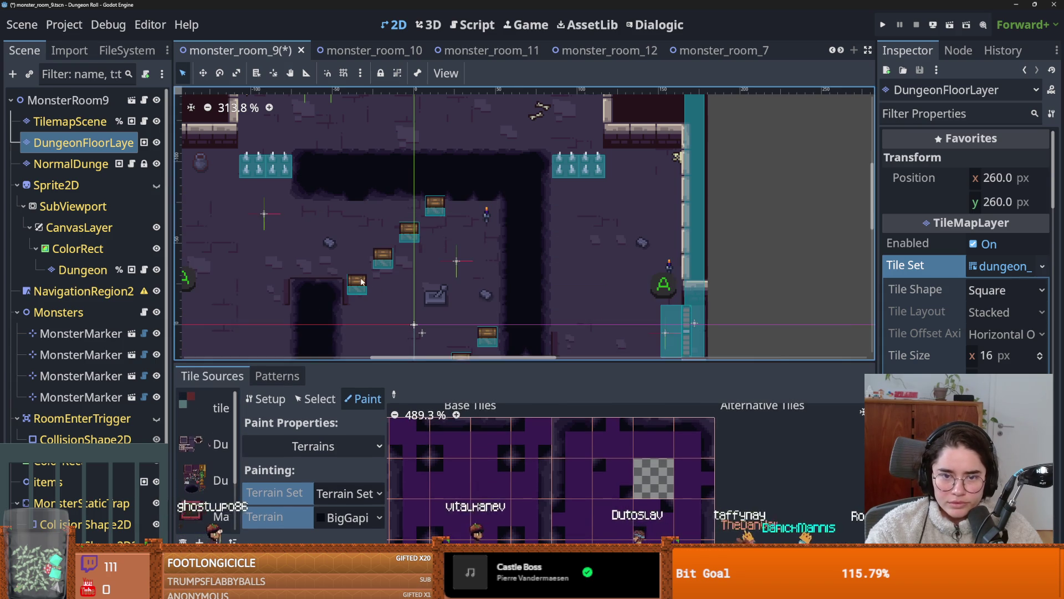
scroll(368, 262, up, 4)
scroll(369, 262, up, 3)
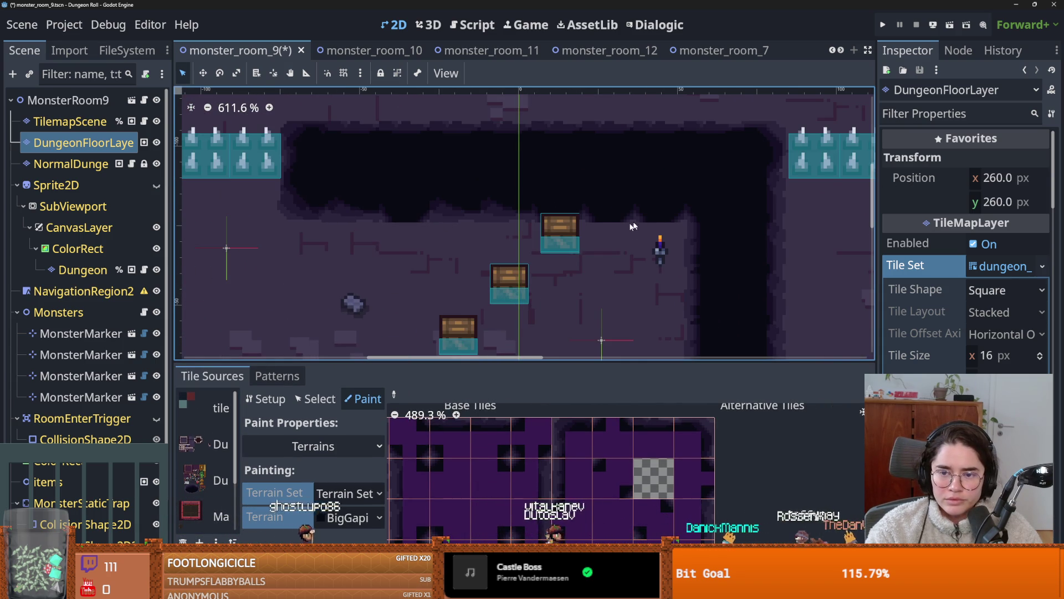
mouse_move(494, 131)
mouse_down()
mouse_move(871, 354)
mouse_move(610, 232)
mouse_up()
click(594, 216)
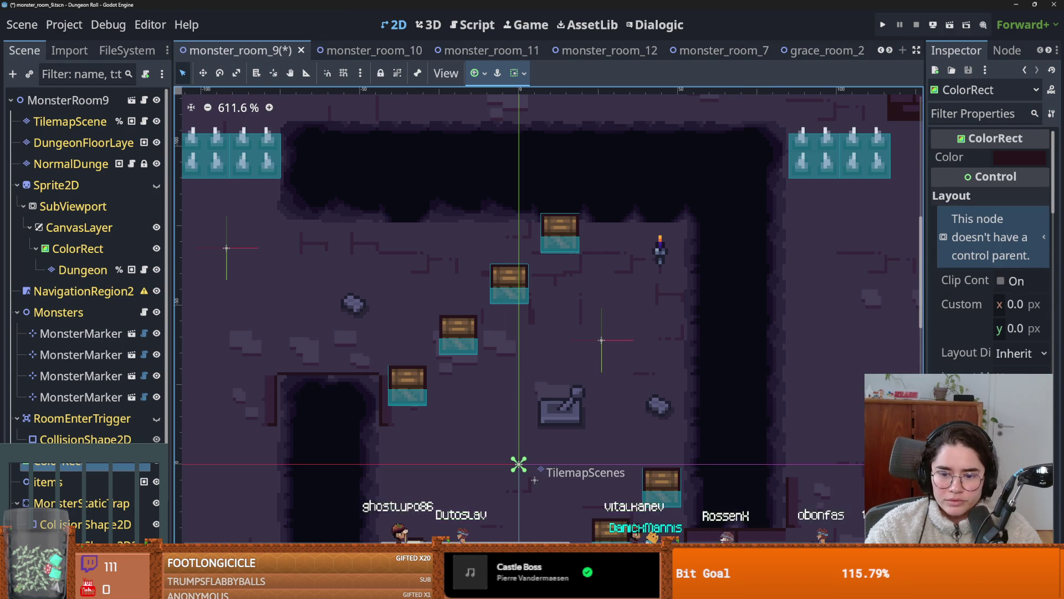
On DungeonFloorLayer, undo a stray laboratory_wall rectangle and pick a big_gaping_hole tile.
click(83, 142)
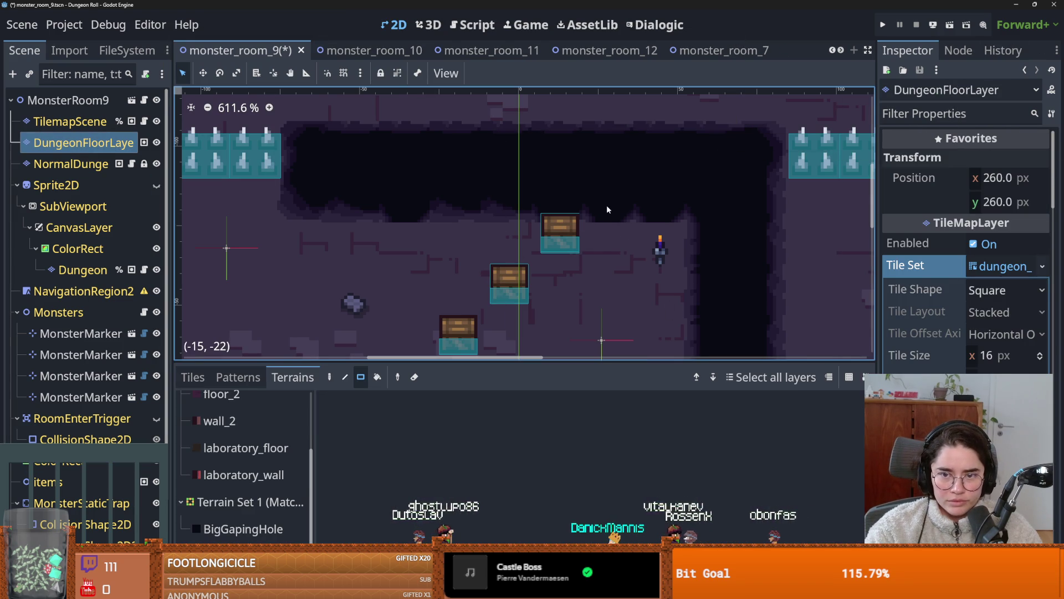
click(243, 474)
drag(609, 207, 632, 245)
key(ctrl+z)
click(192, 377)
click(397, 438)
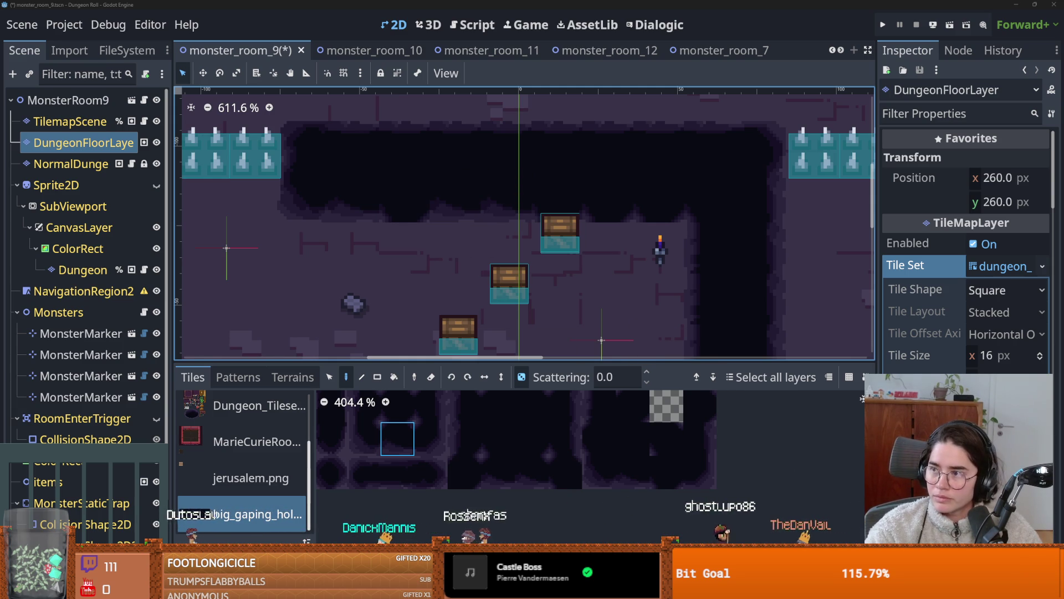
Inspect the pit tileset PNG in Aseprite, then return to Godot.
key(alt+Tab)
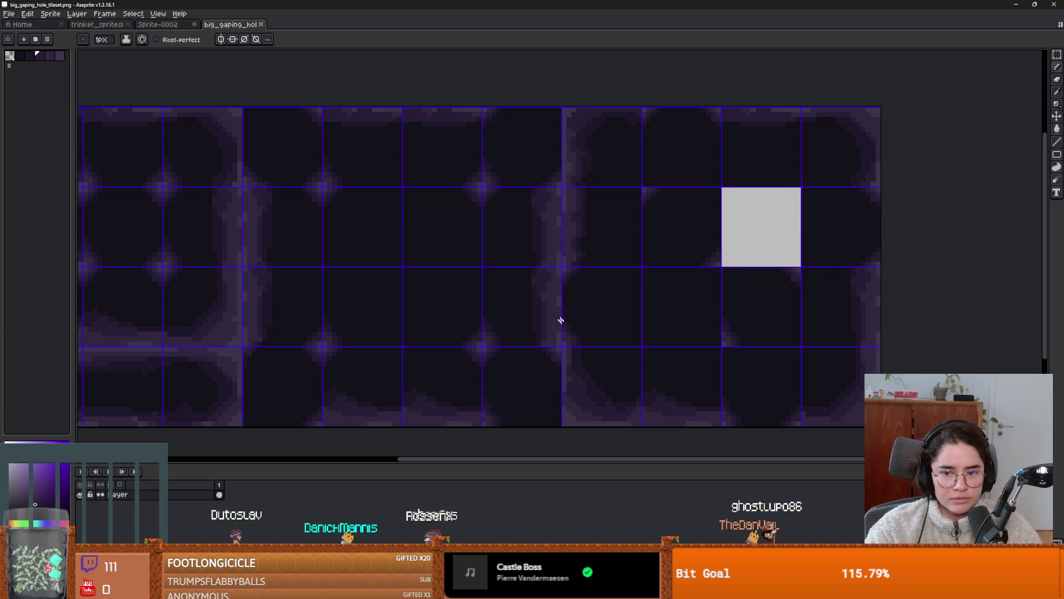
scroll(559, 316, down, 1)
scroll(713, 334, up, 3)
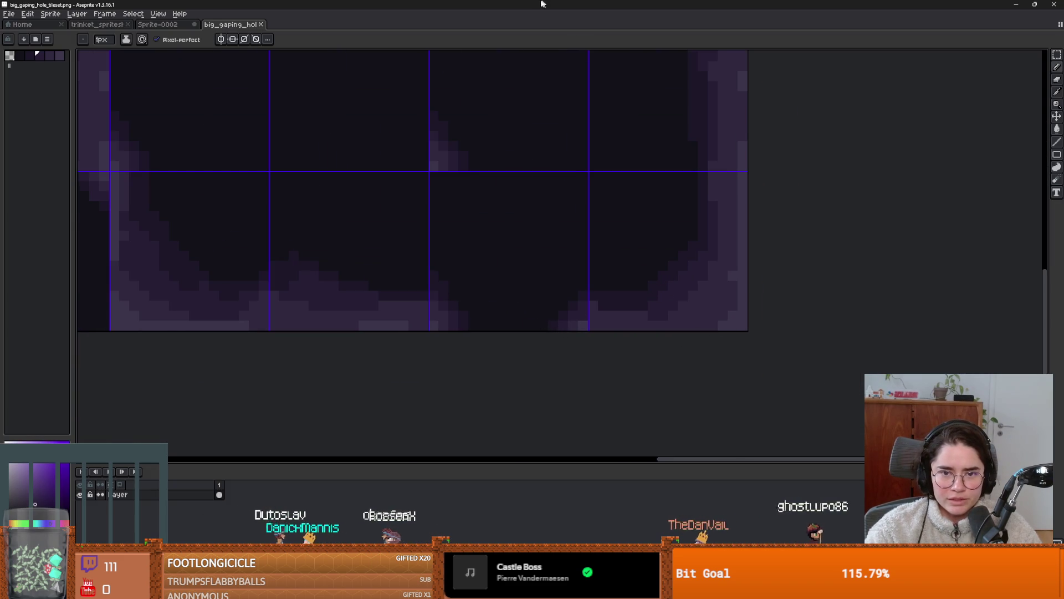
key(alt+Tab)
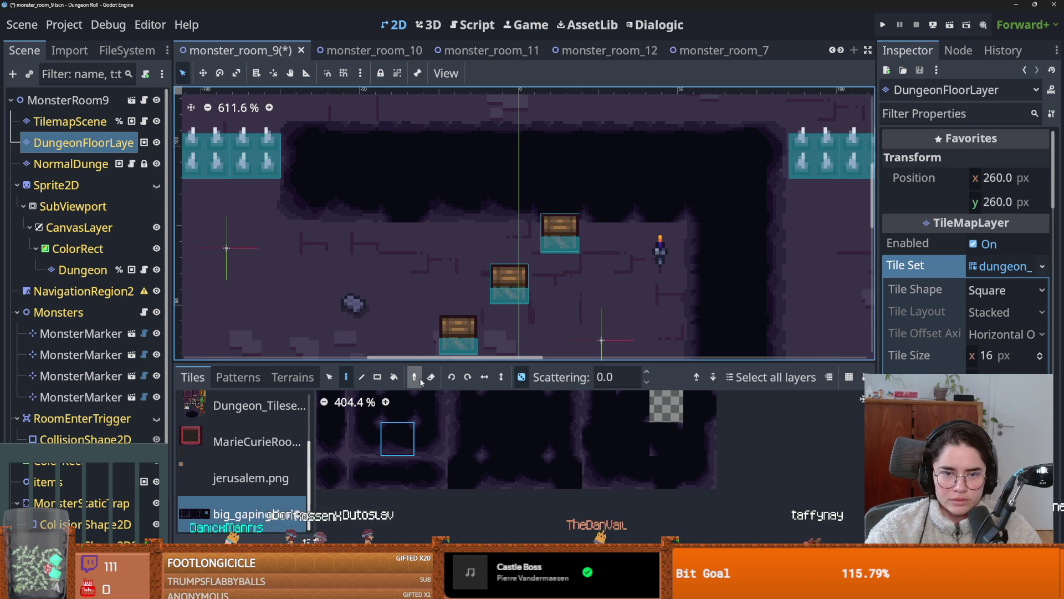
Select the BigGapingHole terrain in the TileMap panel's Terrains list.
click(290, 378)
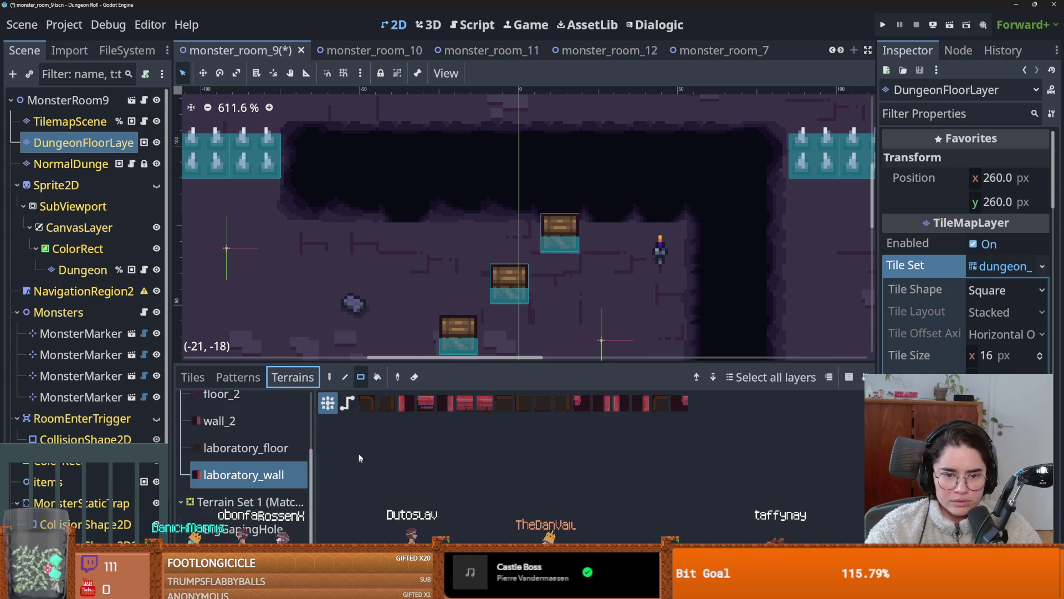
click(637, 589)
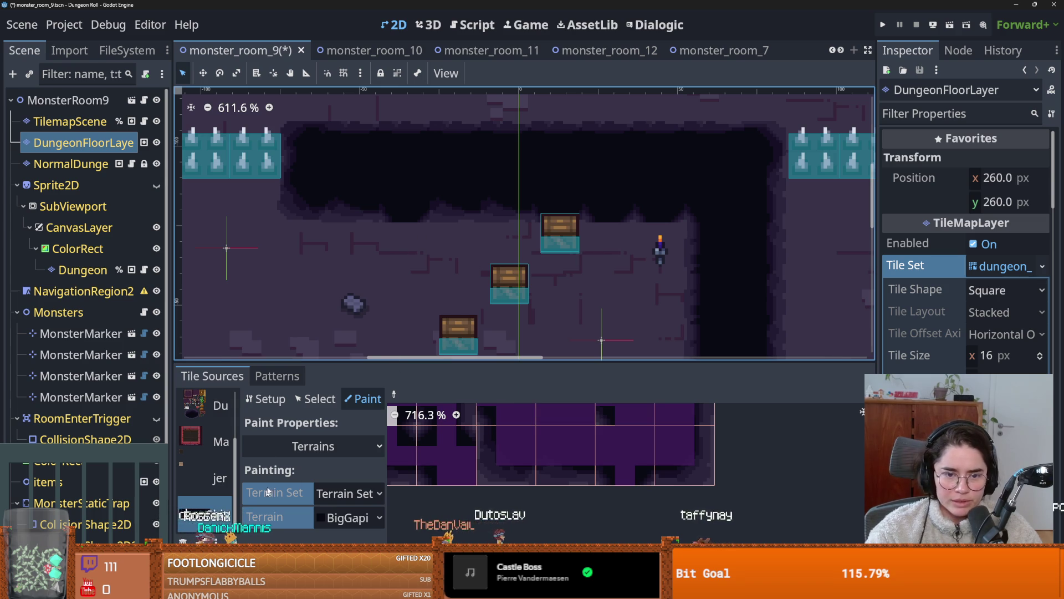
click(602, 588)
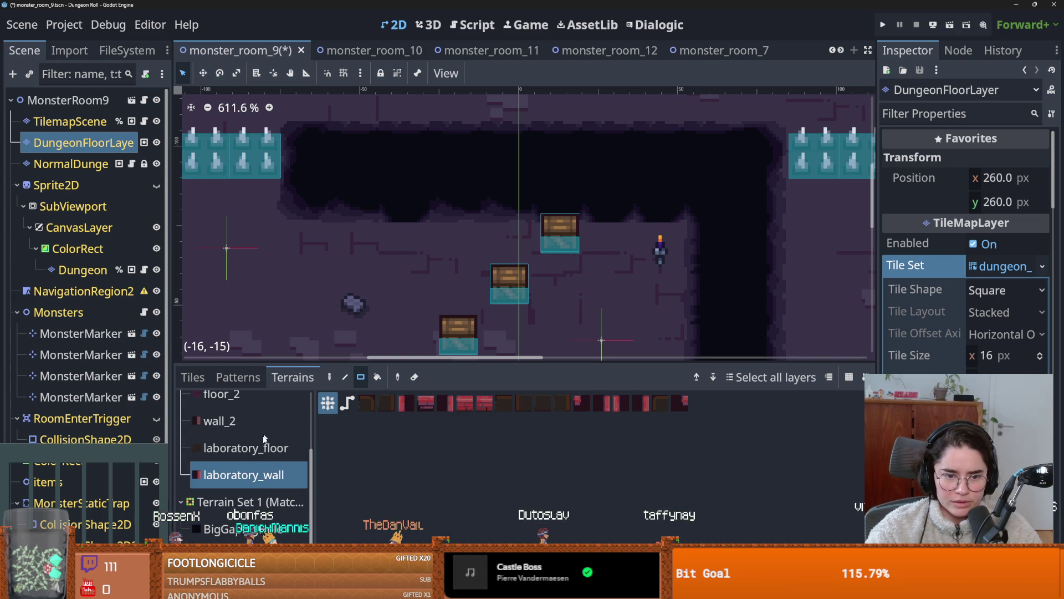
click(239, 529)
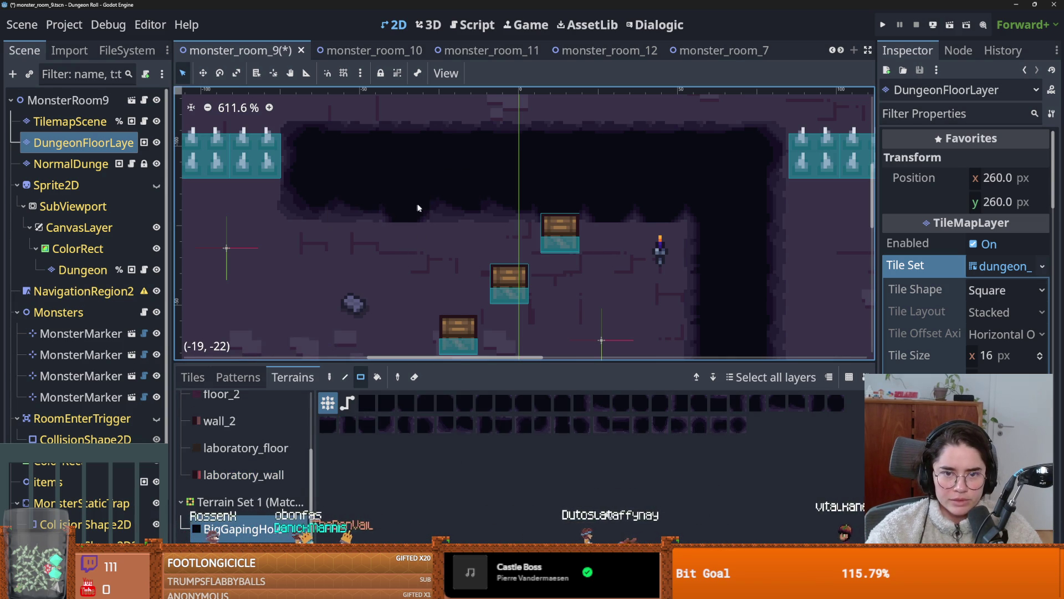
Paint a big_gaping_hole pit tile left of the crates and try a pit terrain rectangle.
ctrl+click(405, 221)
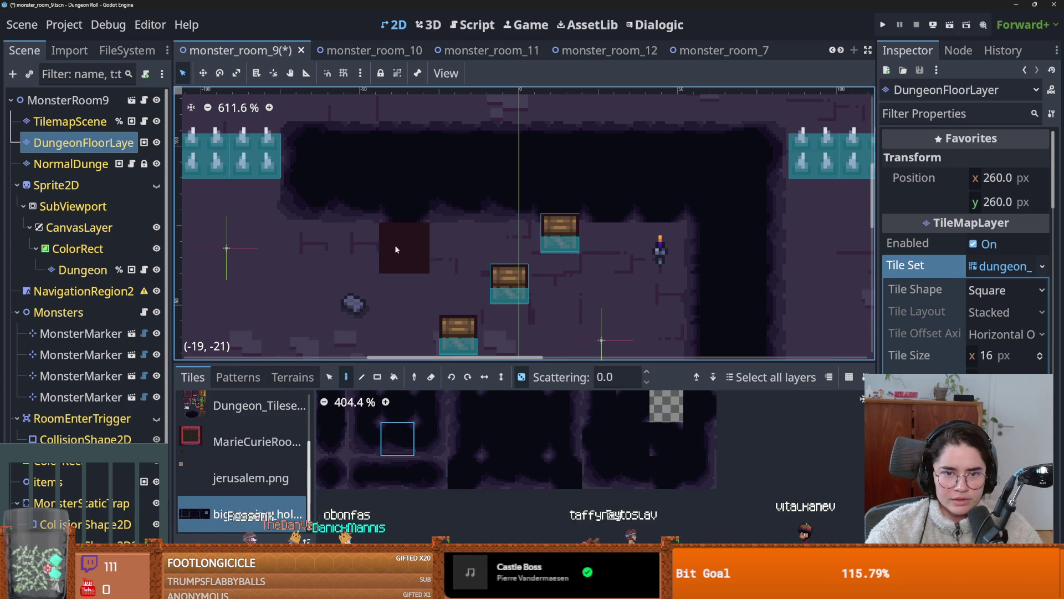
click(404, 197)
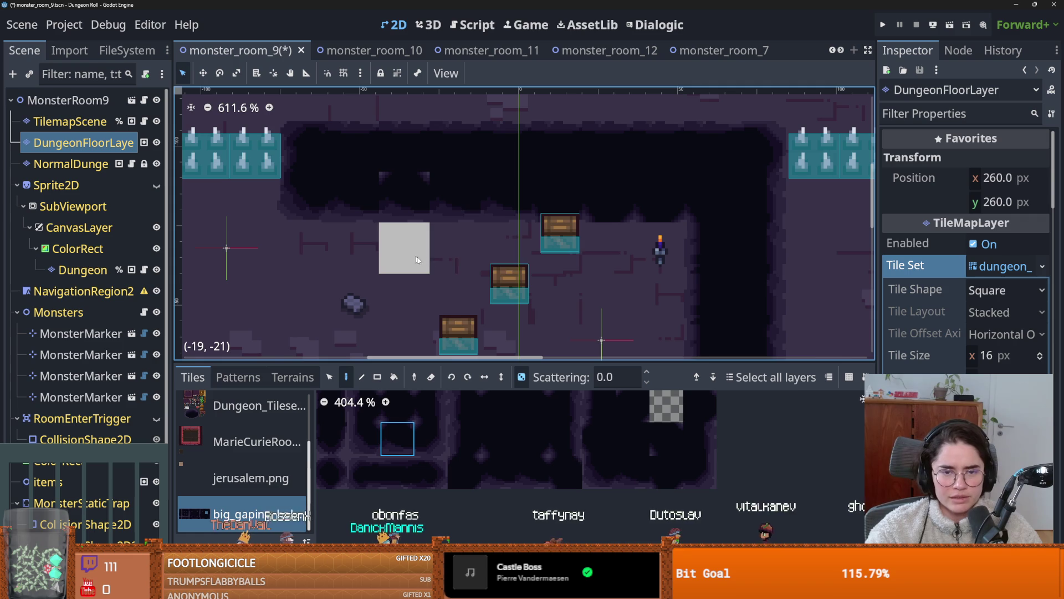
click(292, 377)
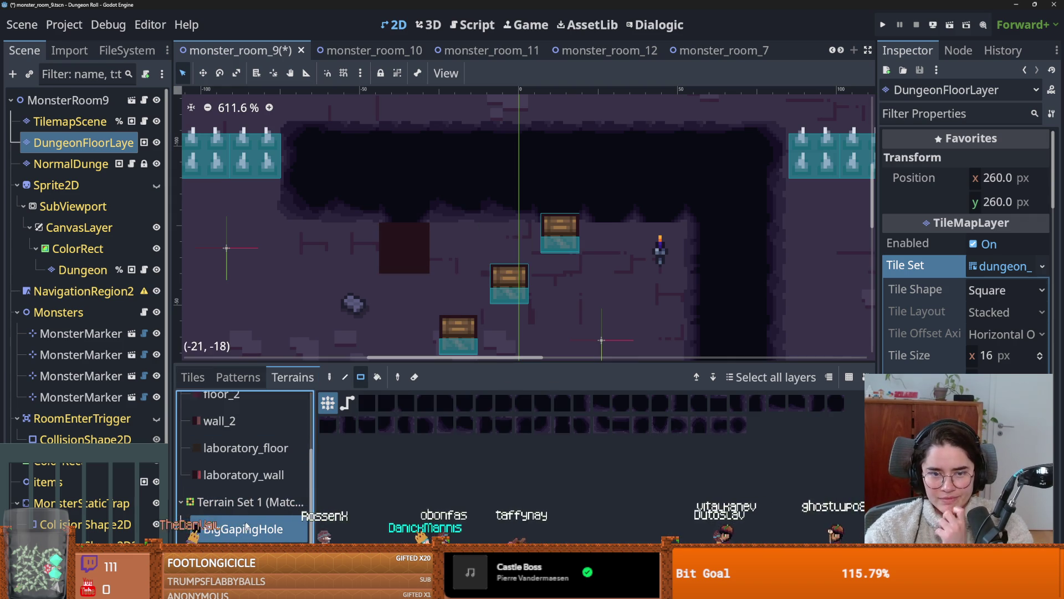
drag(300, 133, 588, 183)
click(404, 197)
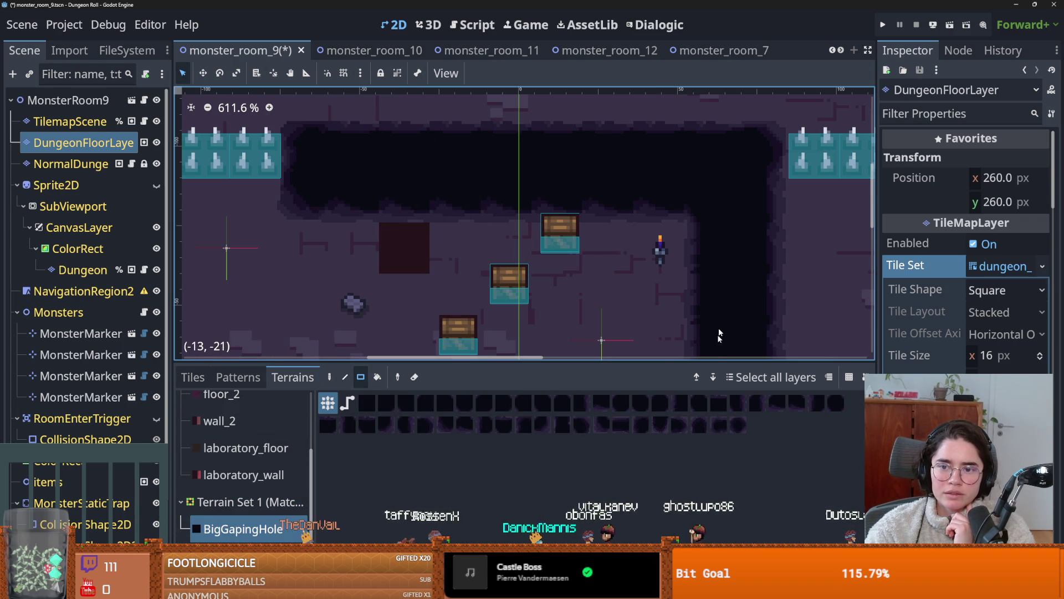
Zoom out to review monster_room_9's pit edits and save the scene.
scroll(643, 295, right, 10)
scroll(568, 292, down, 10)
scroll(502, 145, up, 4)
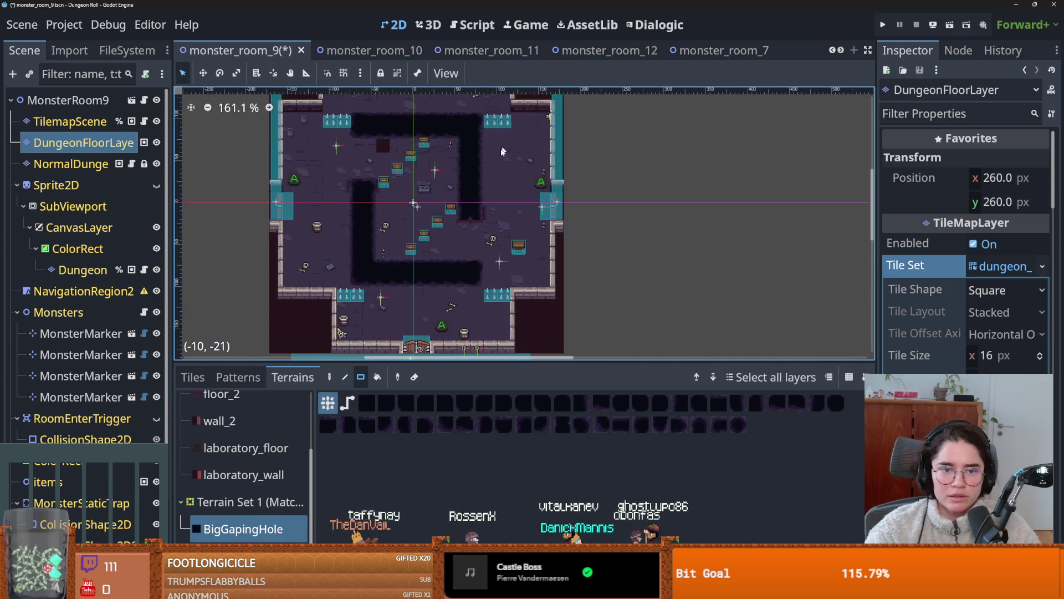
scroll(516, 240, up, 2)
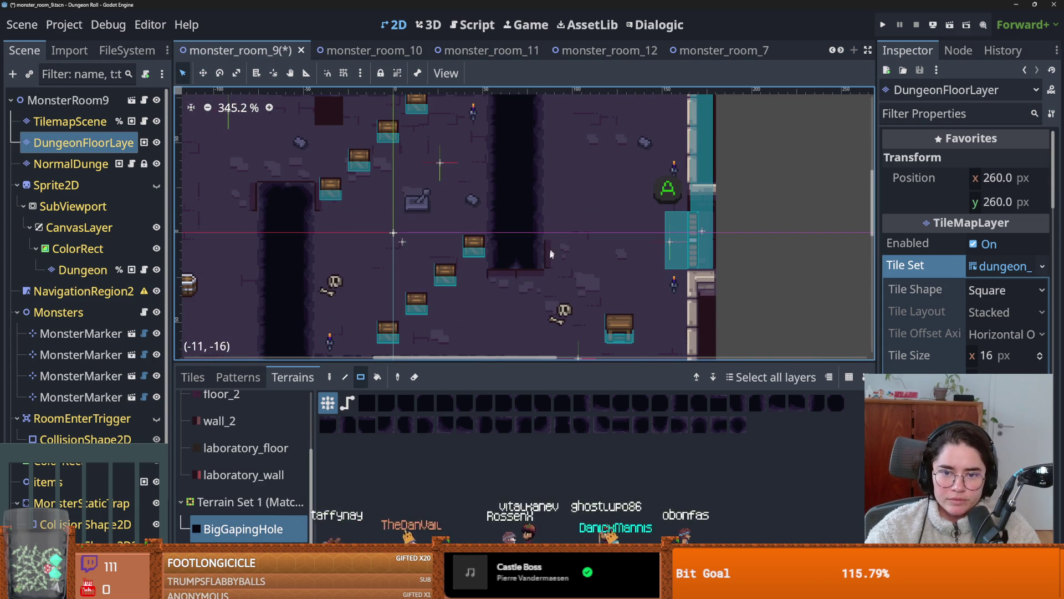
scroll(551, 250, up, 3)
scroll(639, 194, down, 2)
key(ctrl+s)
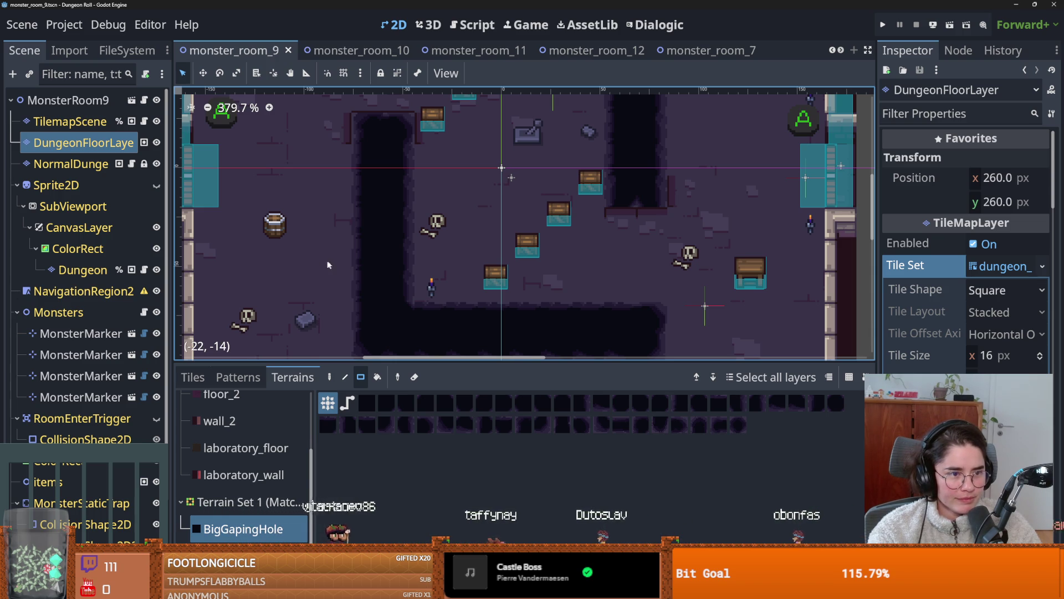
scroll(460, 250, down, 2)
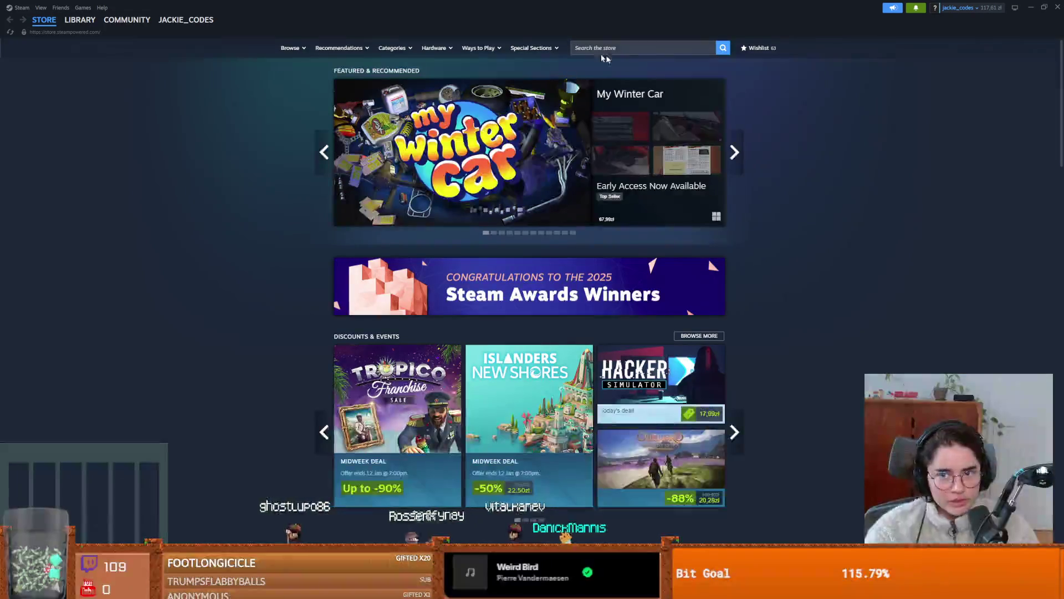
Find Tinyfolks in the Steam store, pause its trailer, copy the page link, and return to Godot.
click(605, 48)
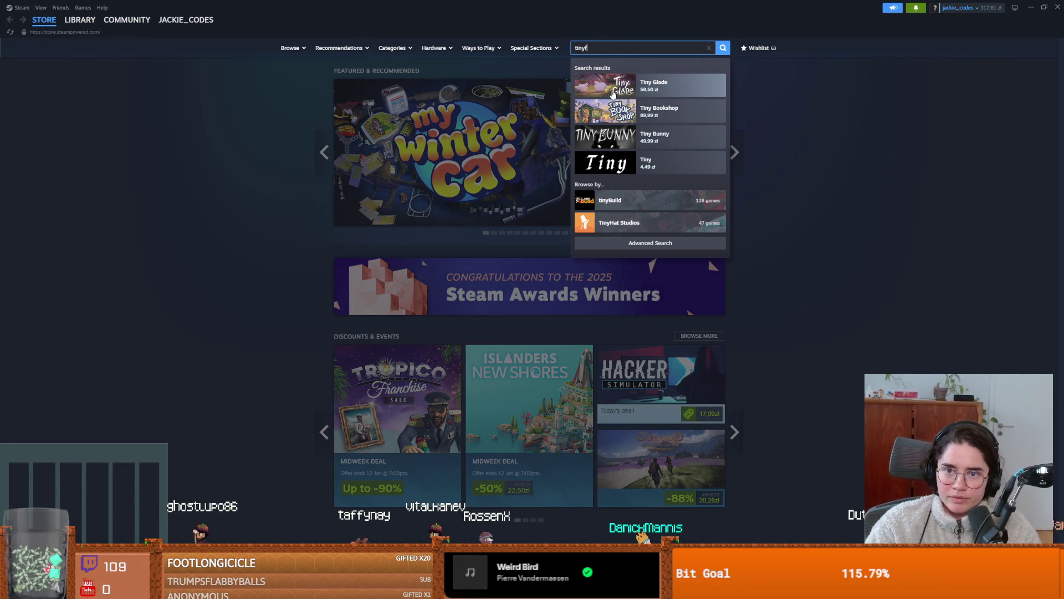
text(tinyf)
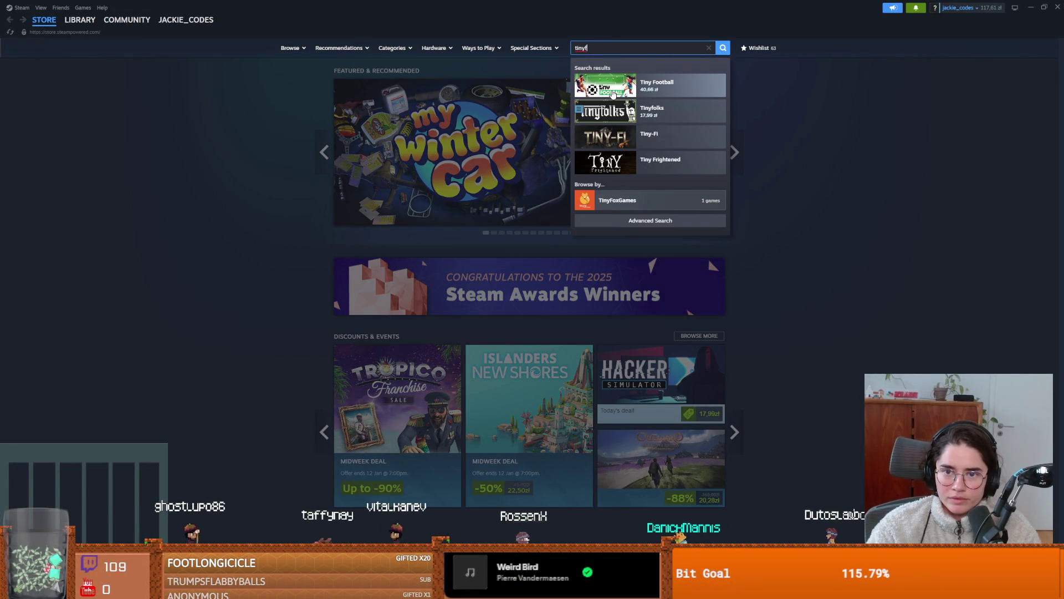
click(655, 111)
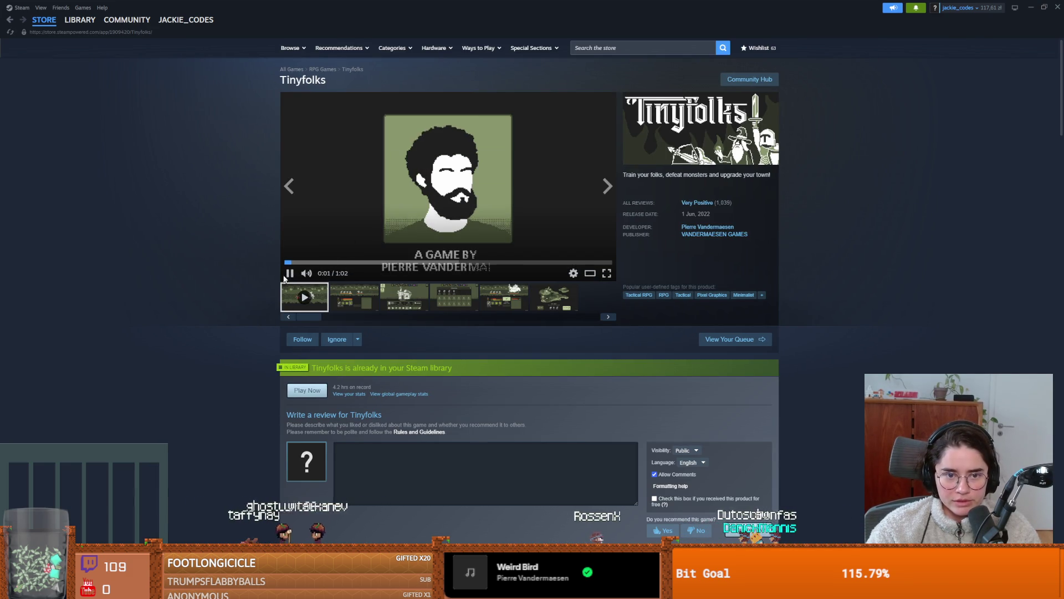
click(343, 105)
click(138, 31)
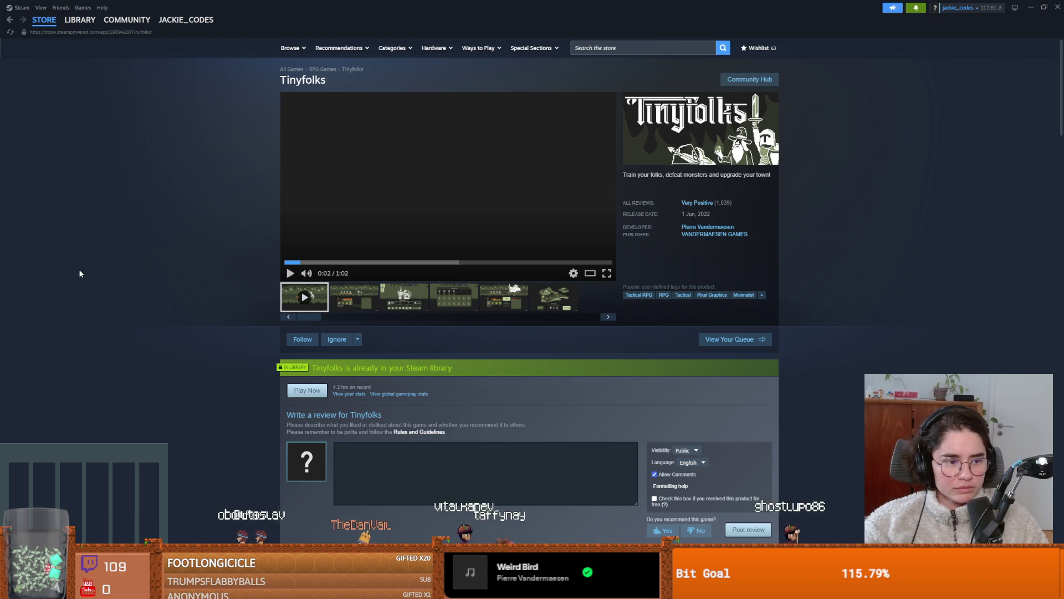
key(alt+Tab)
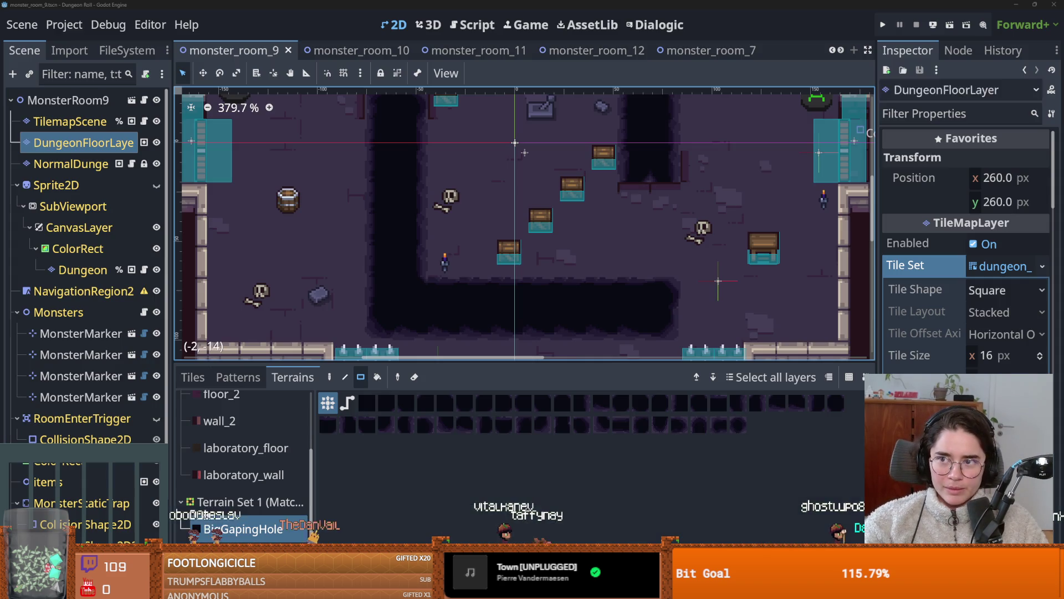
Save monster_room_9, close the room 9–12 scene tabs, then Close All Tabs.
scroll(477, 199, down, 1)
key(ctrl+s)
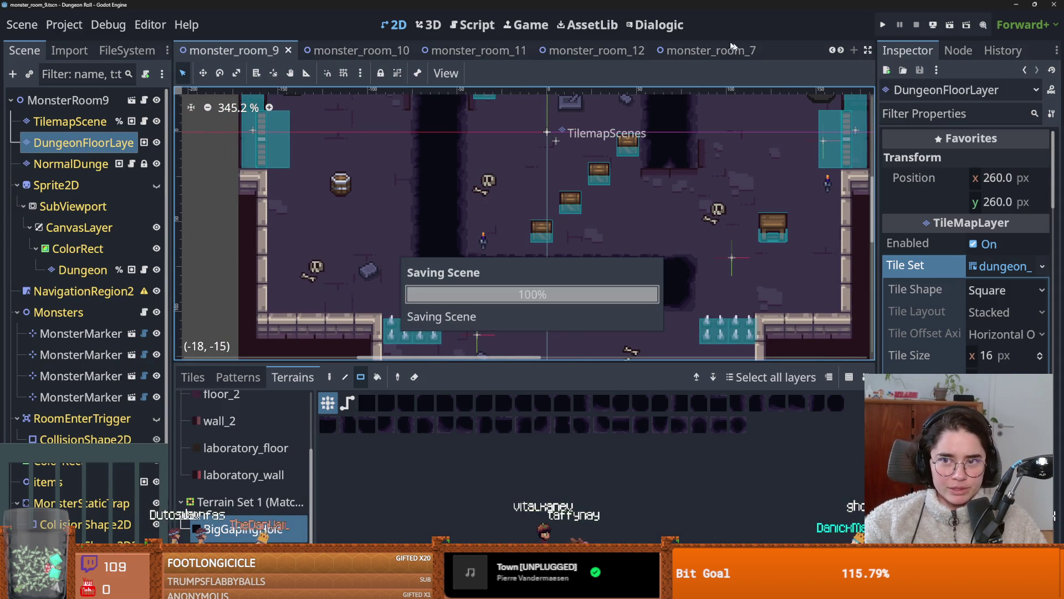
click(289, 51)
click(310, 51)
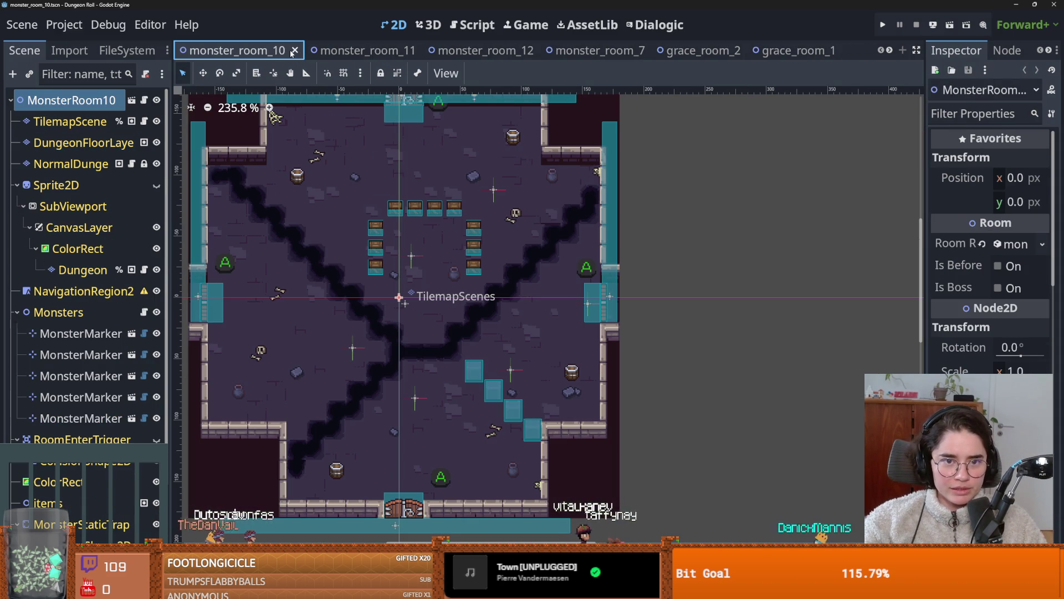
click(295, 51)
click(295, 51)
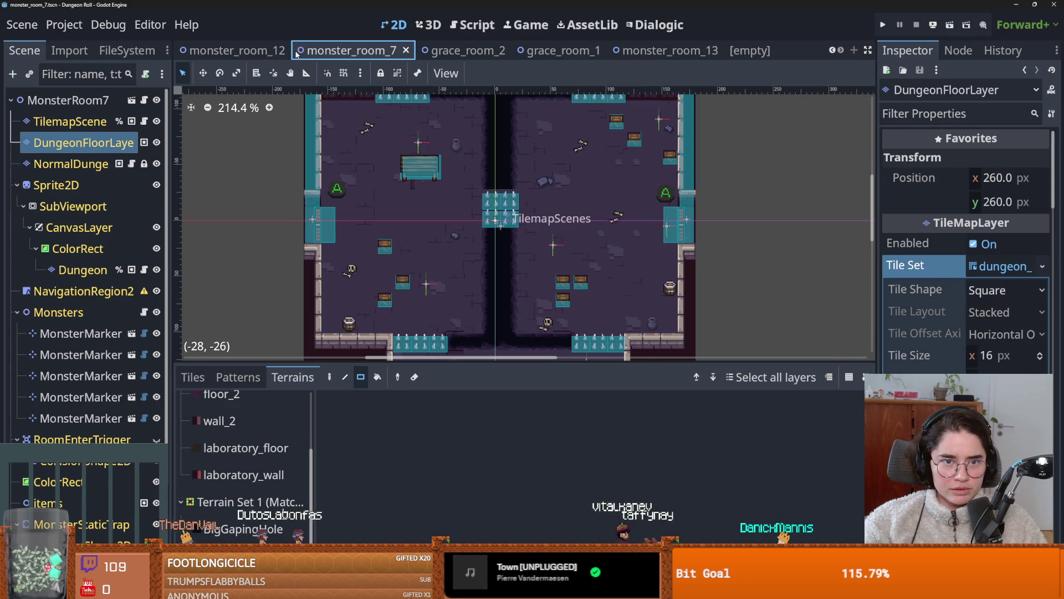
click(284, 51)
click(295, 51)
click(127, 51)
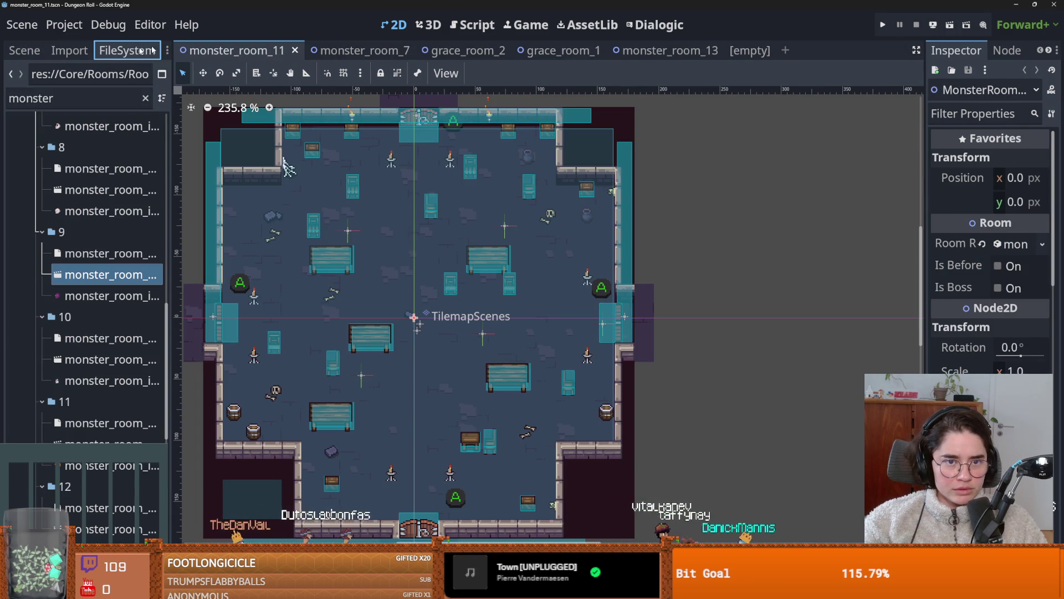
right_click(278, 51)
click(316, 267)
Open monster rooms 8, 7 and 6 from FileSystem and show room 6's node tree.
shift+click(111, 253)
scroll(123, 262, up, 2)
scroll(122, 263, up, 3)
double_click(111, 304)
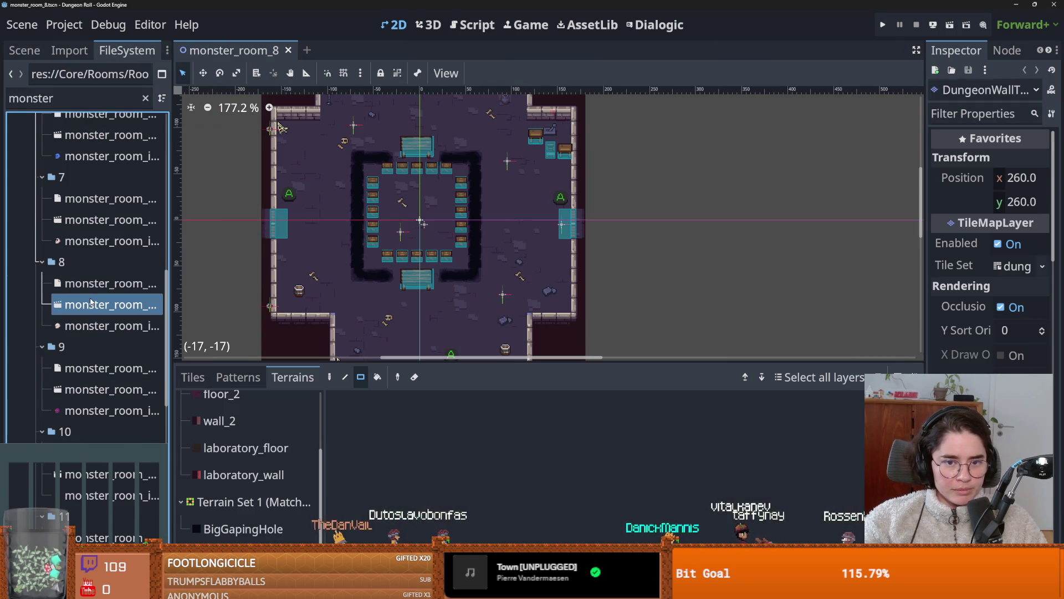
double_click(97, 220)
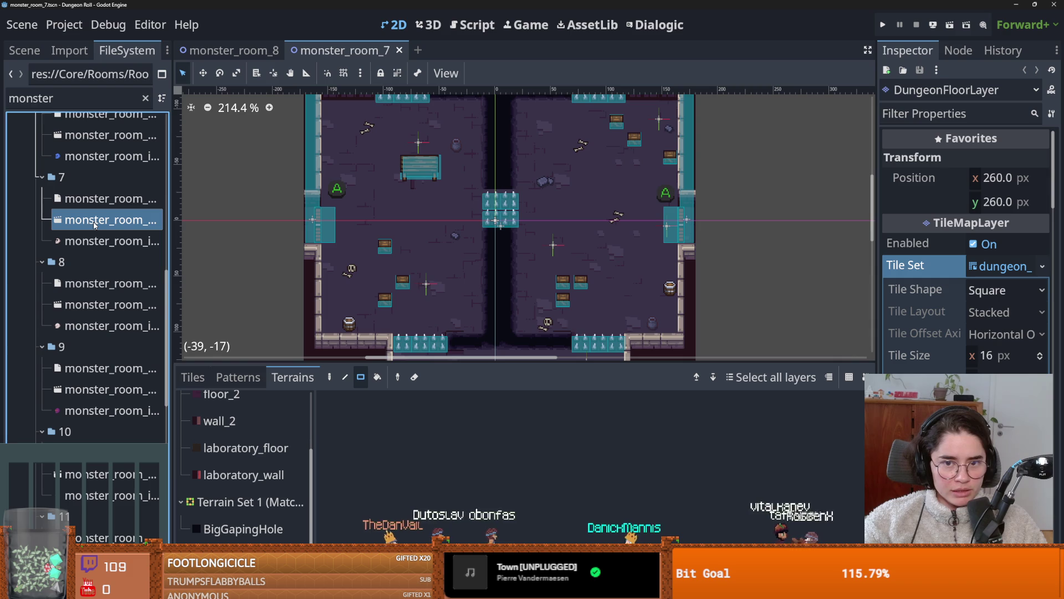
scroll(97, 204, up, 3)
double_click(88, 251)
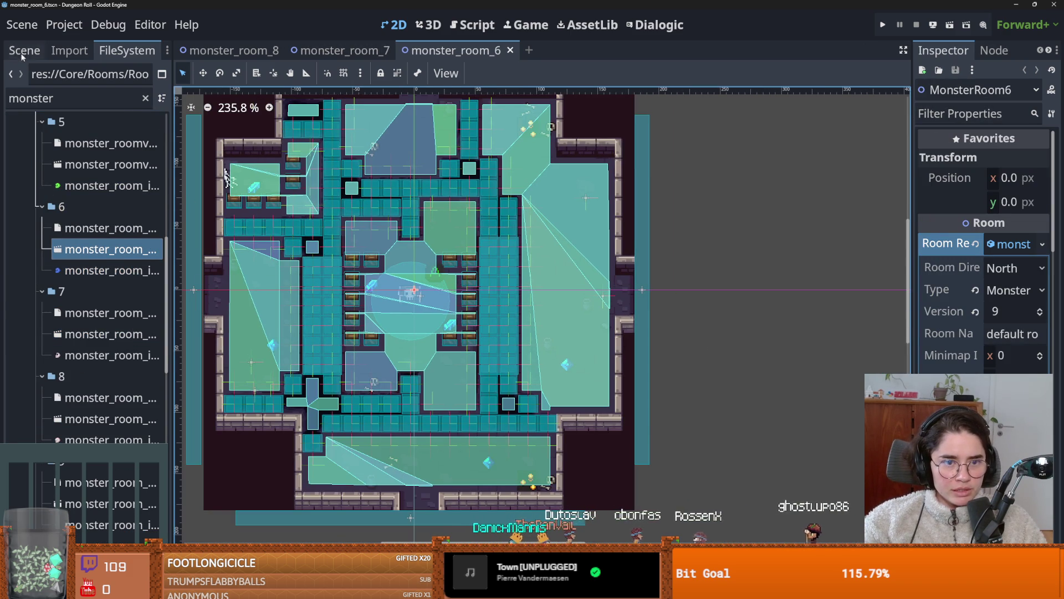
click(23, 51)
Hide room 6's TilemapScenes layer via its eye icon and select that node.
click(161, 121)
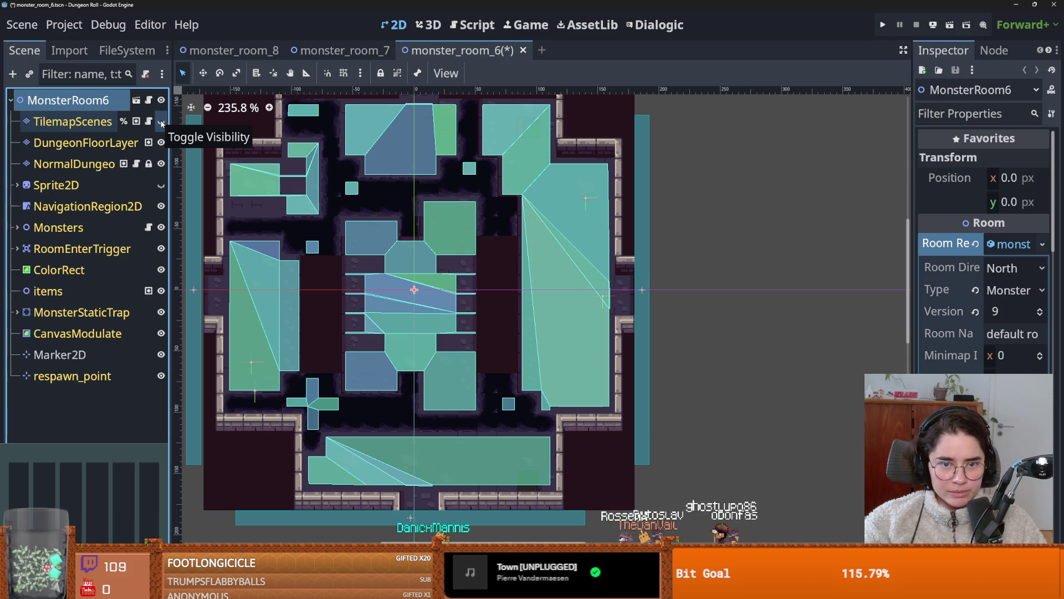
scroll(430, 275, up, 2)
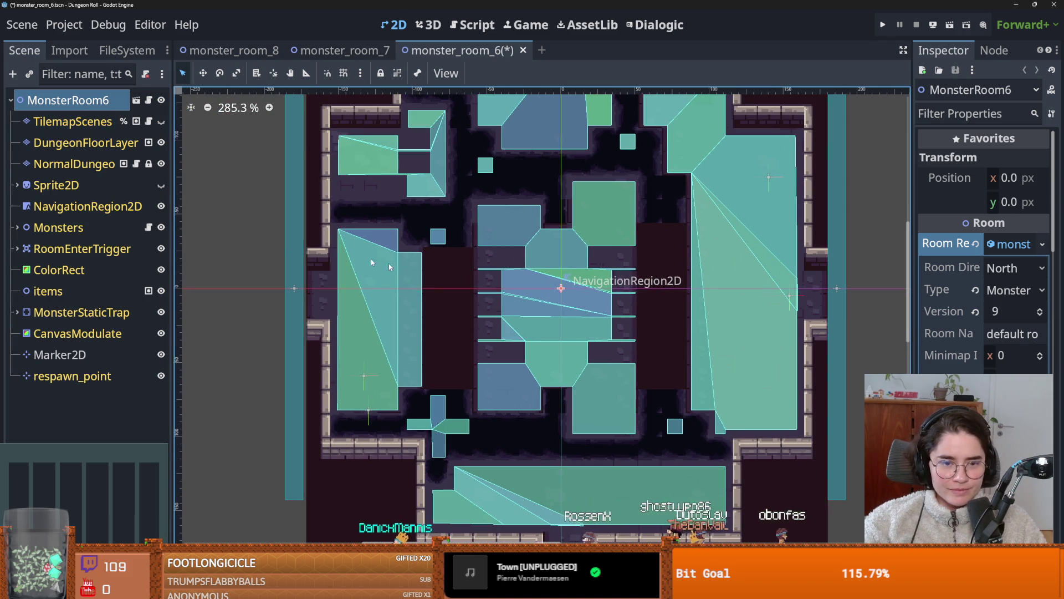
click(159, 120)
click(159, 120)
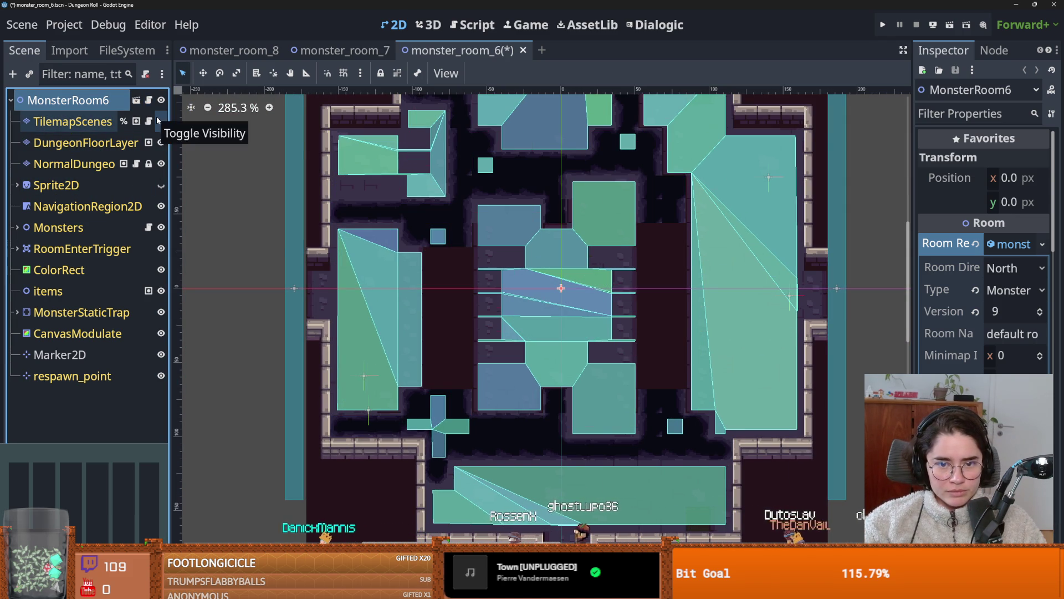
click(96, 125)
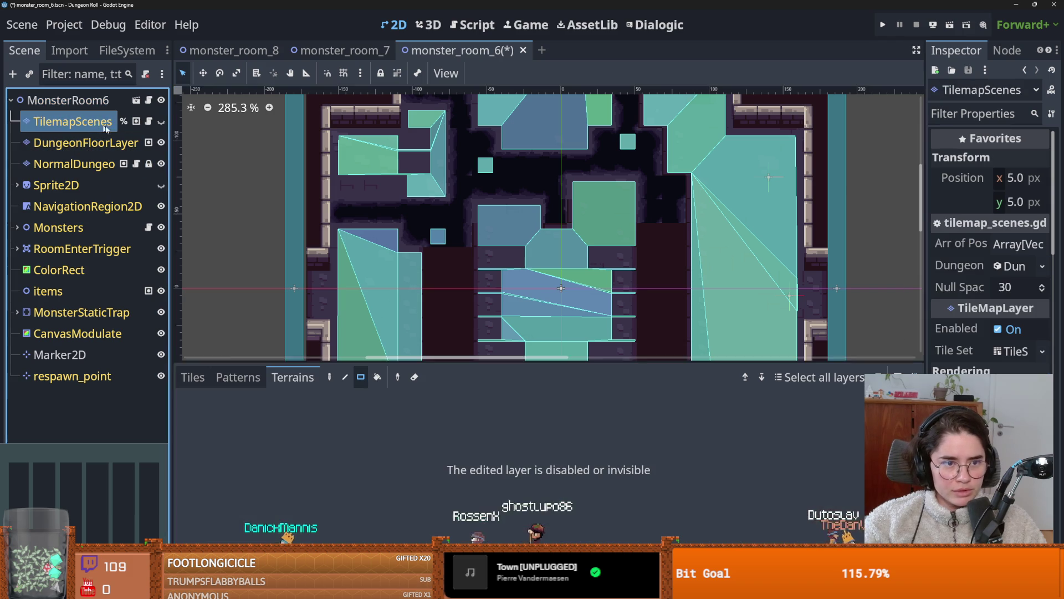
On DungeonFloorLayer, choose the BigGapingHole terrain and paint a small pit block.
click(86, 142)
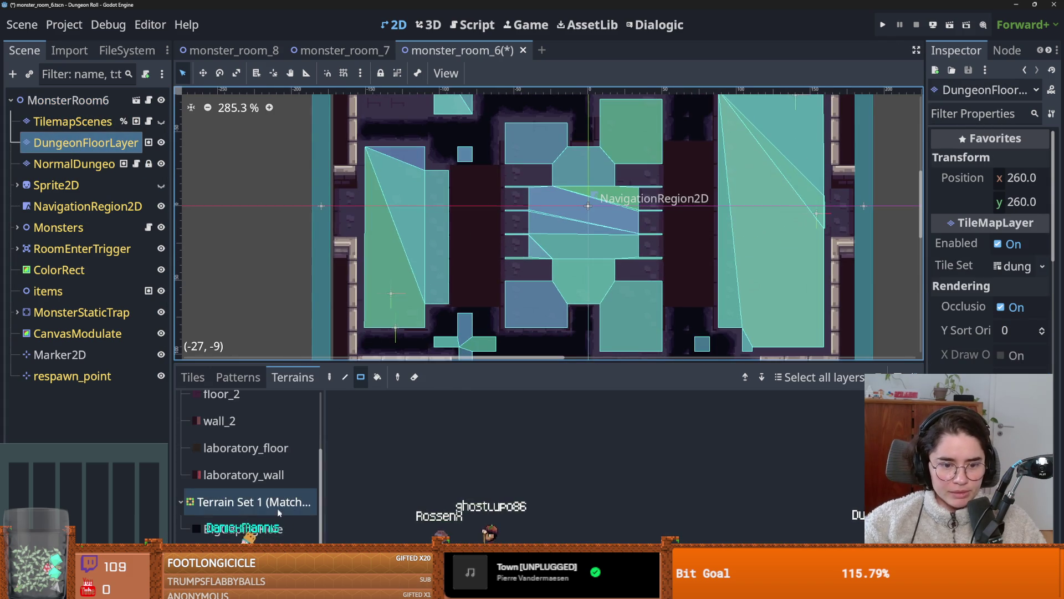
click(260, 527)
scroll(460, 222, down, 3)
scroll(452, 231, up, 2)
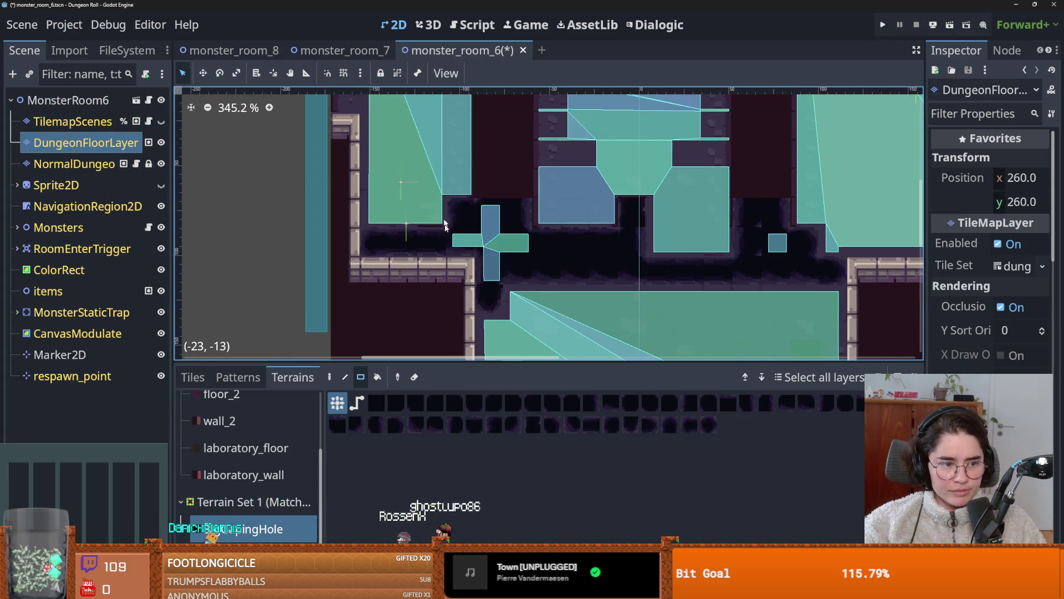
scroll(449, 205, down, 2)
drag(458, 184, 524, 186)
Add single pit cells, a pit strip and a 1x2 extension to the floor.
scroll(413, 269, down, 1)
click(413, 269)
drag(429, 256, 499, 278)
click(507, 234)
mouse_move(640, 234)
mouse_down()
mouse_move(633, 278)
mouse_move(656, 267)
mouse_up()
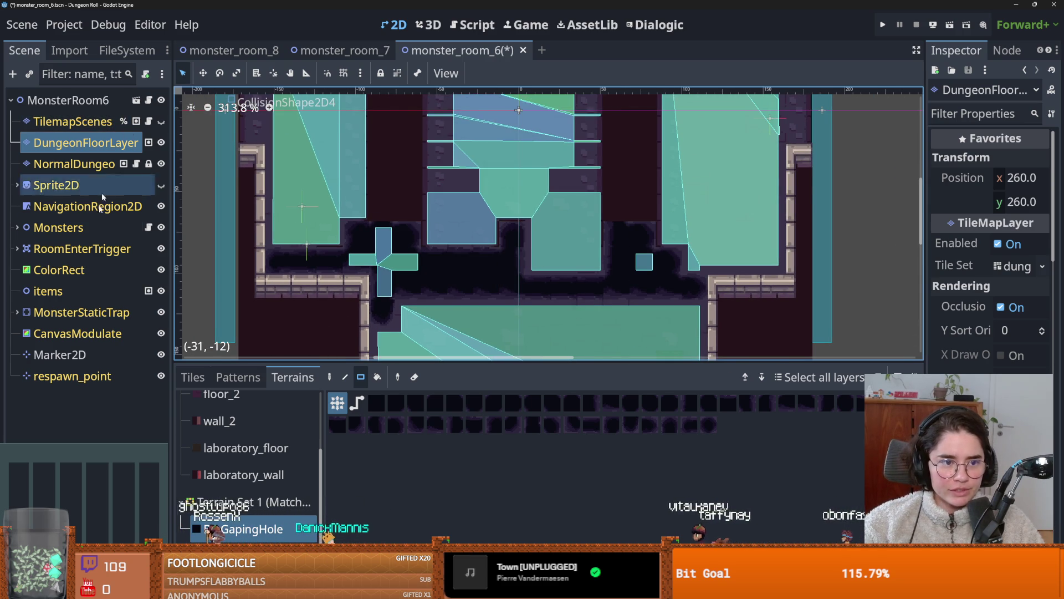
Hide the navigation polygons and add a 3x2 pit near the upper-left hole and a 1x3 column.
click(159, 209)
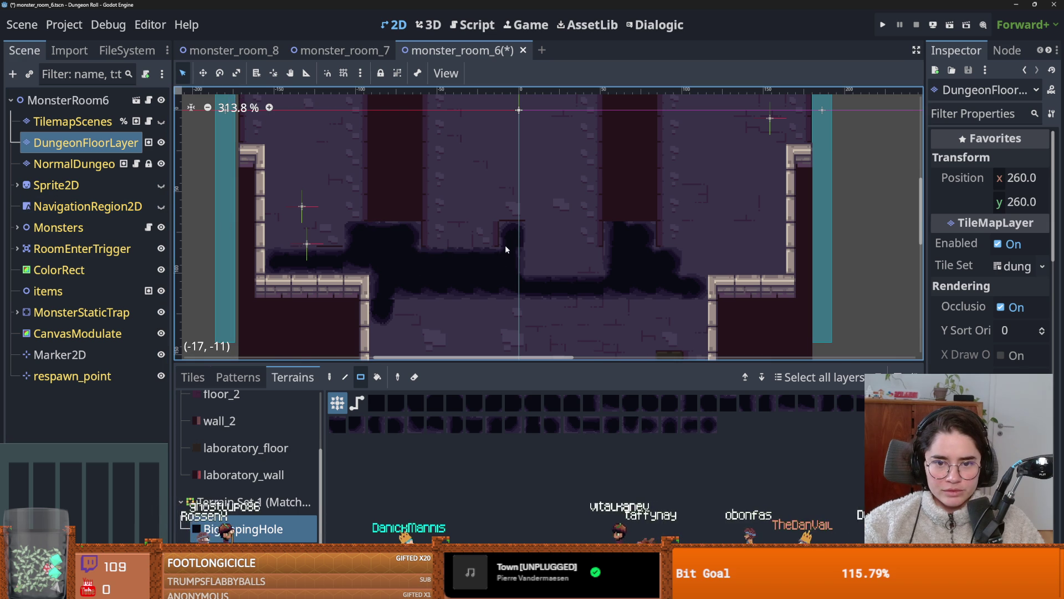
drag(461, 231, 464, 372)
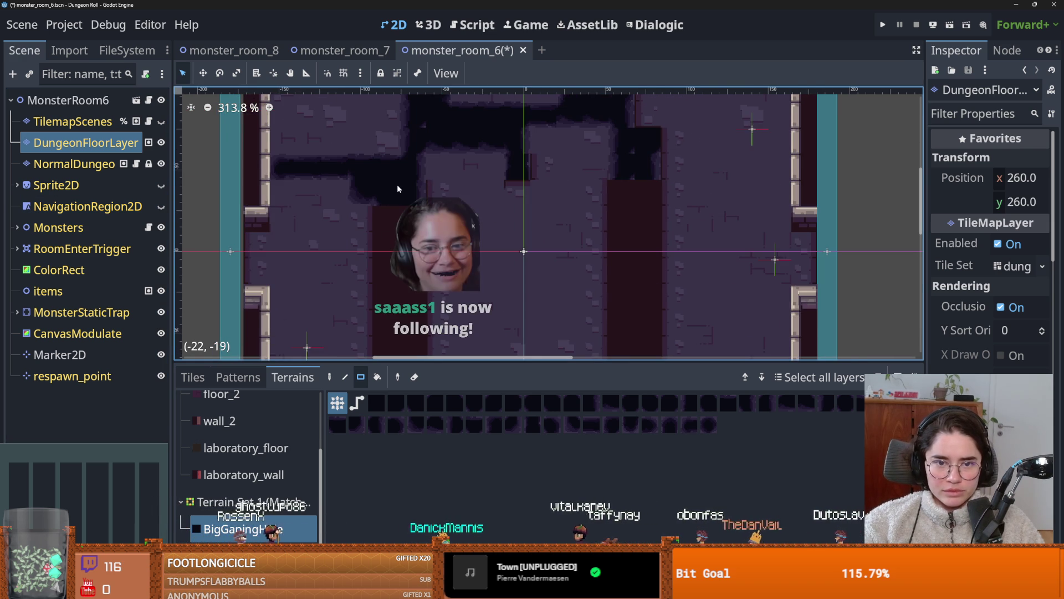
scroll(383, 185, up, 5)
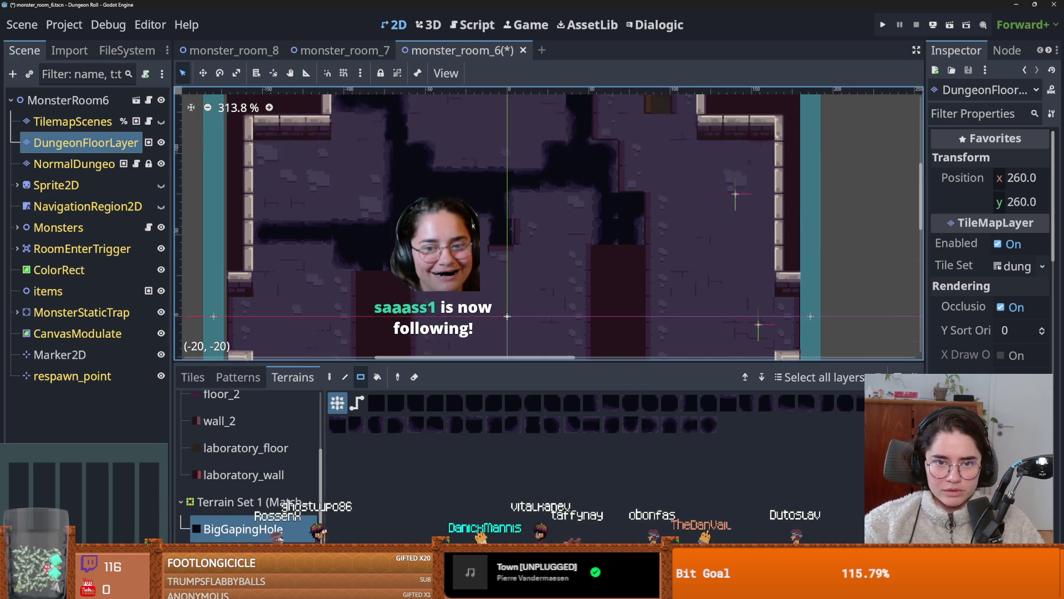
drag(399, 146, 338, 140)
mouse_move(597, 215)
mouse_down()
mouse_move(579, 141)
mouse_move(578, 192)
mouse_up()
Paint two two-tile-wide pit columns, save monster_room_6, and make TilemapScenes visible again.
scroll(626, 233, down, 3)
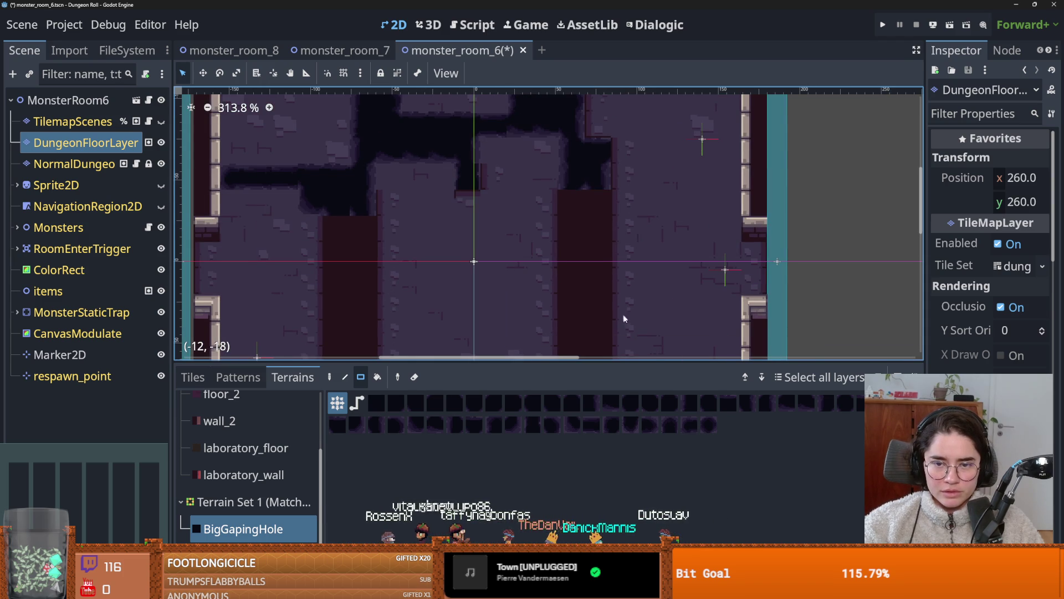
scroll(607, 295, down, 2)
drag(561, 117, 592, 281)
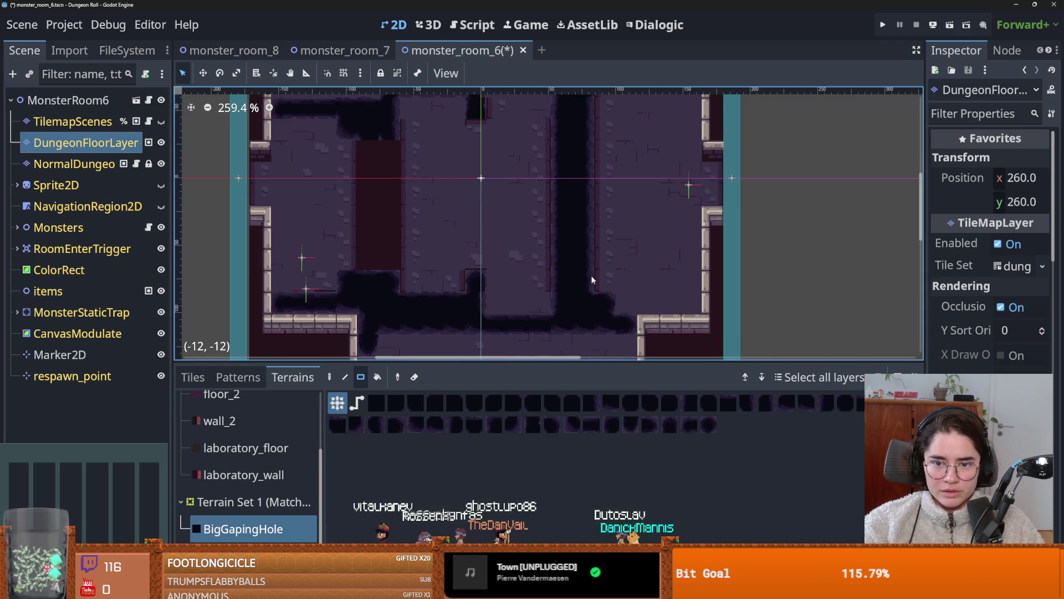
scroll(499, 233, down, 1)
drag(424, 186, 438, 280)
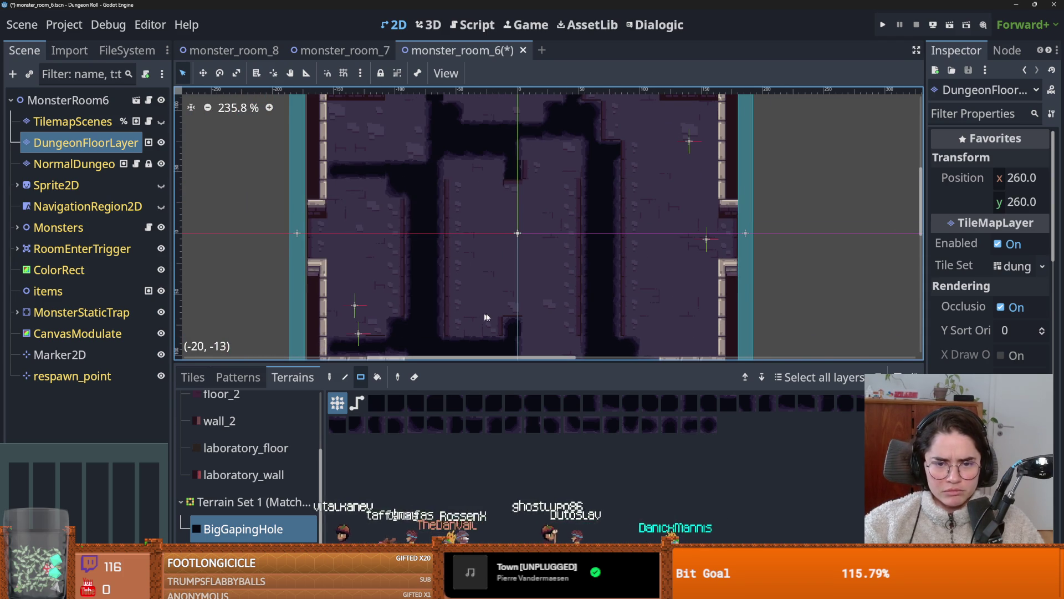
drag(458, 316, 471, 298)
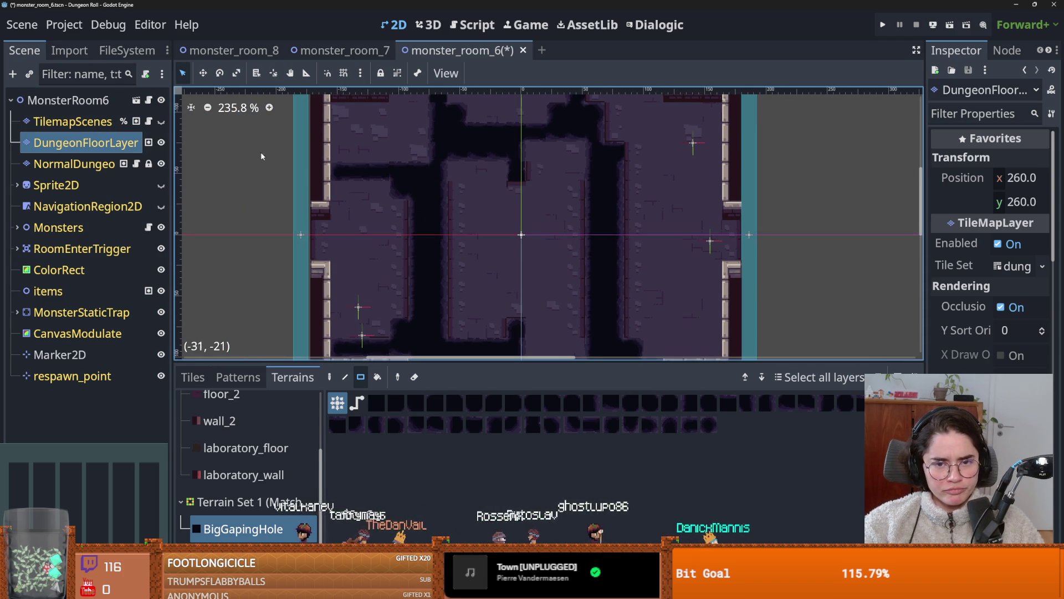
key(ctrl+s)
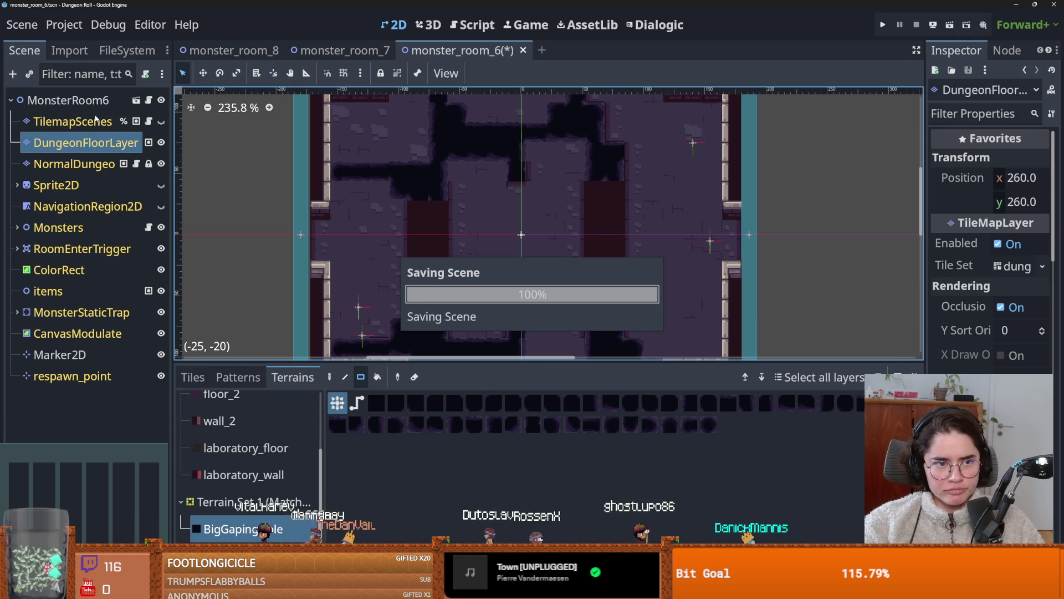
click(163, 122)
Rebake monster_room_6's NavigationRegion2D navigation polygon and save the scene.
scroll(437, 242, up, 6)
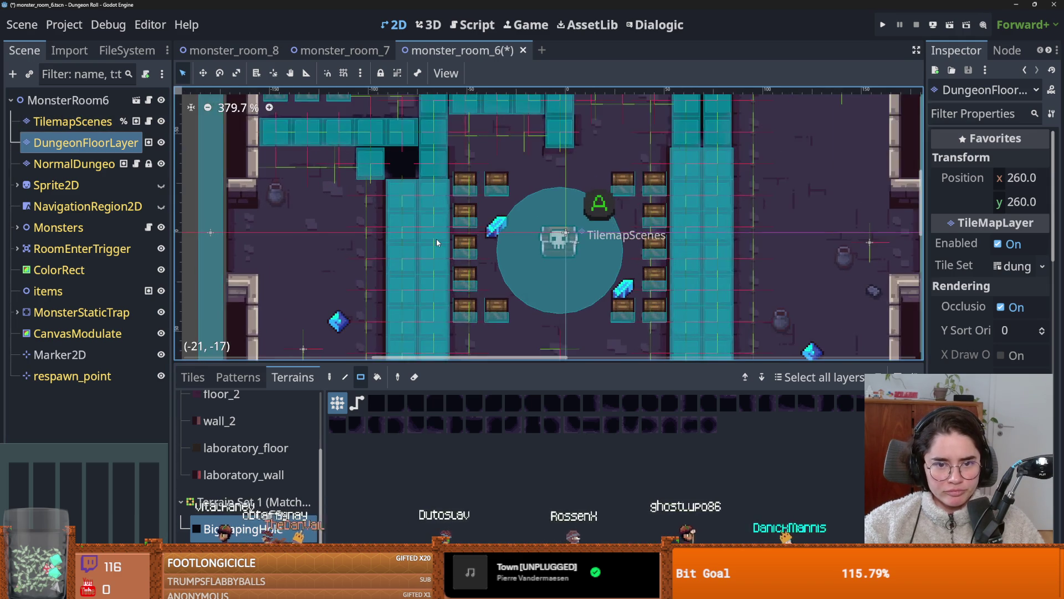
scroll(437, 242, down, 3)
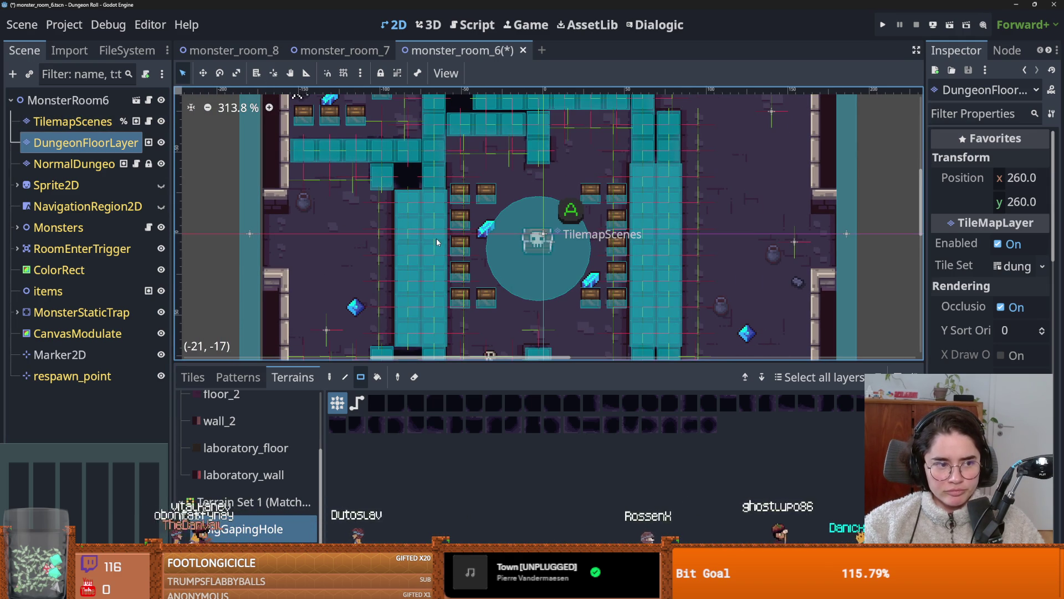
key(ctrl+s)
scroll(428, 243, down, 2)
scroll(427, 242, down, 1)
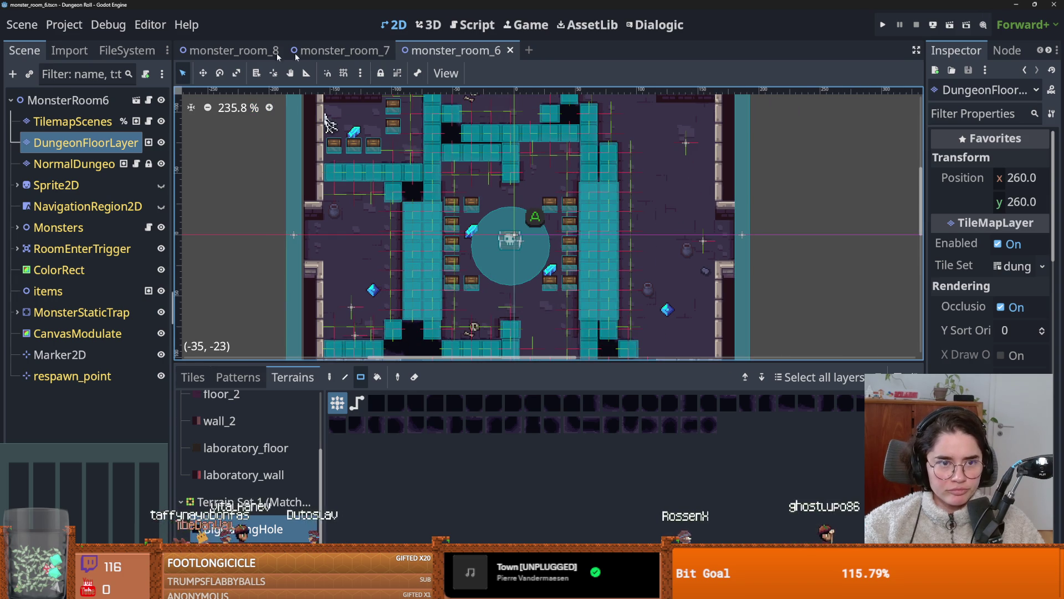
scroll(422, 238, down, 1)
scroll(396, 226, down, 3)
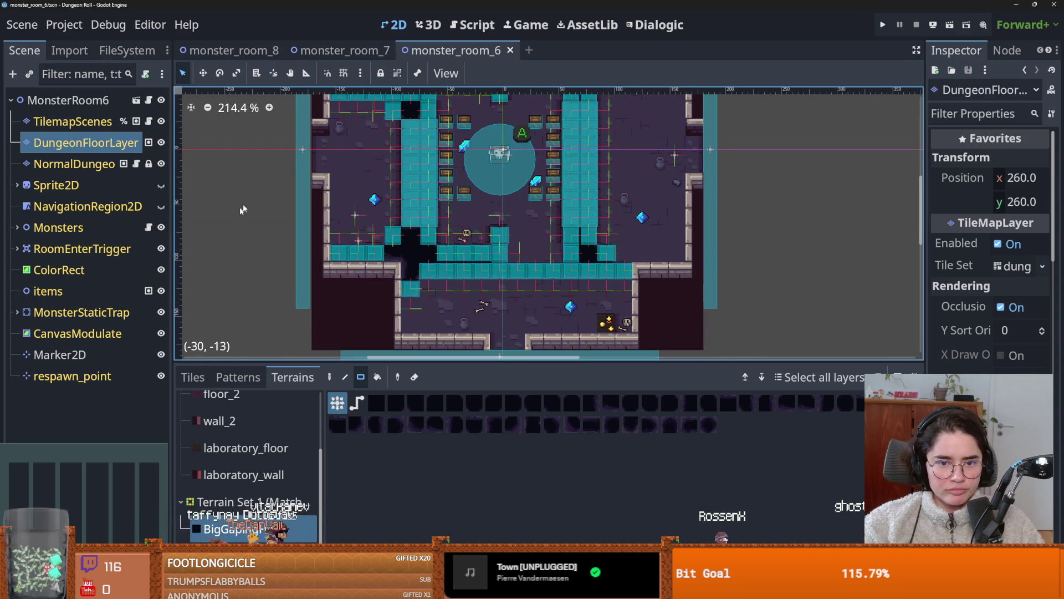
click(129, 205)
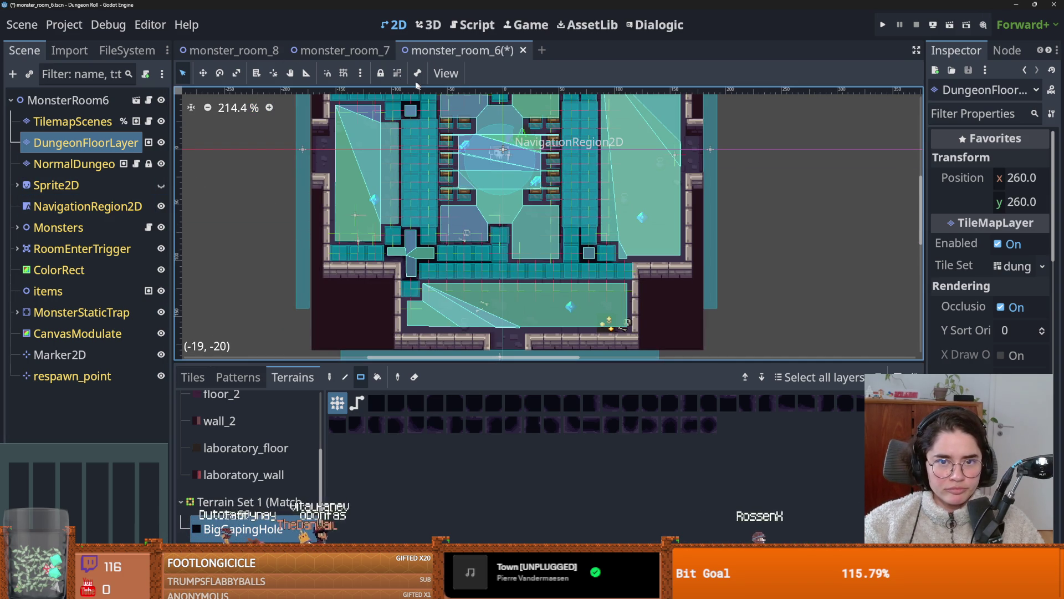
click(111, 206)
click(524, 73)
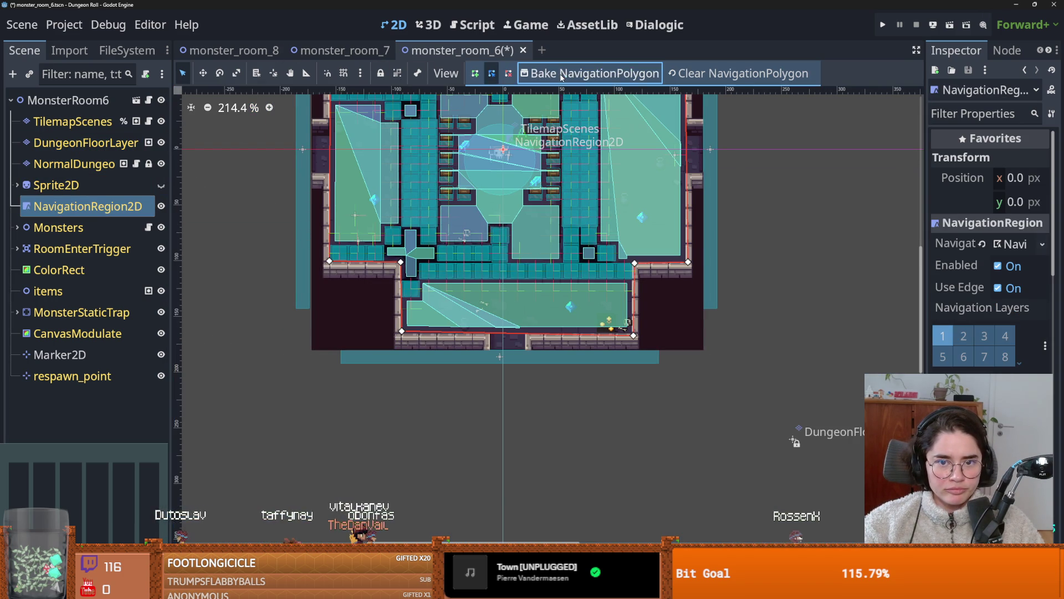
key(ctrl+s)
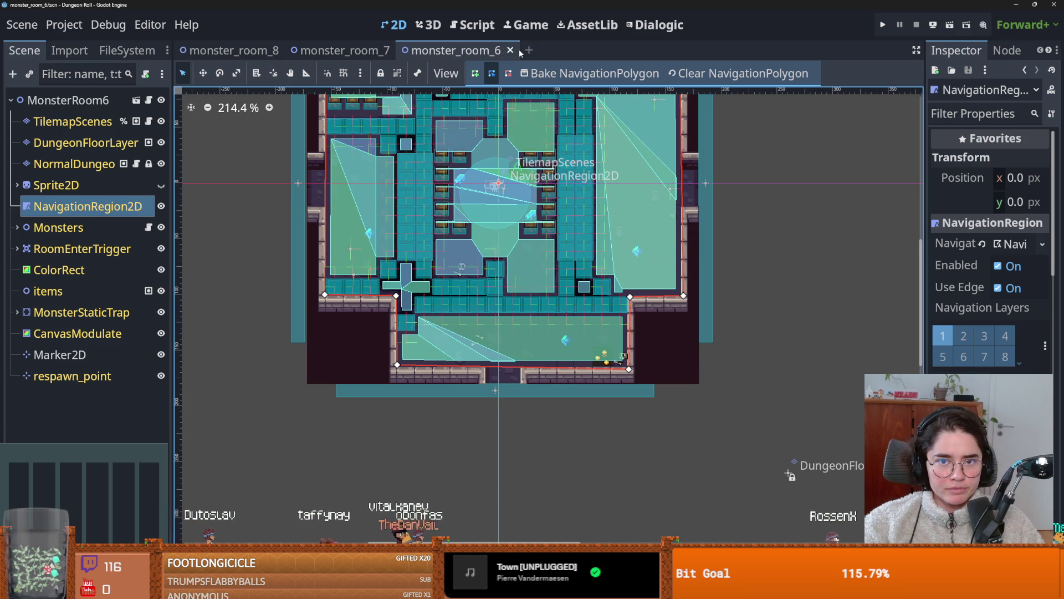
Close the monster_room_6, monster_room_7 and monster_room_8 scene tabs.
click(510, 50)
click(397, 49)
click(284, 50)
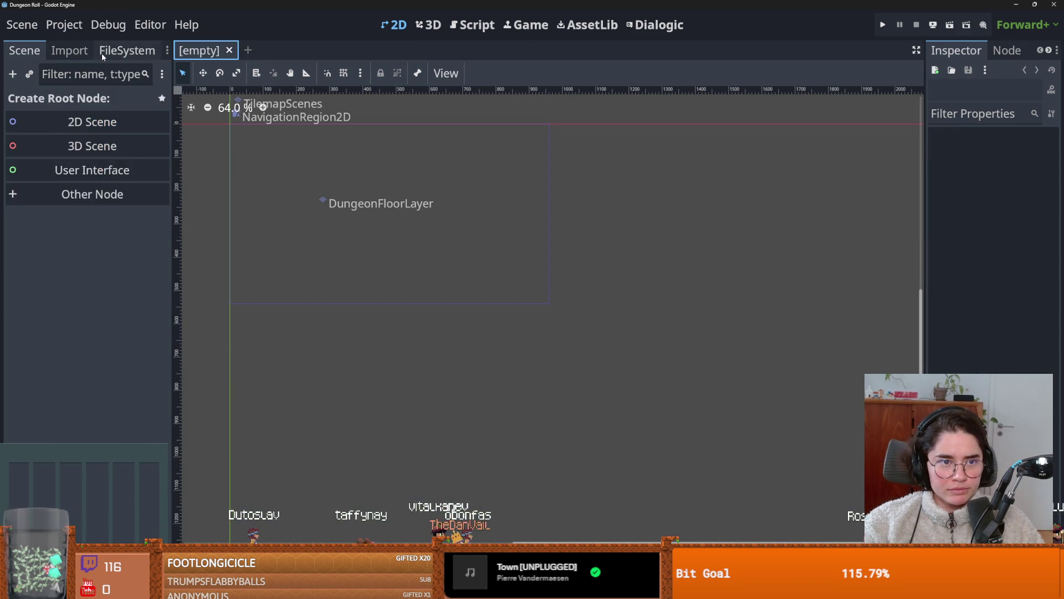
Open monster_roomv5, toggle TilemapScenes and DungeonFloorLayer off and on, and save it.
click(102, 52)
double_click(83, 222)
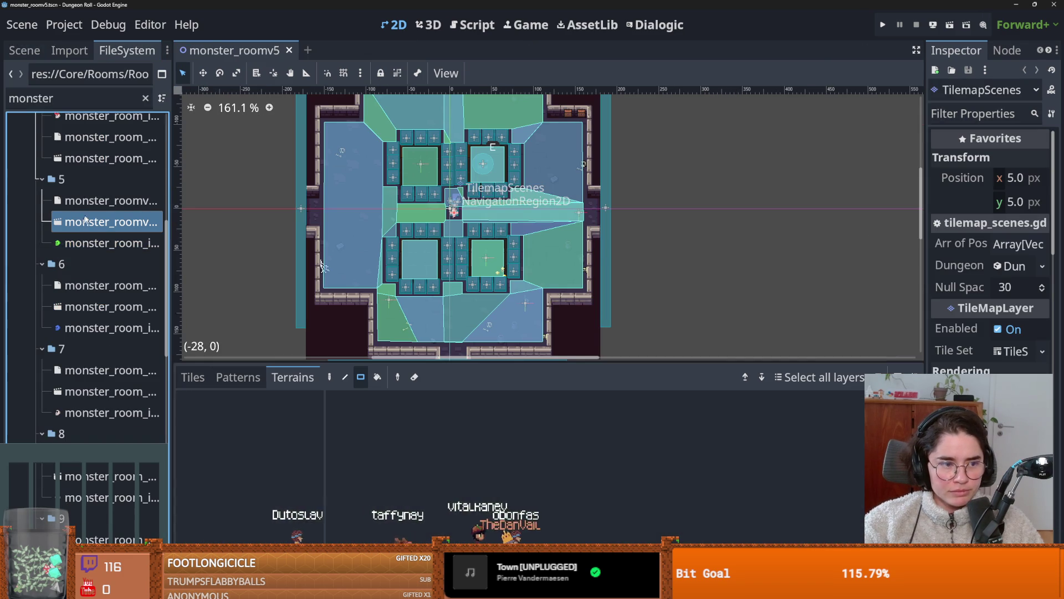
scroll(388, 244, up, 1)
scroll(351, 230, up, 1)
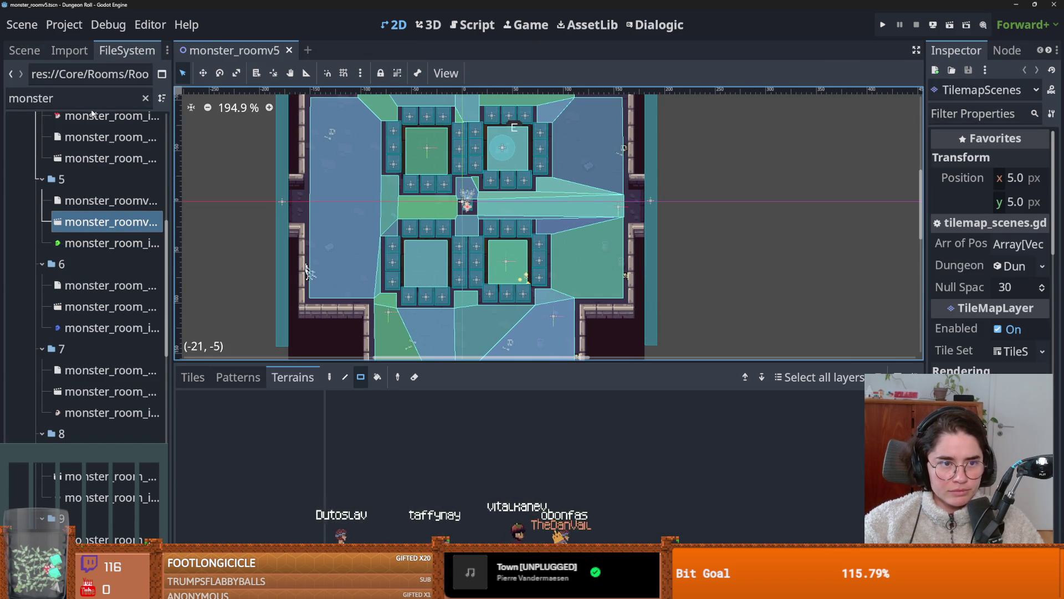
click(24, 51)
click(162, 123)
click(161, 122)
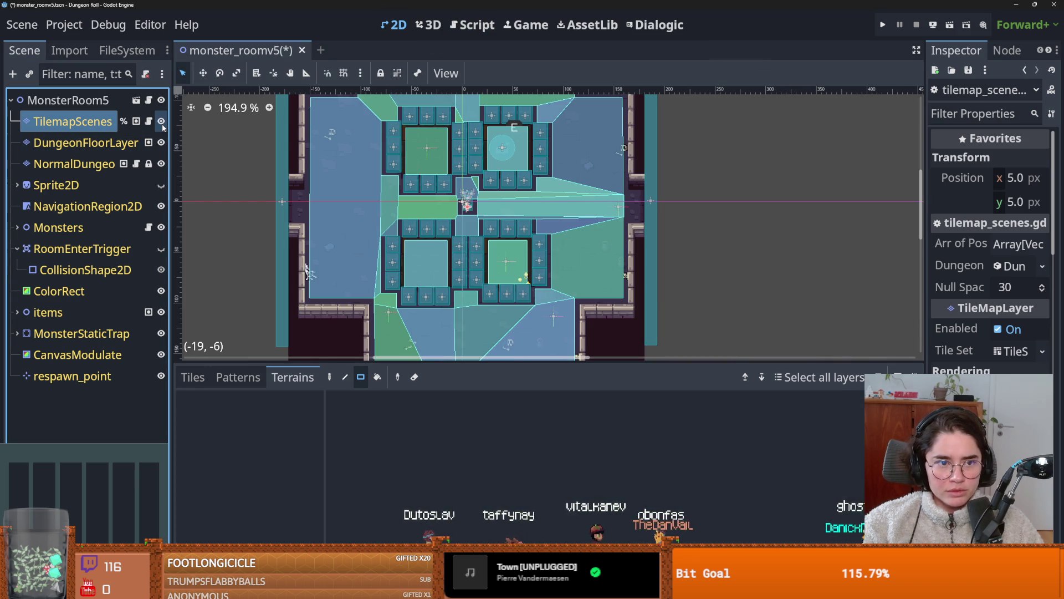
click(161, 122)
click(161, 142)
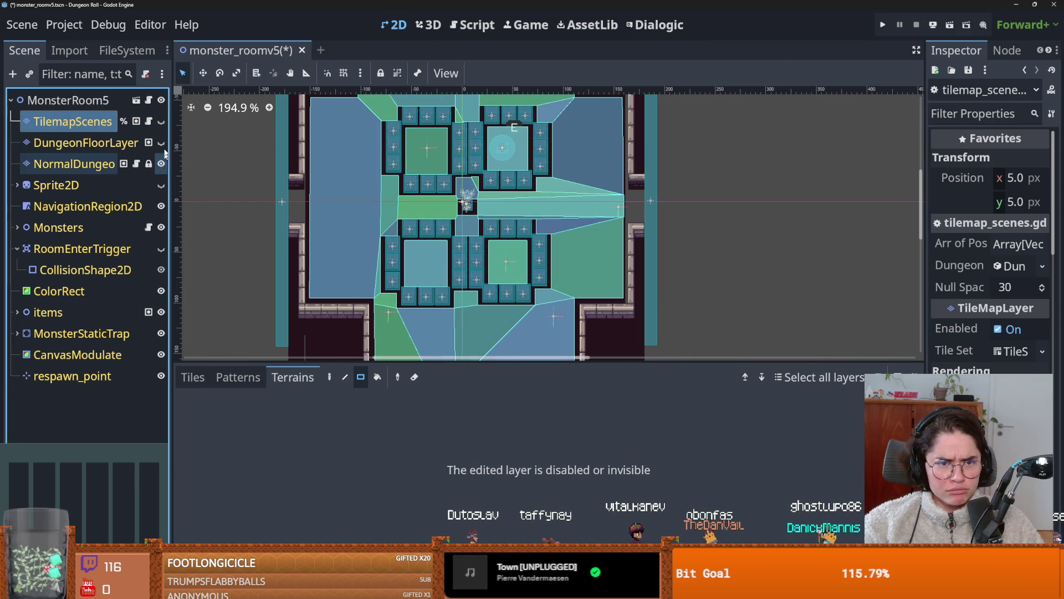
click(161, 121)
click(161, 142)
scroll(499, 217, up, 4)
key(ctrl+s)
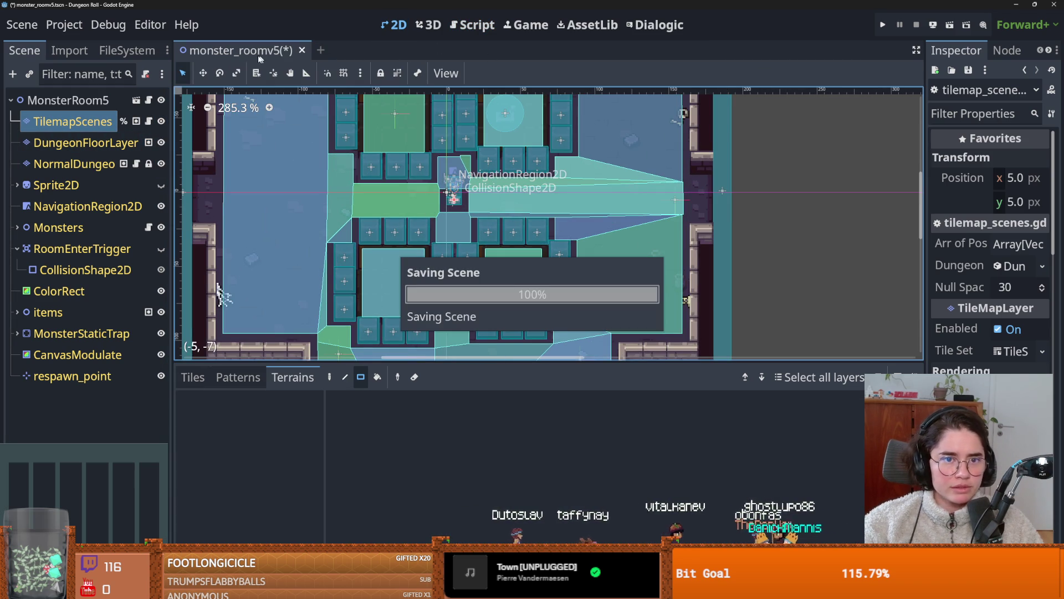
Open monster_room_v4 and toggle its TilemapScenes layer off and on.
click(127, 50)
scroll(111, 224, down, 2)
click(102, 273)
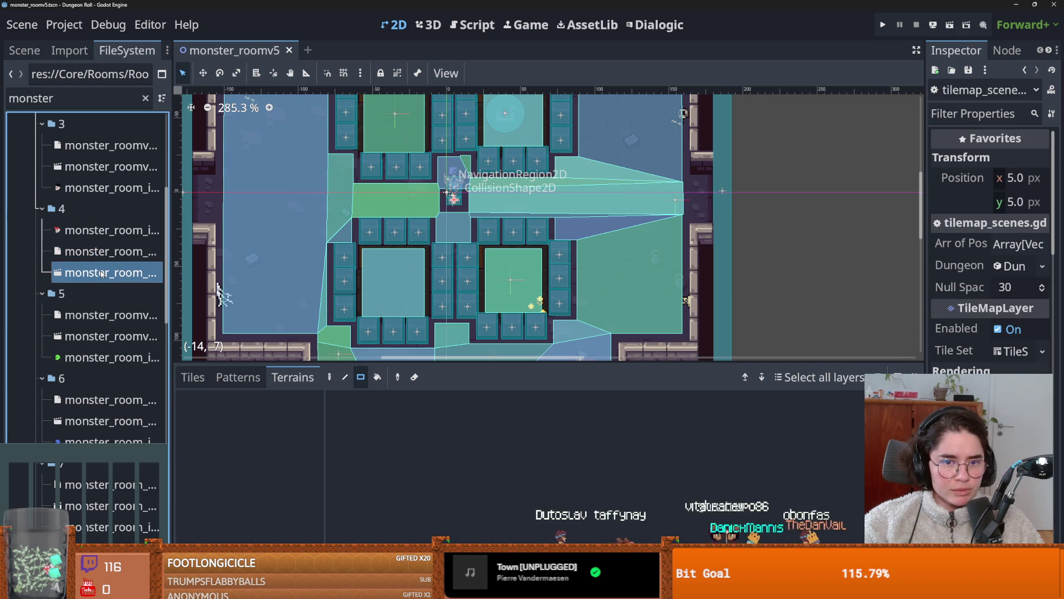
double_click(102, 273)
click(24, 50)
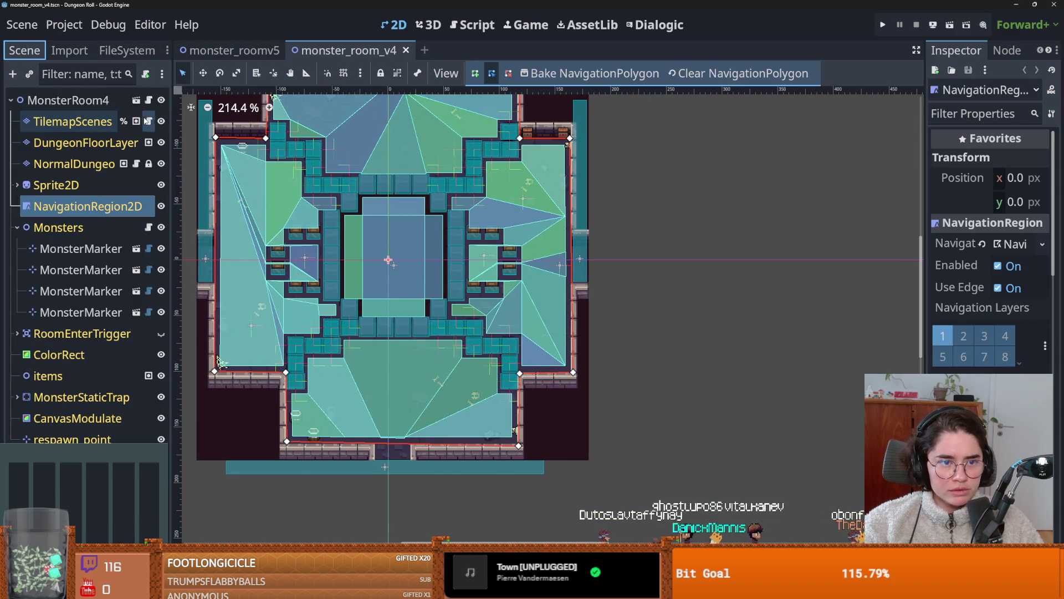
click(149, 121)
click(393, 27)
click(161, 122)
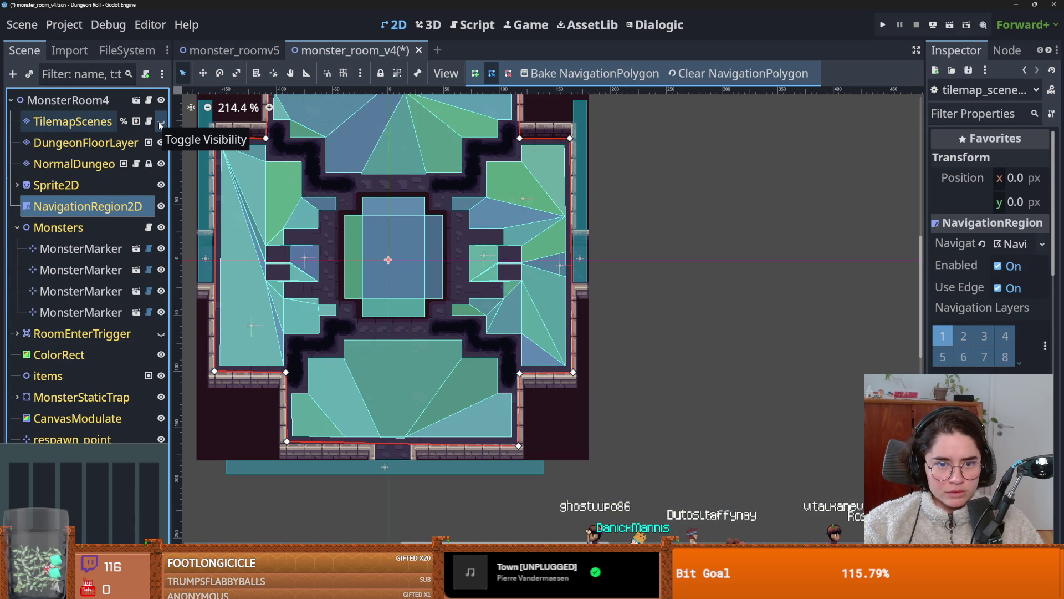
click(161, 121)
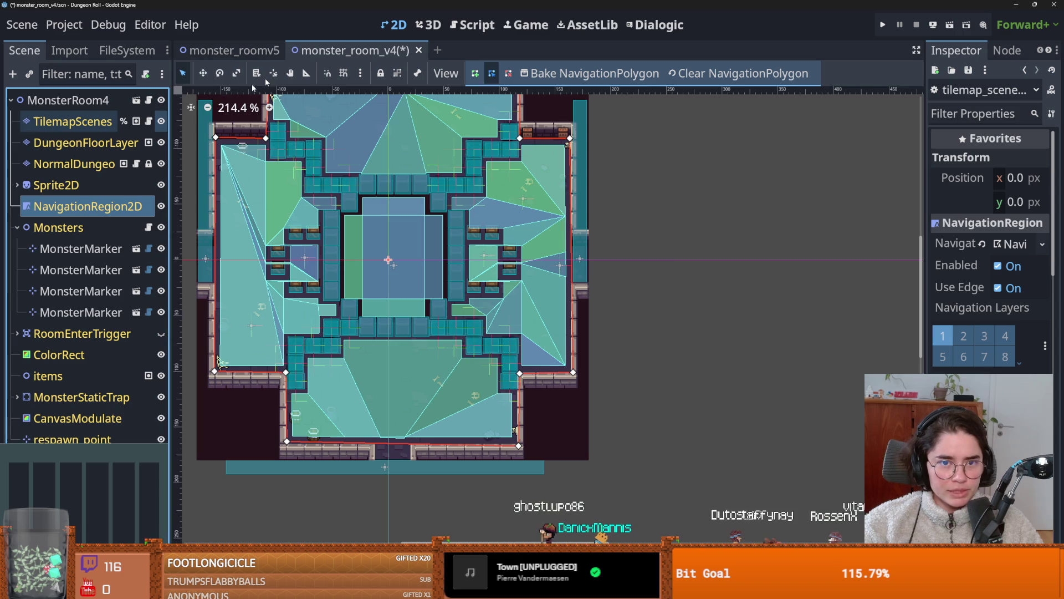
Open the monster_roomv3 scene from the FileSystem.
click(127, 51)
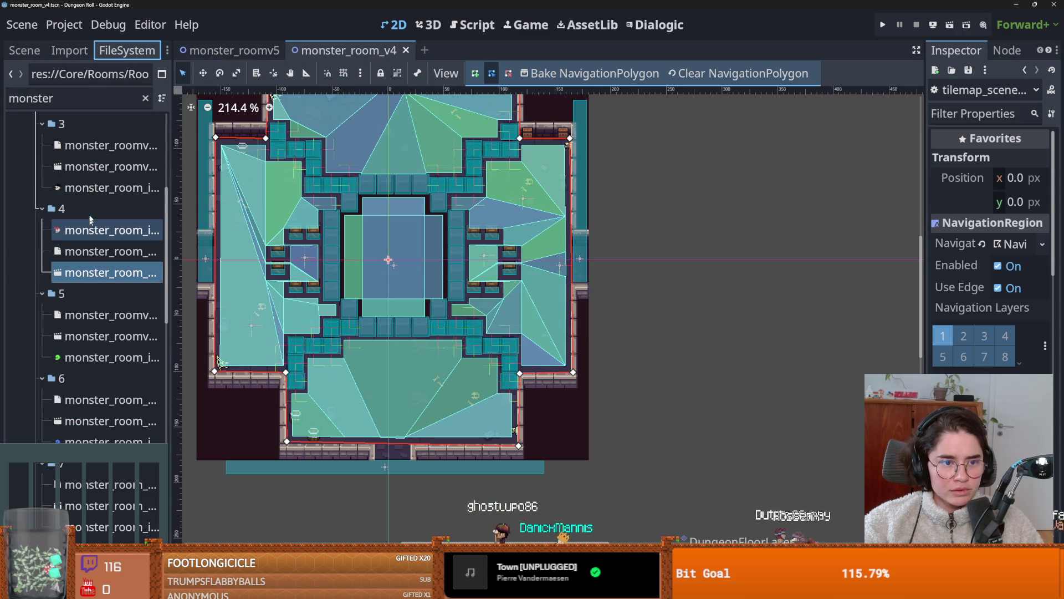
double_click(111, 166)
scroll(342, 248, down, 5)
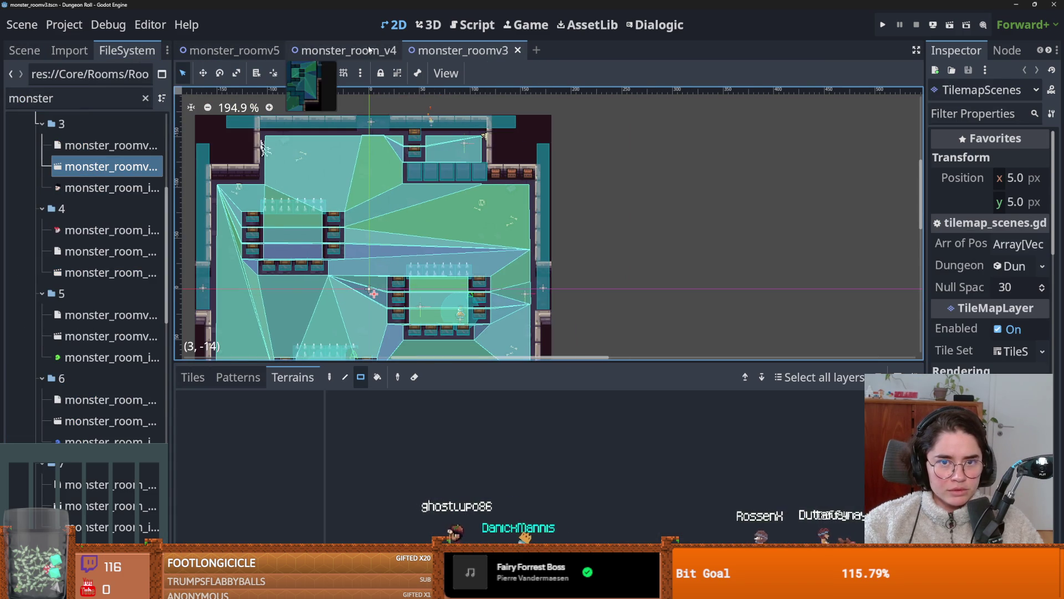
scroll(89, 250, up, 4)
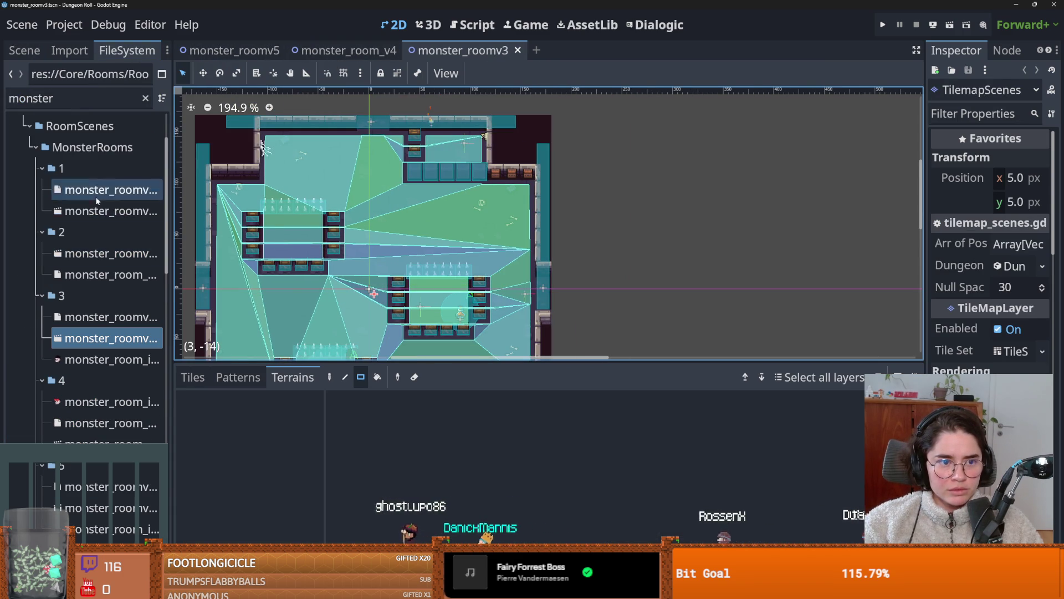
Open monster_roomv2, toggle its TilemapScenes layer off and on, and save it.
click(103, 255)
double_click(102, 254)
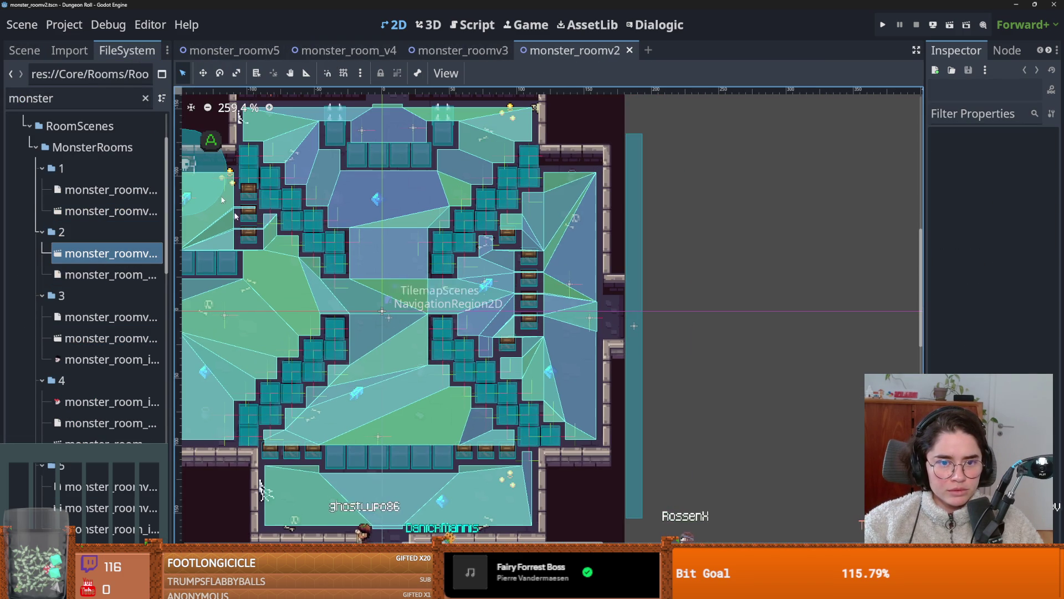
click(24, 51)
click(161, 121)
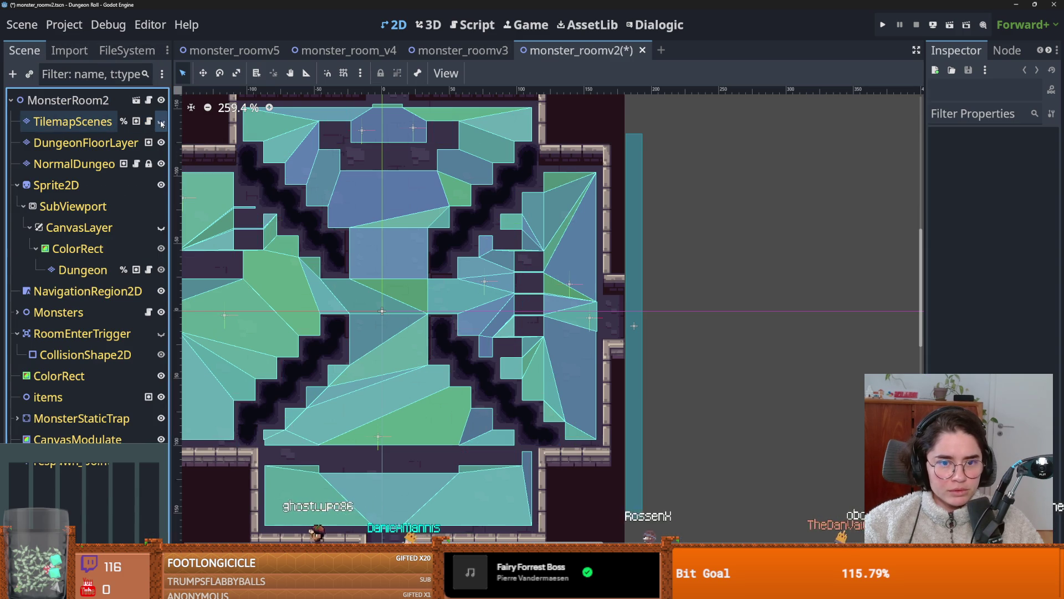
click(161, 121)
key(ctrl+s)
Open monster_roomv1, toggle its TilemapScenes layer off and on, and save it.
click(109, 51)
double_click(108, 211)
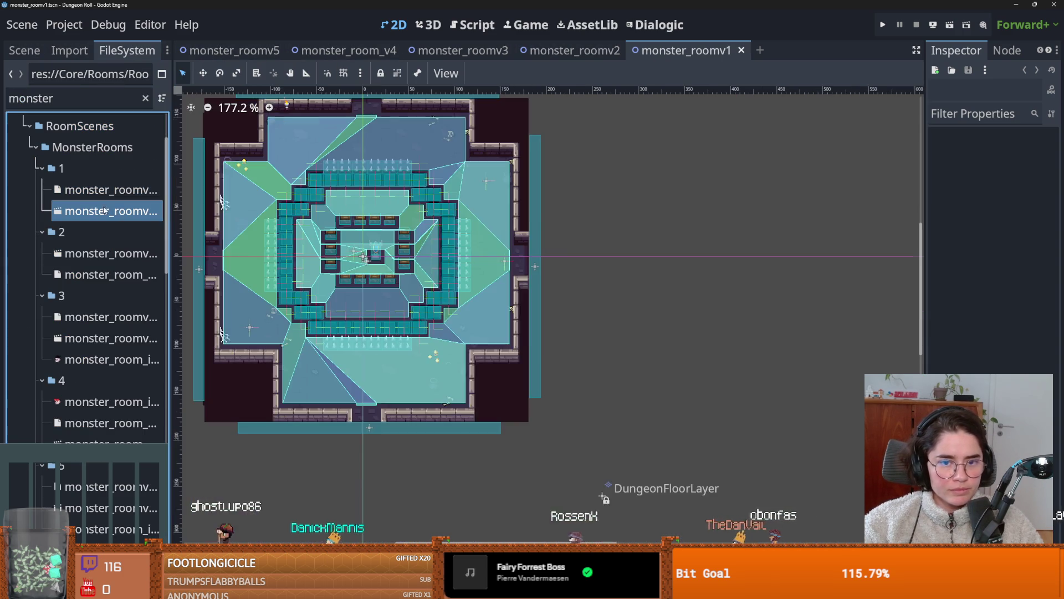
click(25, 50)
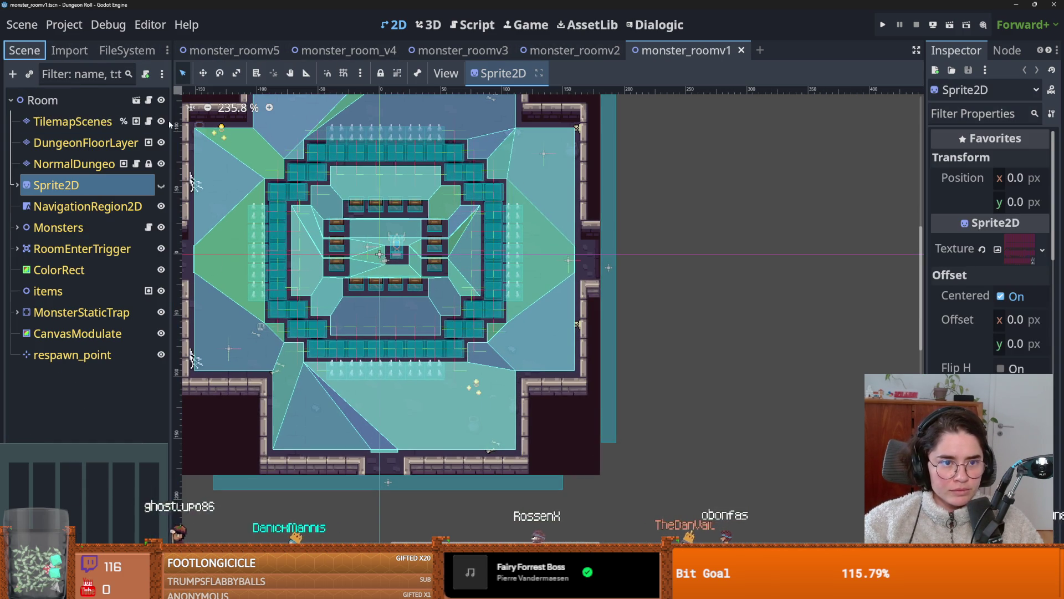
click(161, 121)
click(161, 120)
key(ctrl+s)
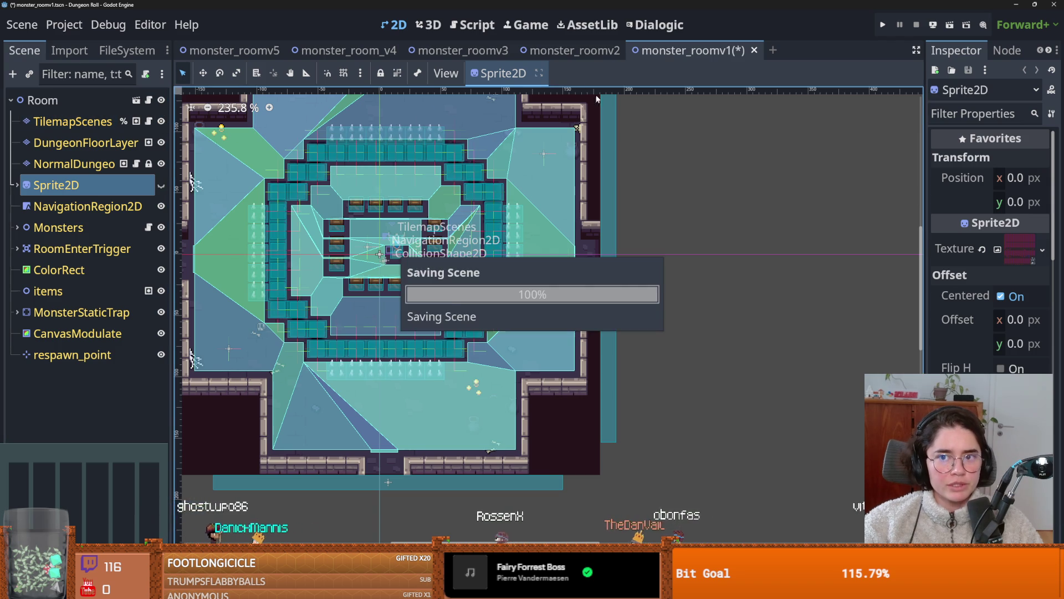
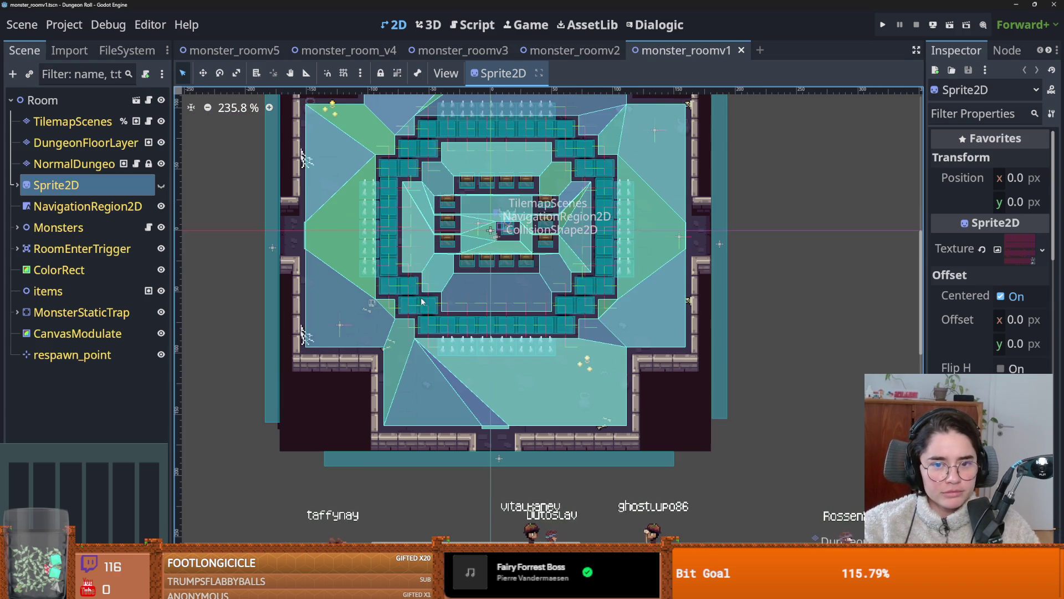
Save the current scene and close the monster_roomv1 through monster_roomv5 scene tabs.
key(ctrl+s)
click(742, 50)
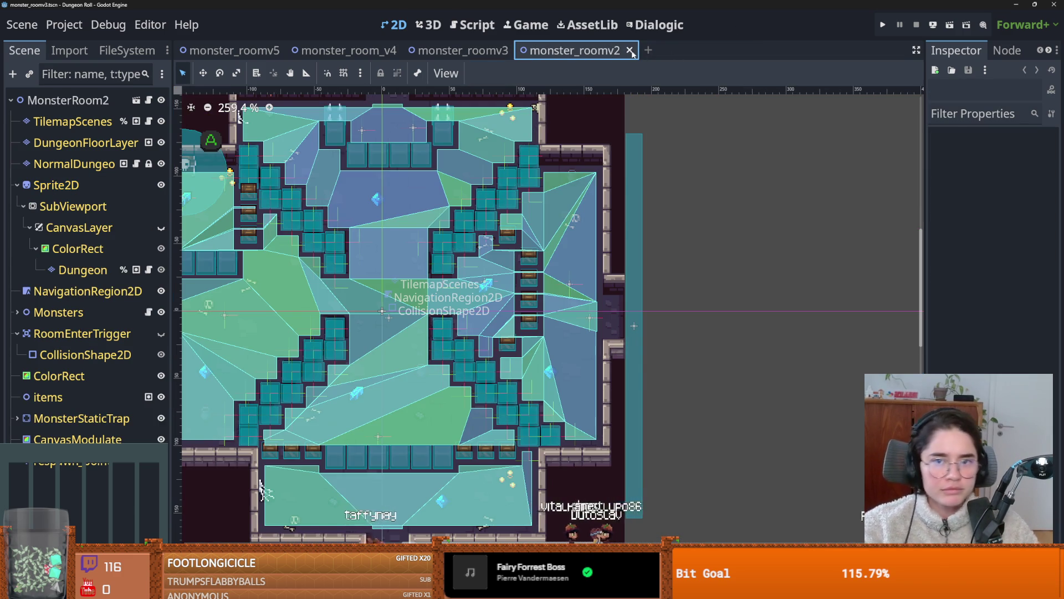
click(630, 50)
click(518, 50)
click(403, 50)
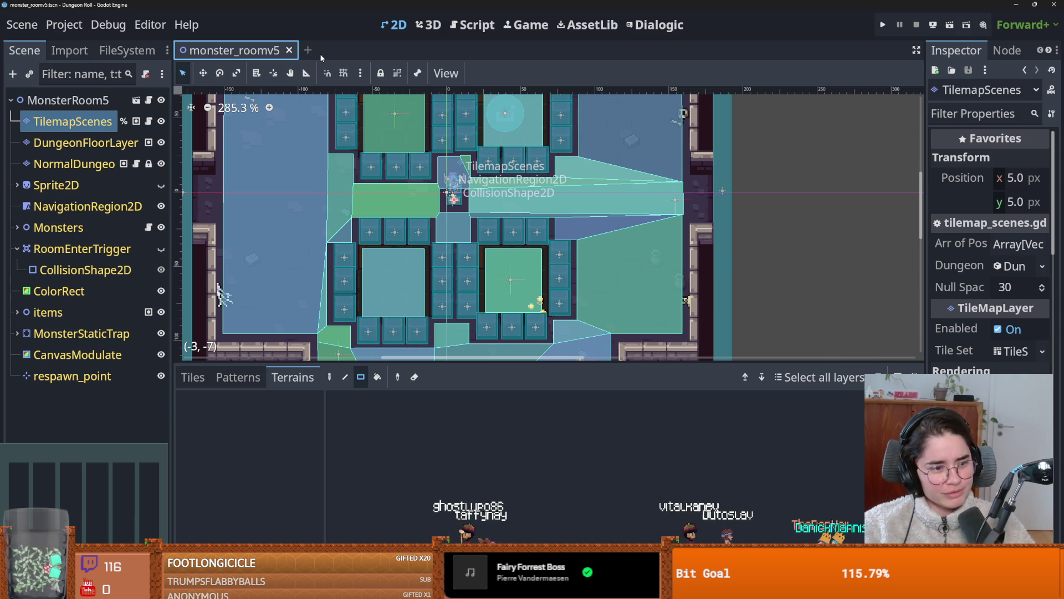
click(289, 51)
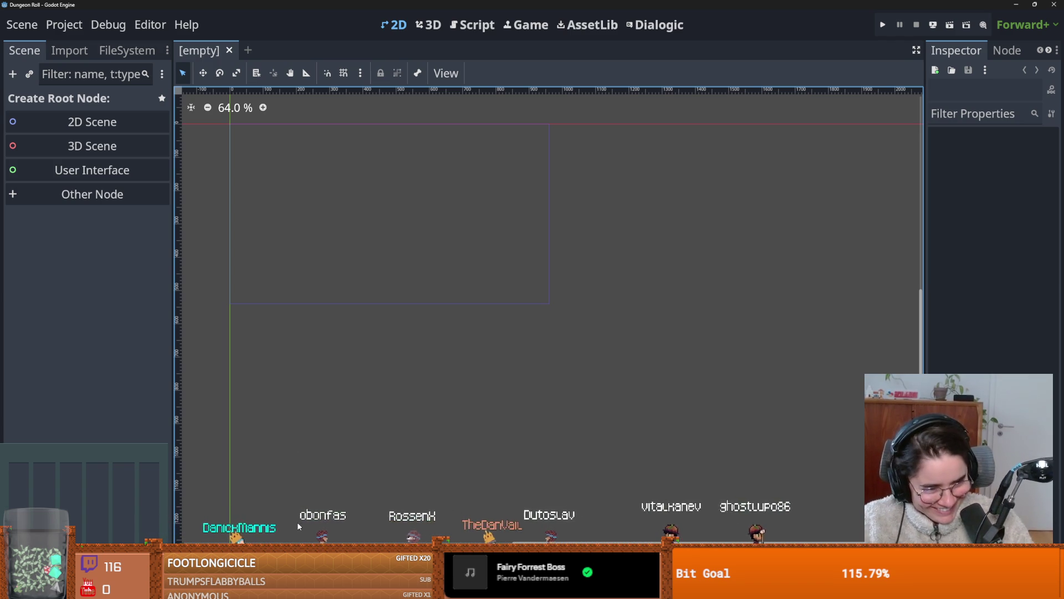
Pan the empty canvas view and restore the editor window to full screen.
drag(240, 288, 294, 272)
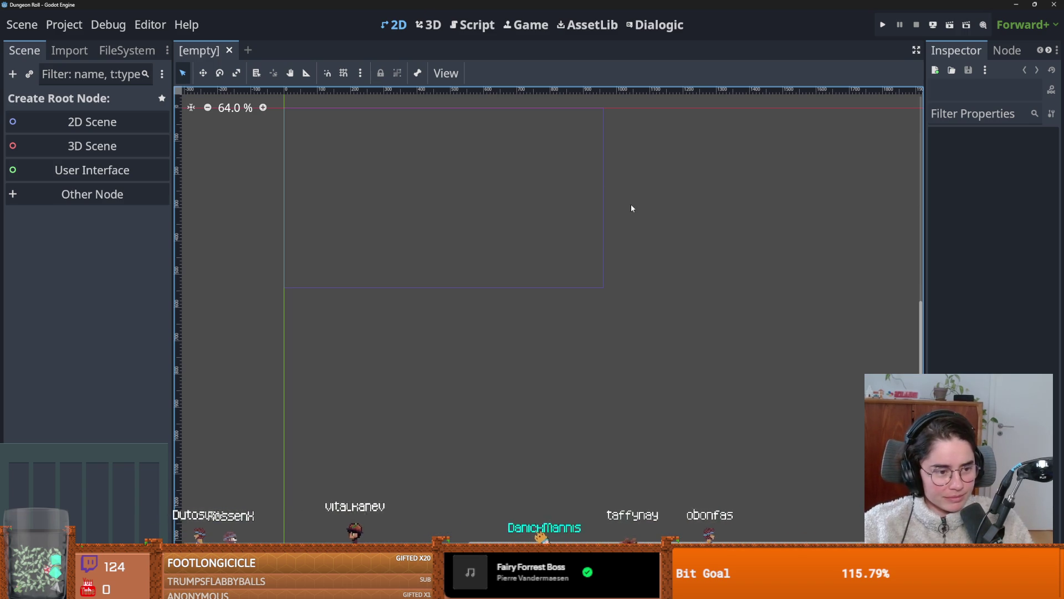
scroll(305, 234, up, 1)
drag(307, 230, 373, 222)
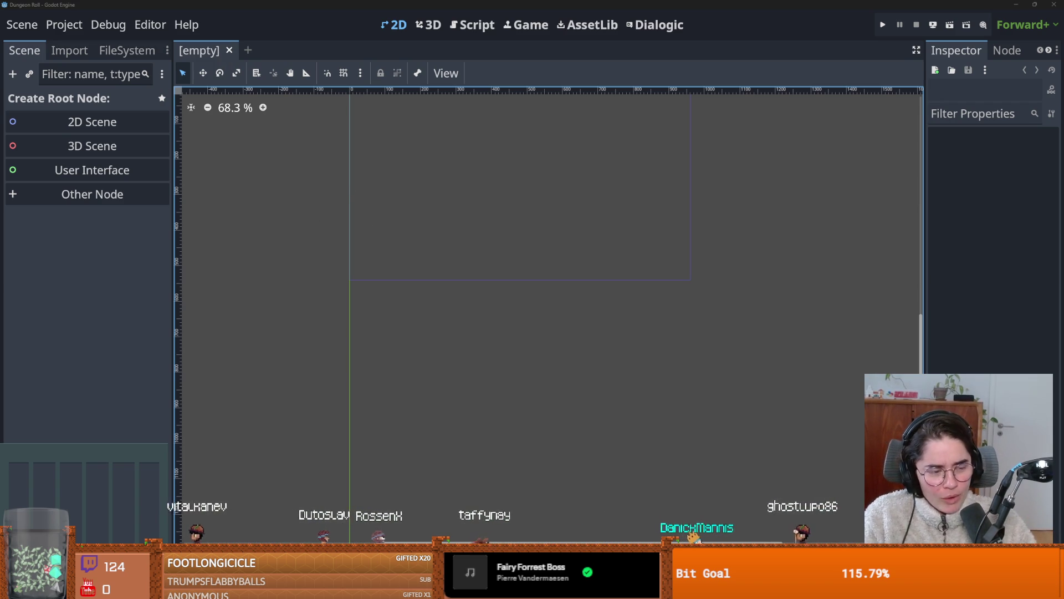
drag(373, 257, 456, 256)
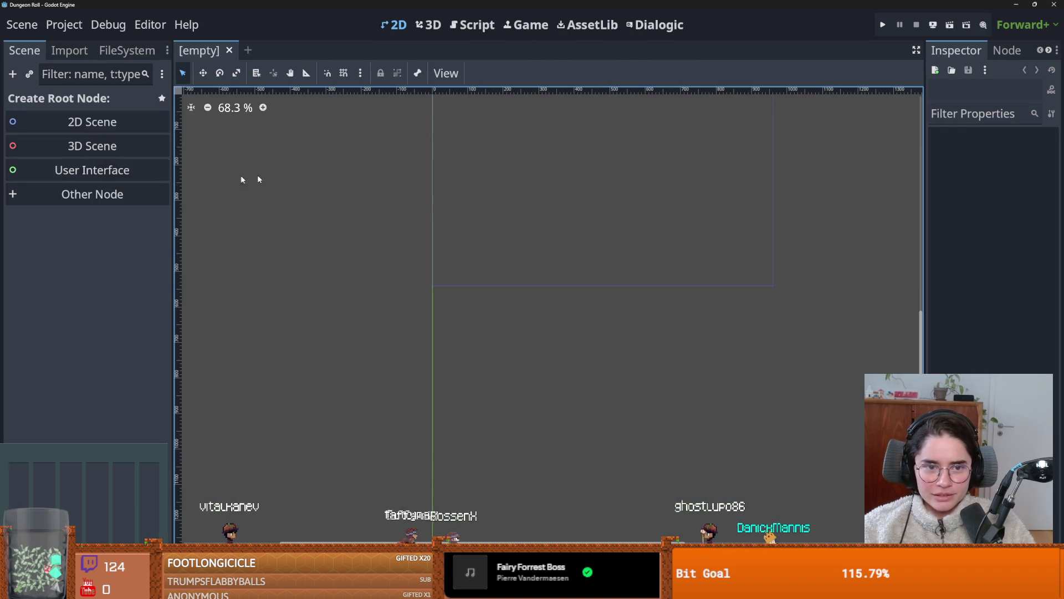
key(super+Down)
click(492, 155)
Show the FileSystem tree, clear the monster filter and collapse the Core folder.
click(127, 50)
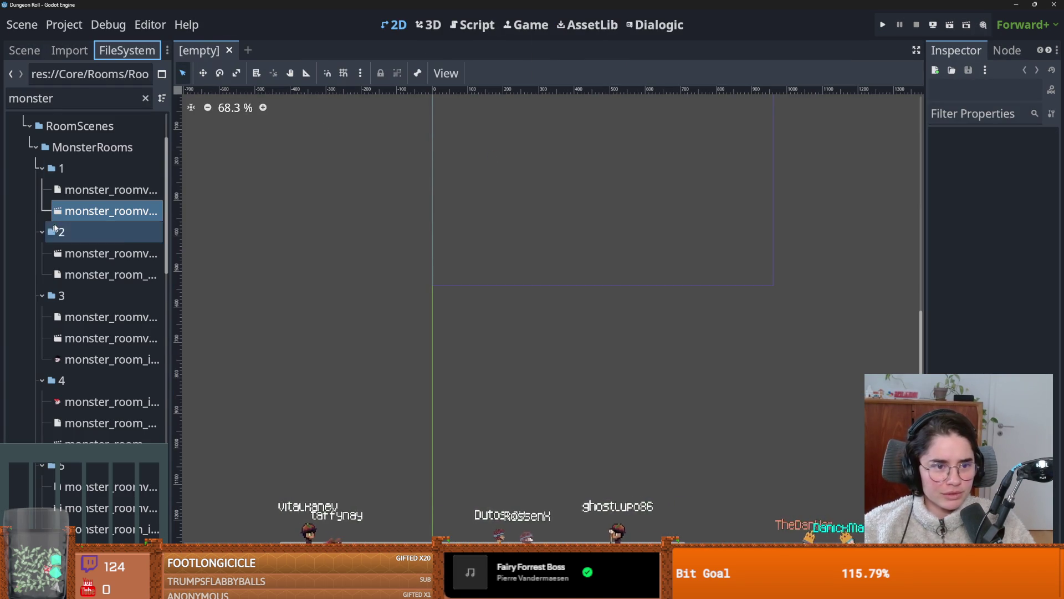
scroll(50, 229, up, 3)
click(15, 167)
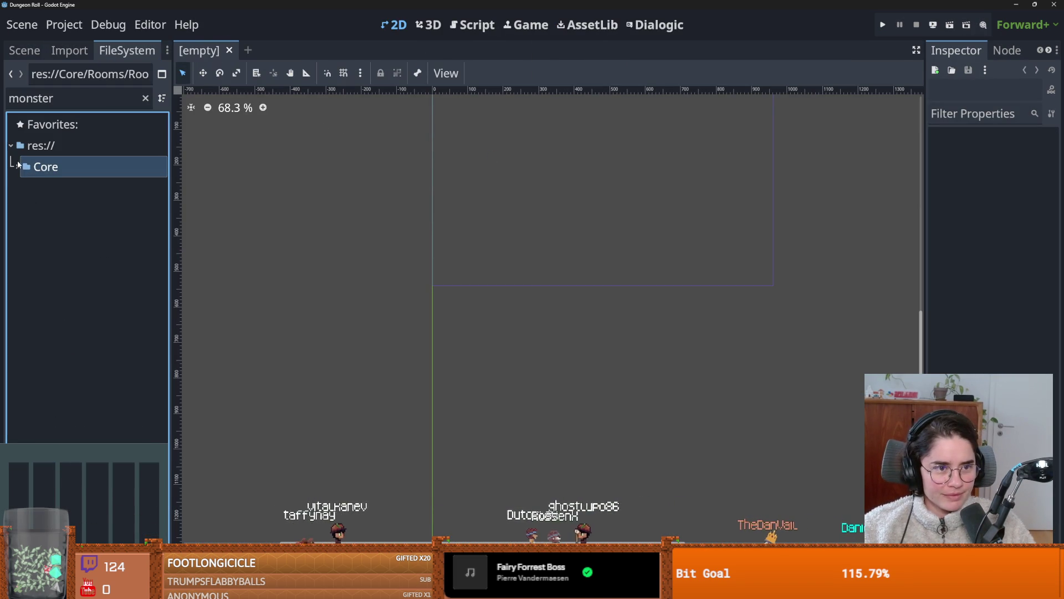
click(145, 98)
scroll(115, 258, down, 15)
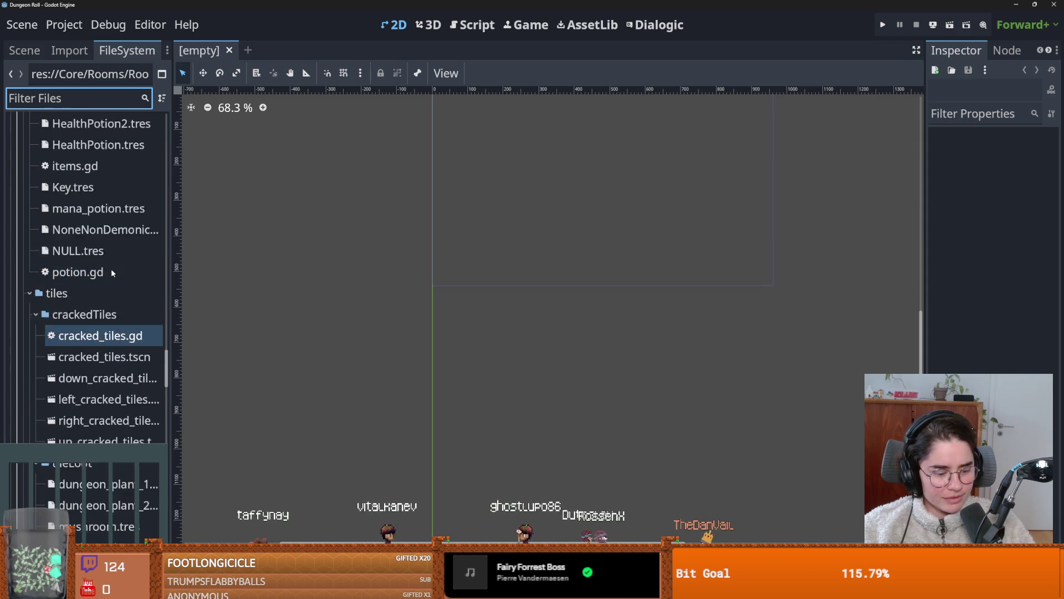
scroll(111, 272, up, 5)
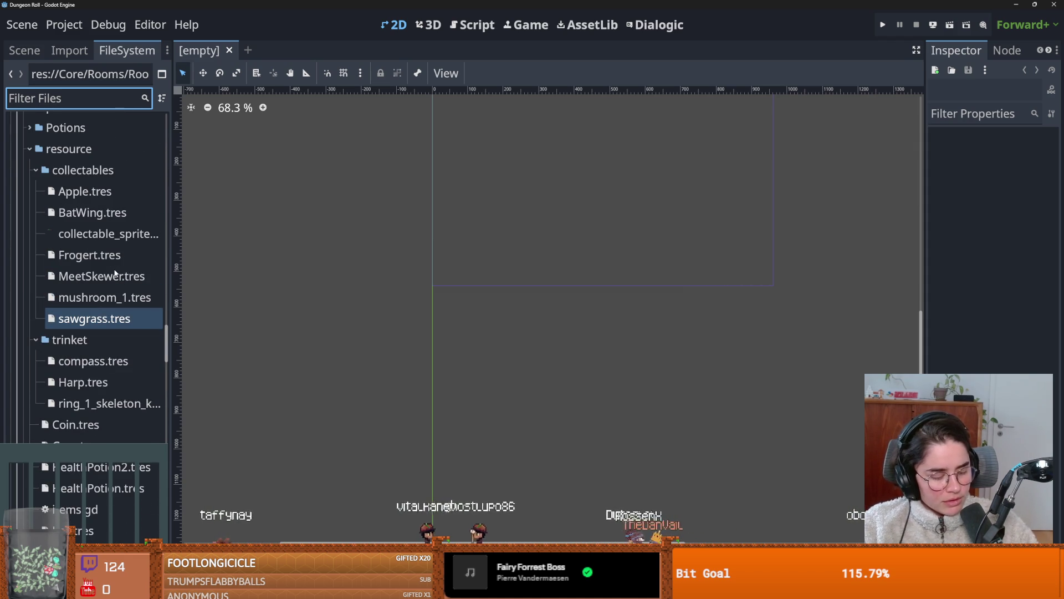
scroll(79, 268, up, 10)
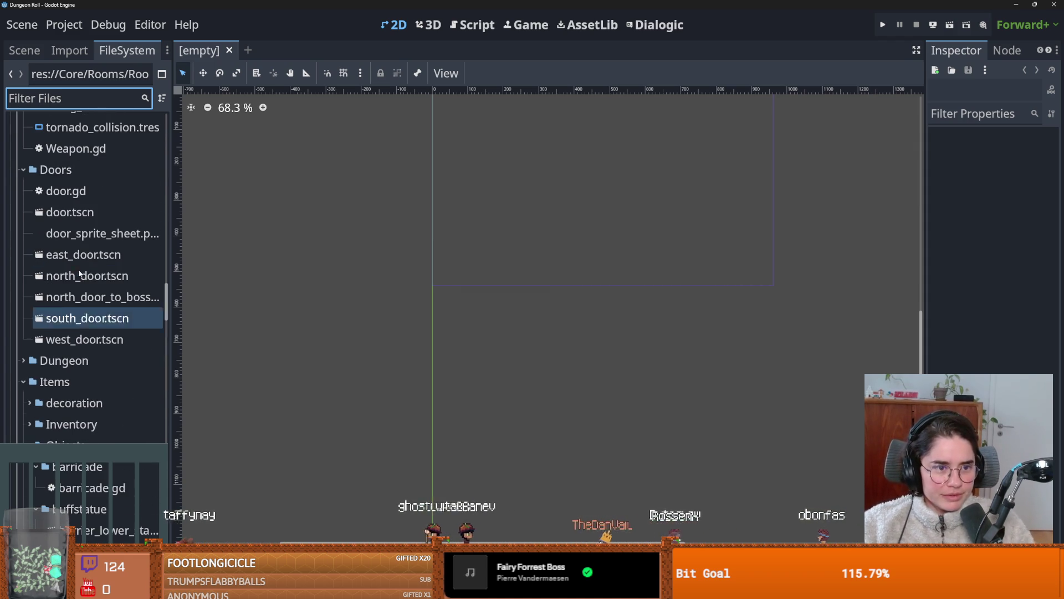
drag(167, 302, 170, 109)
click(31, 230)
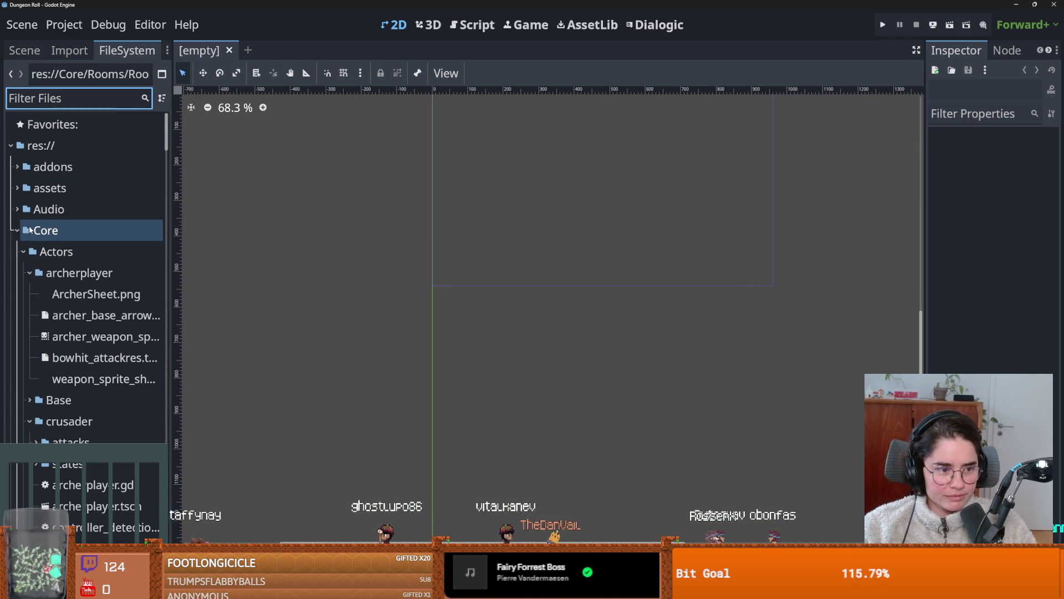
click(17, 233)
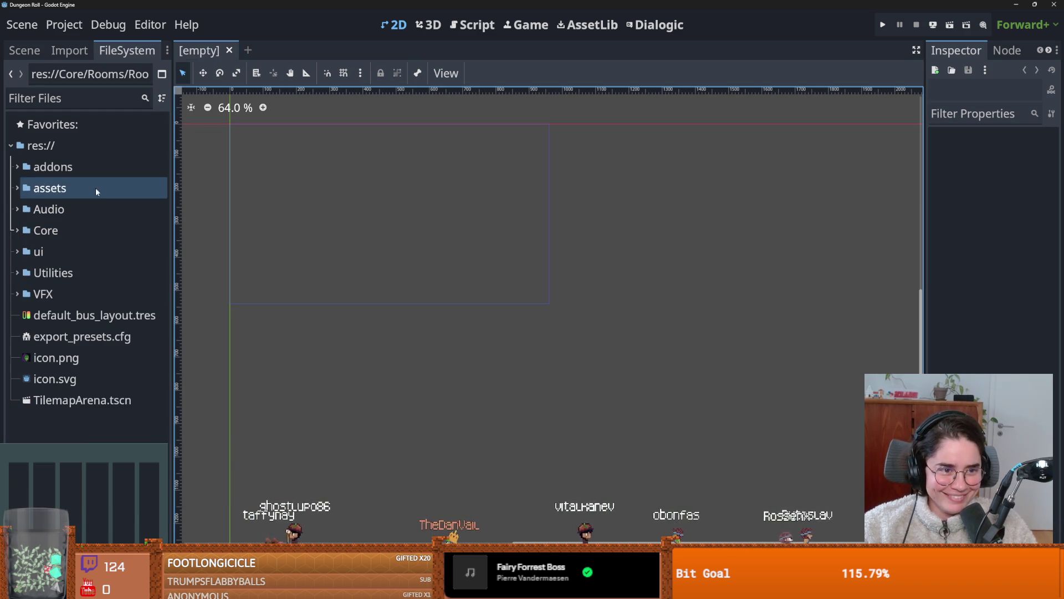
Filter the project files for 'tilema', then open TilemapArena.tscn and save it.
click(68, 98)
text(tilema)
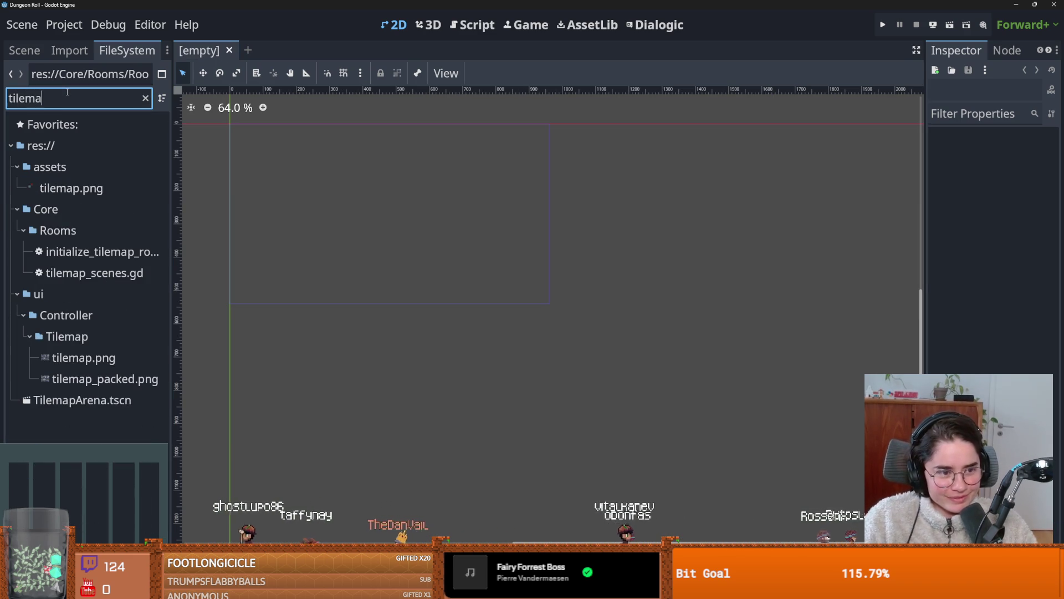
double_click(98, 401)
key(ctrl+s)
scroll(406, 313, down, 2)
scroll(490, 305, up, 1)
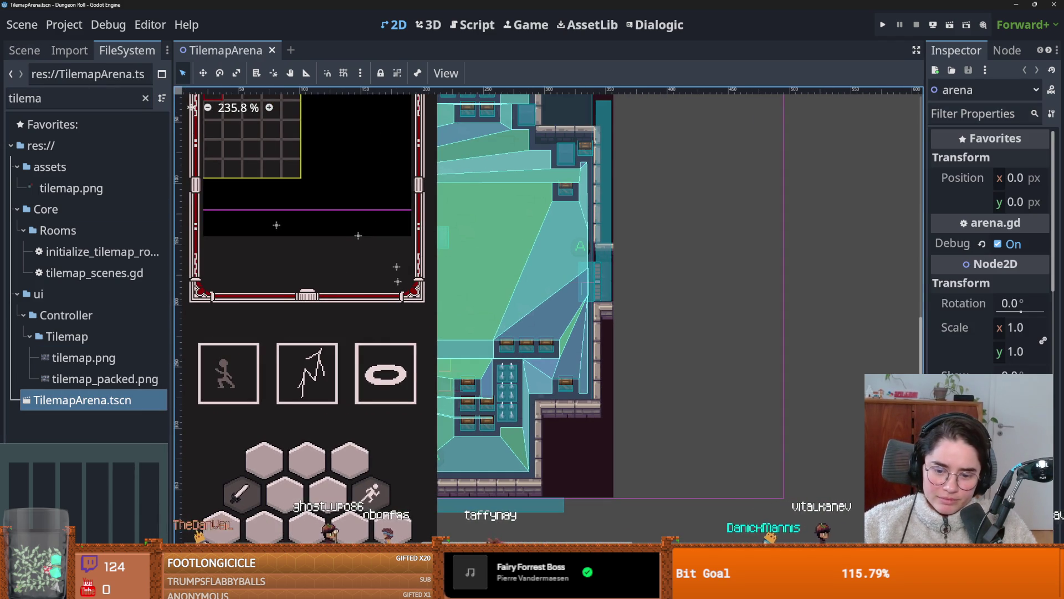
key(alt+Tab)
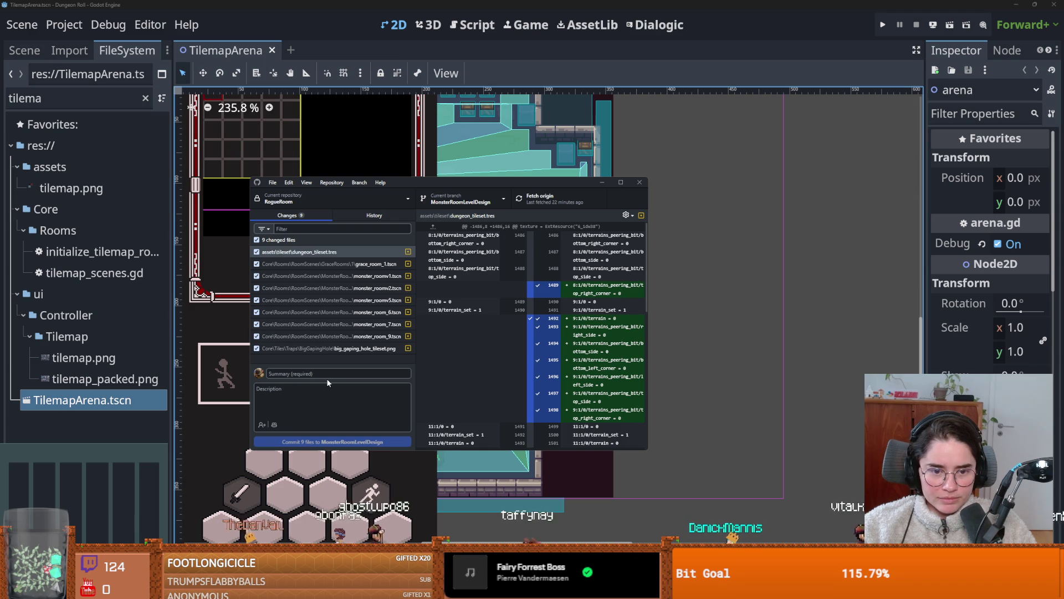
Commit the 9 files with summary 'big gaping holes are fixed', then save TilemapArena in Godot.
click(324, 373)
text(big)
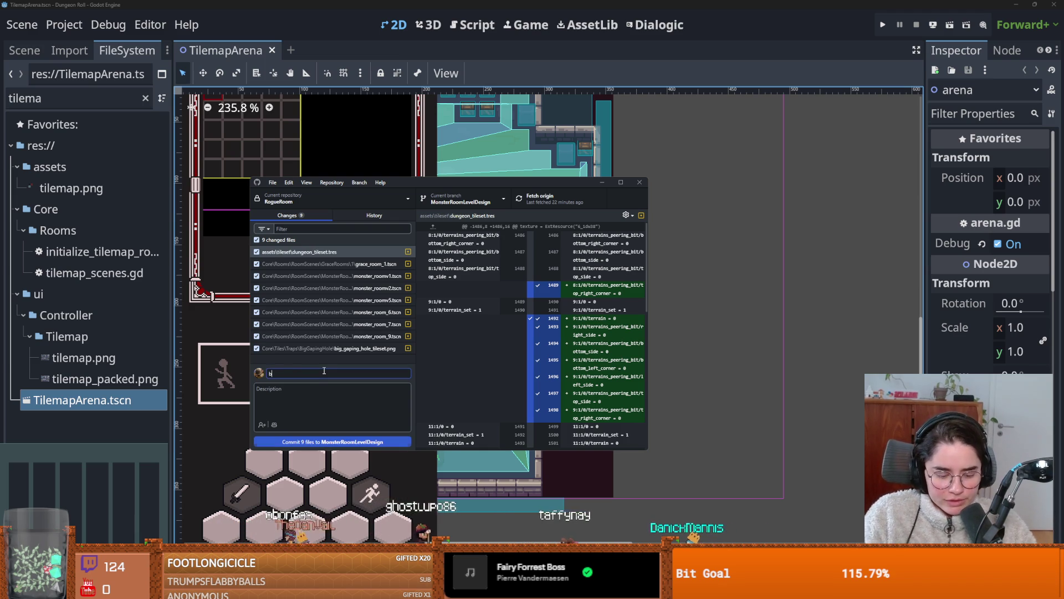
text( gaping holes)
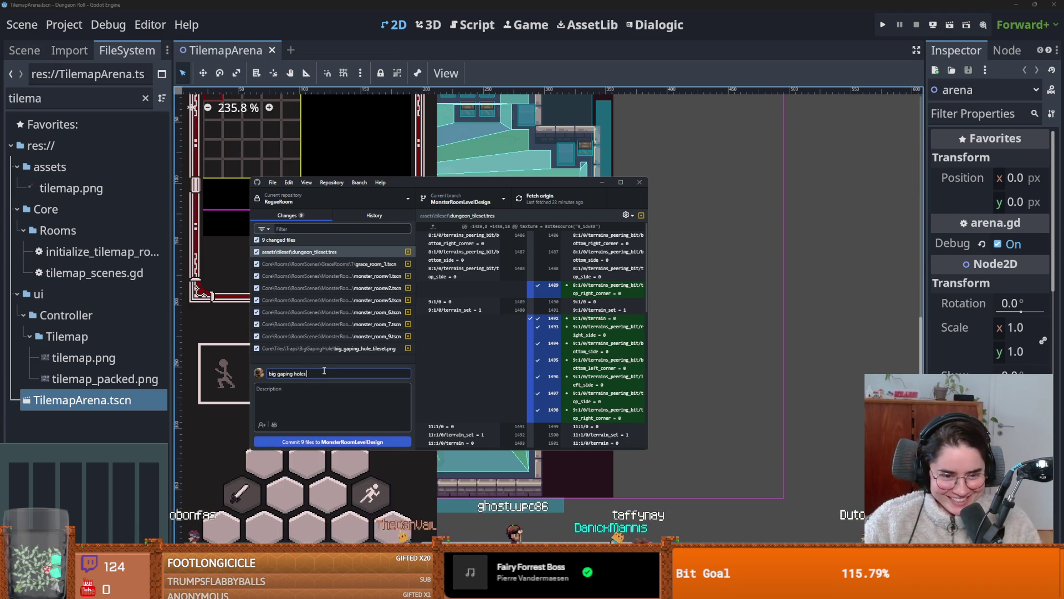
text( are fixed)
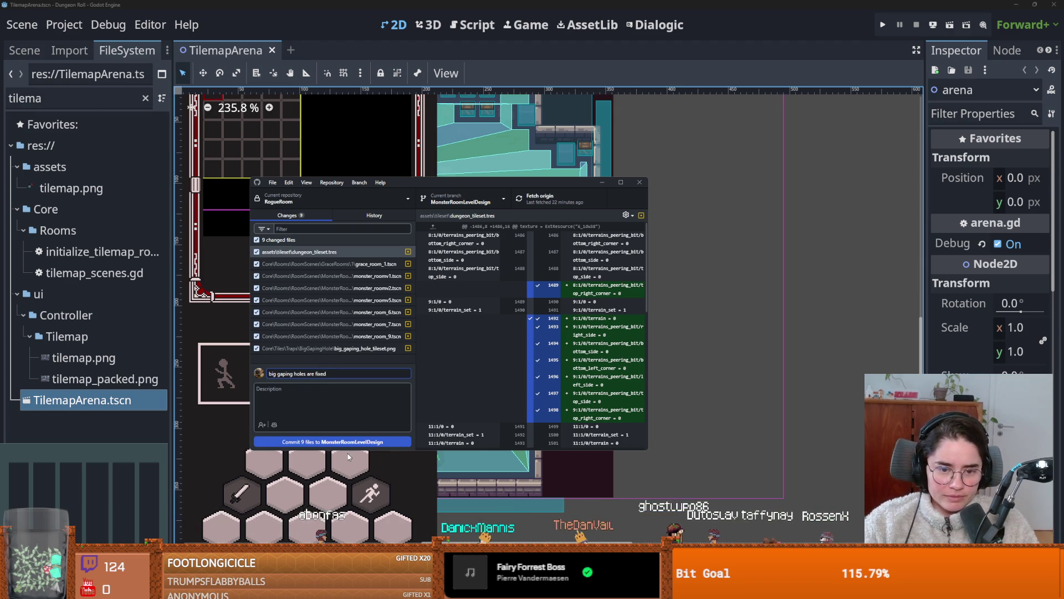
click(350, 442)
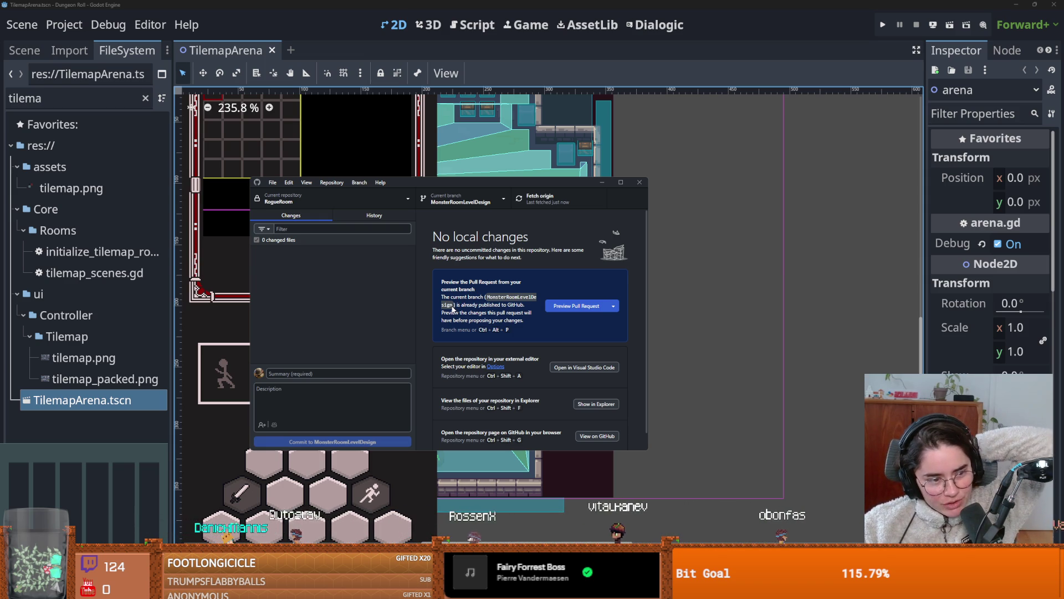
click(706, 270)
key(ctrl+s)
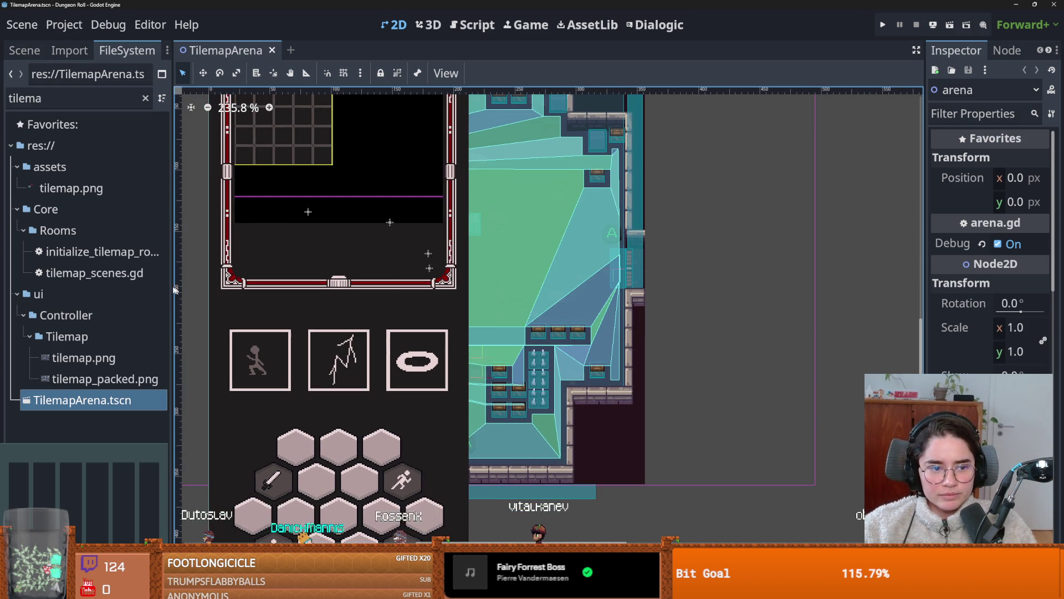
Clear the FileSystem filter, zoom out the 2D view and save TilemapArena.
click(145, 98)
scroll(488, 300, down, 2)
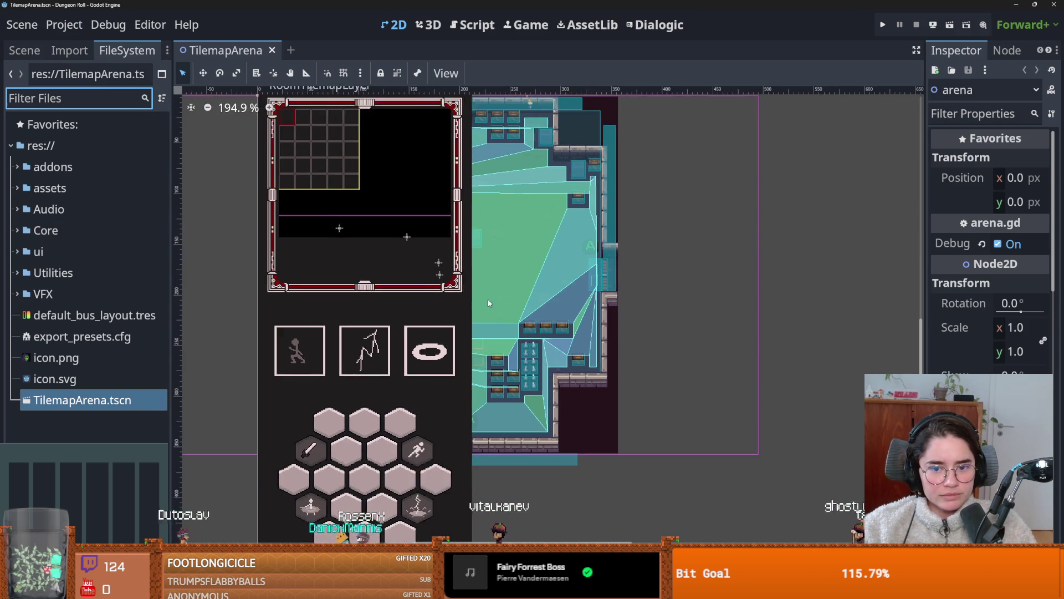
scroll(488, 300, left, 2)
key(ctrl+s)
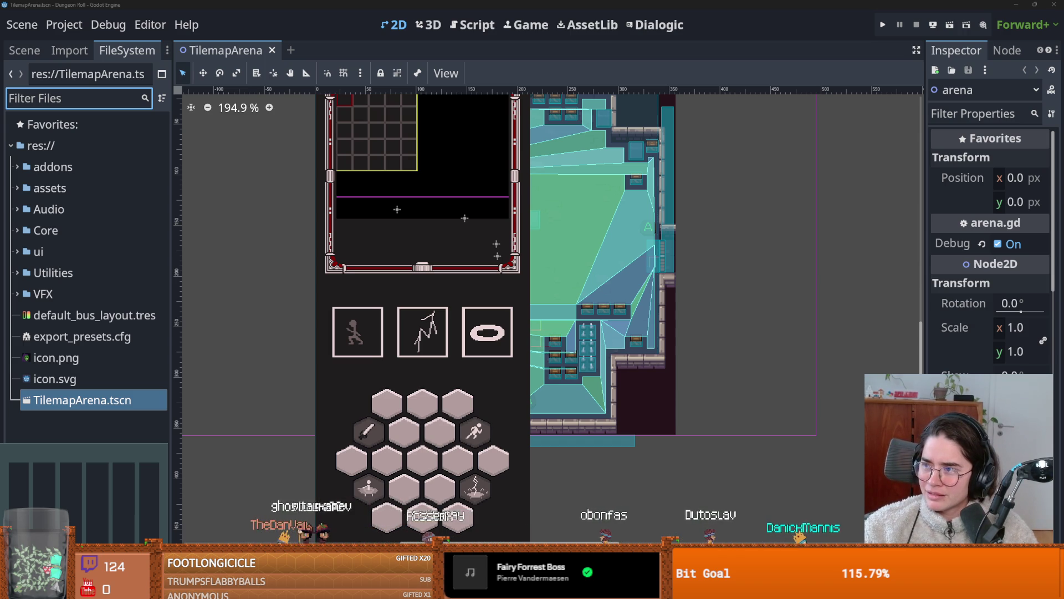
key(alt+Tab)
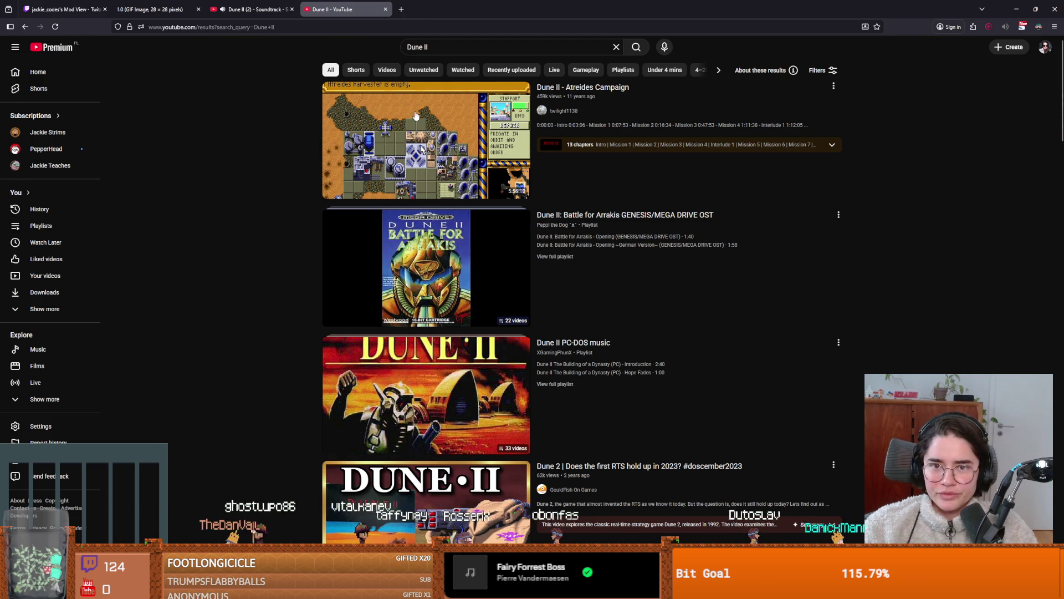
Play the Dune II – Atreides Campaign video, skip to Mission 3 at 33:14 and pause it.
click(371, 142)
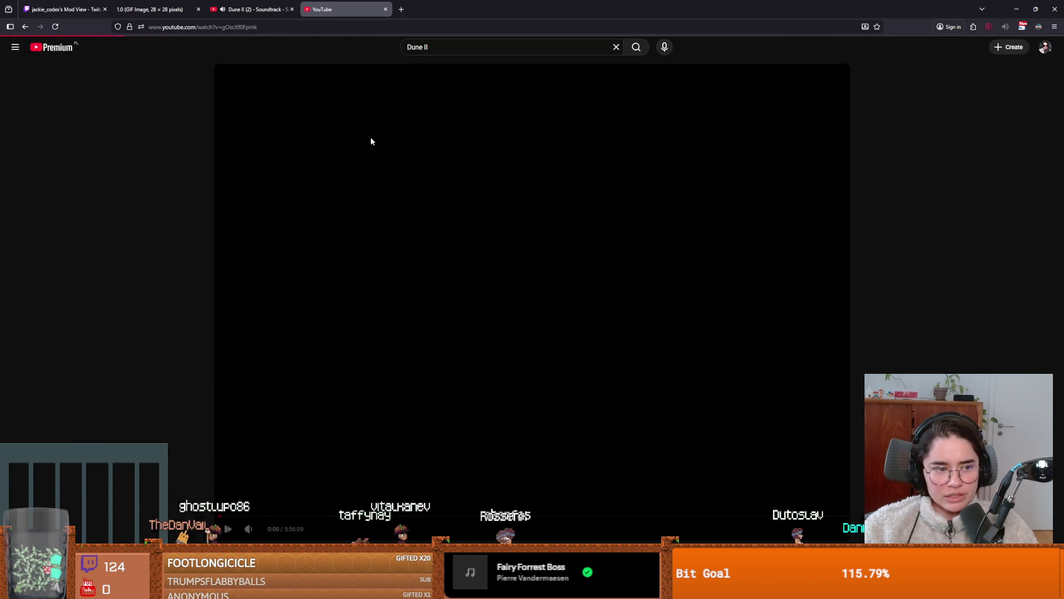
click(246, 517)
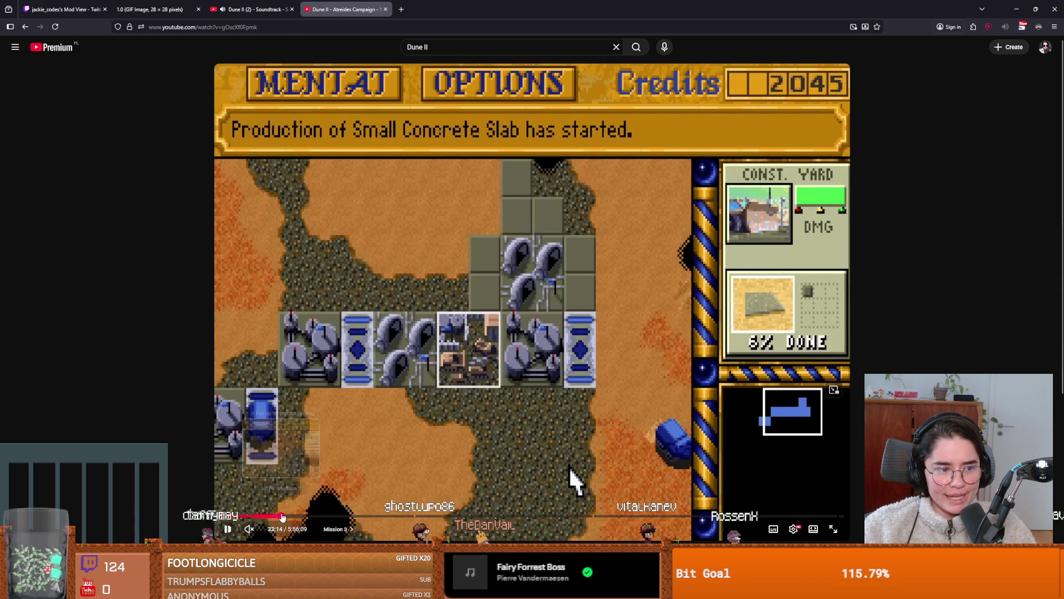
click(282, 515)
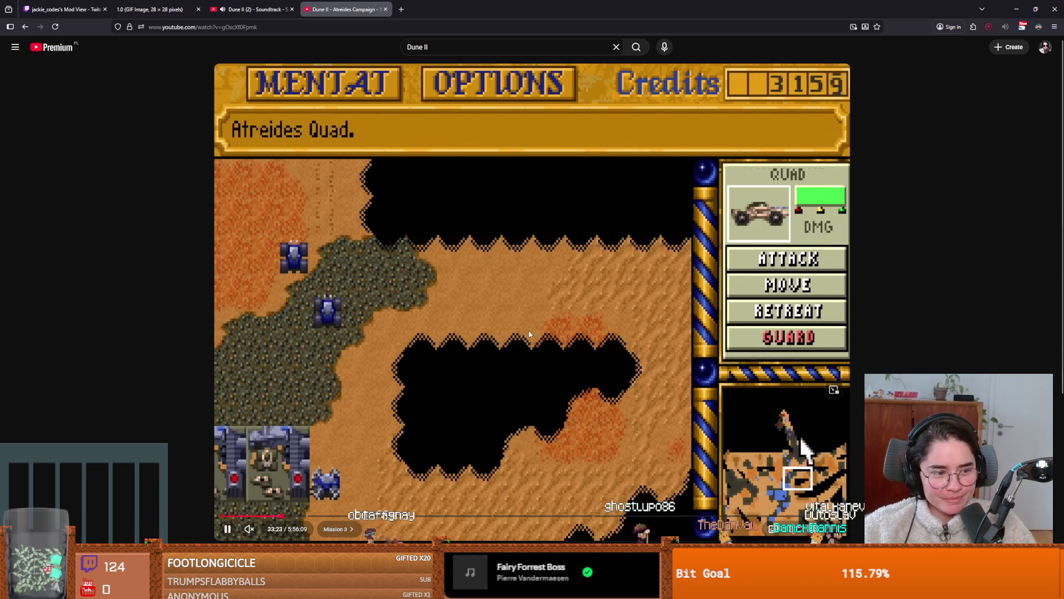
click(488, 353)
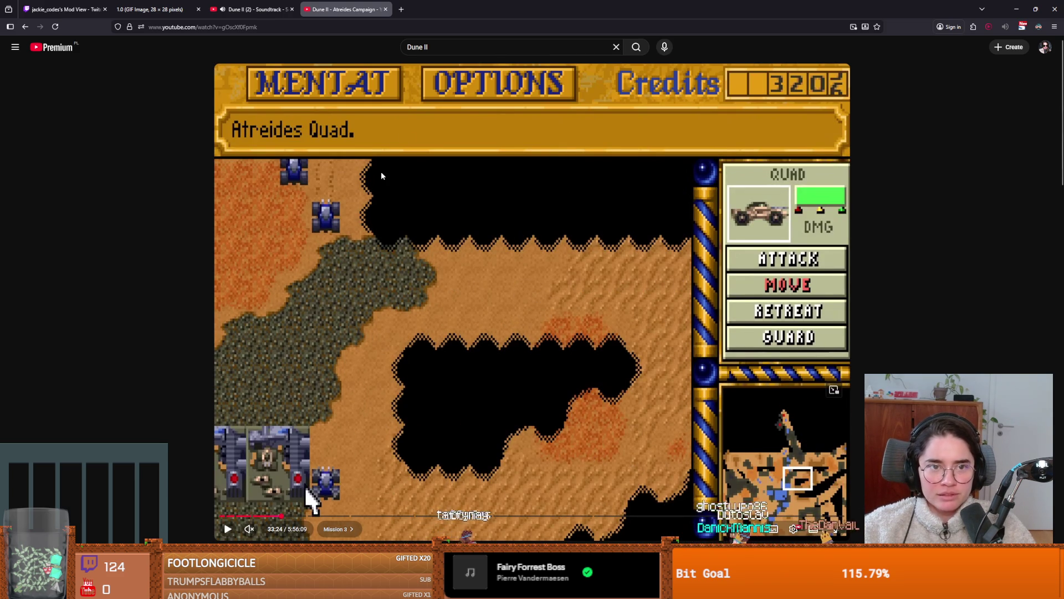
key(alt+Tab)
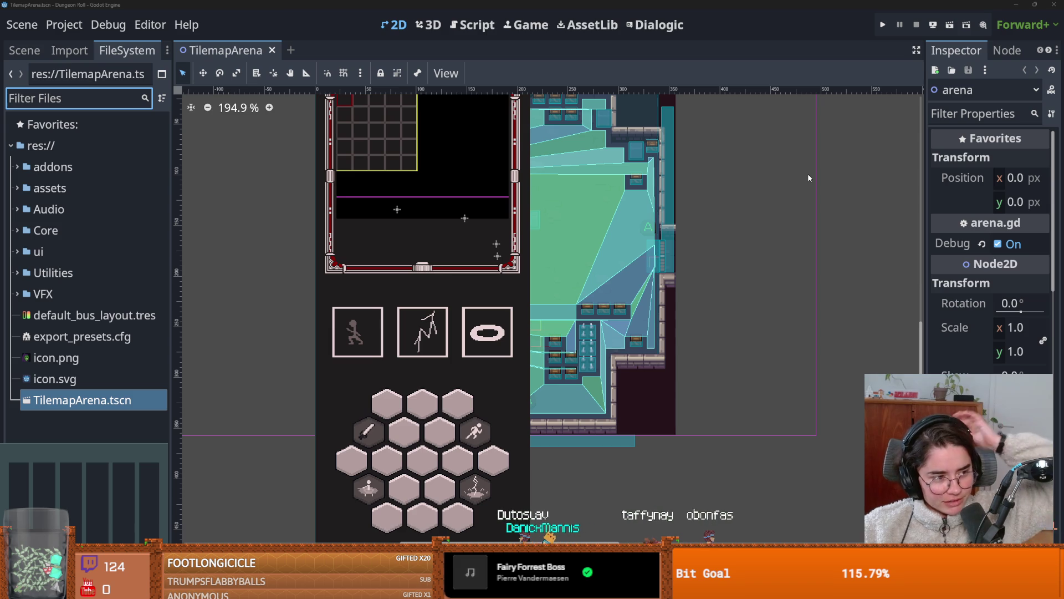
Bring GitHub Desktop forward and check out the dev branch.
scroll(542, 221, left, 3)
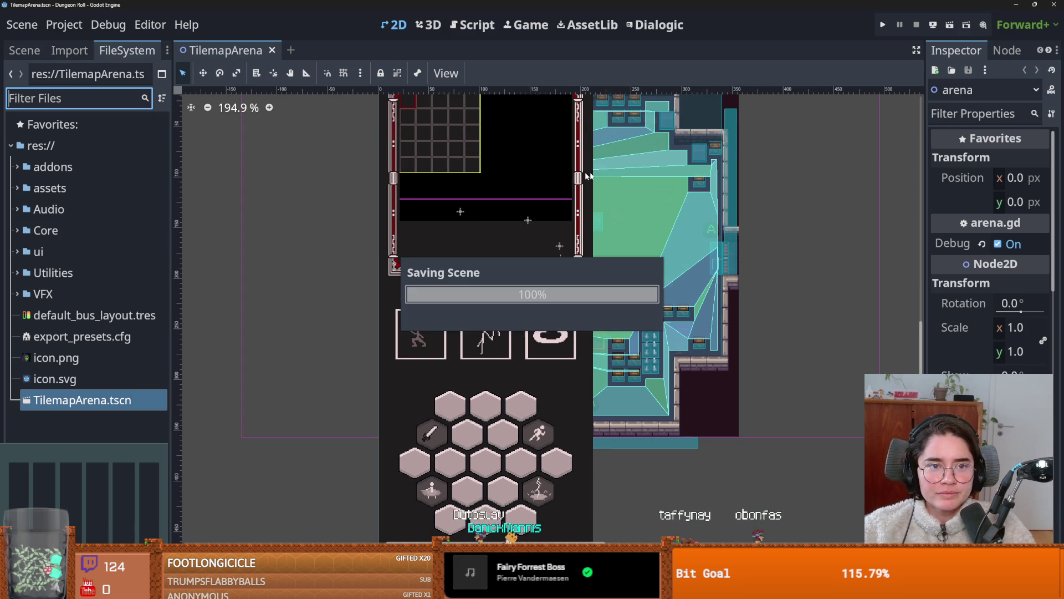
double_click(748, 4)
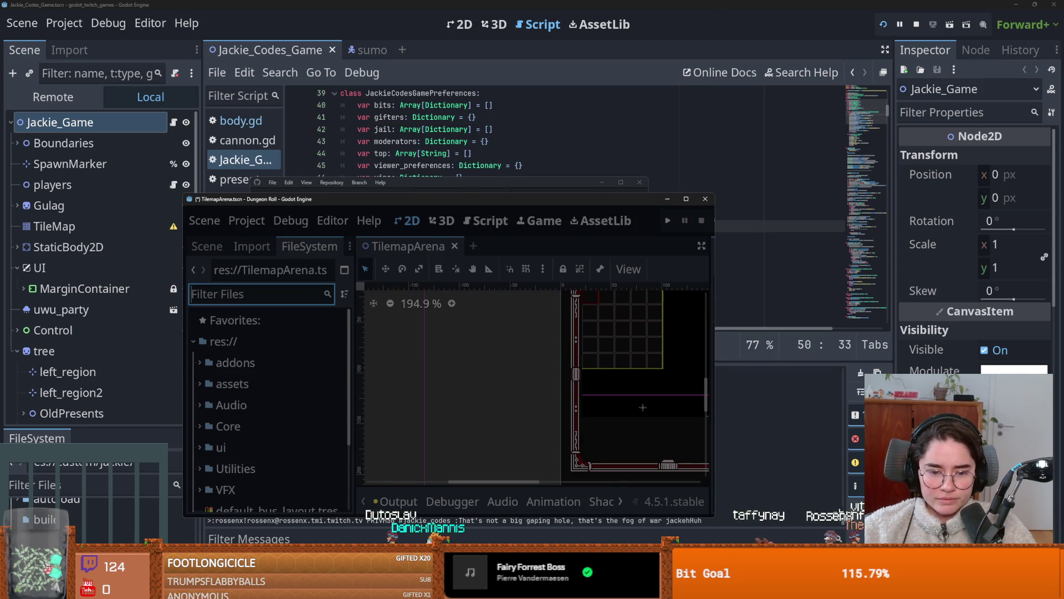
click(448, 185)
click(448, 203)
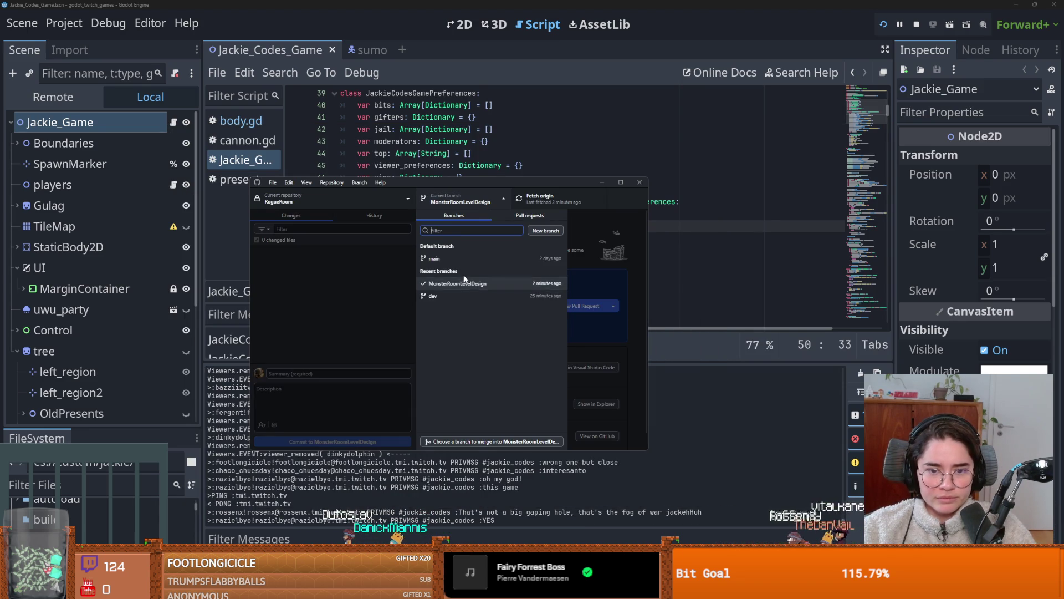
click(448, 295)
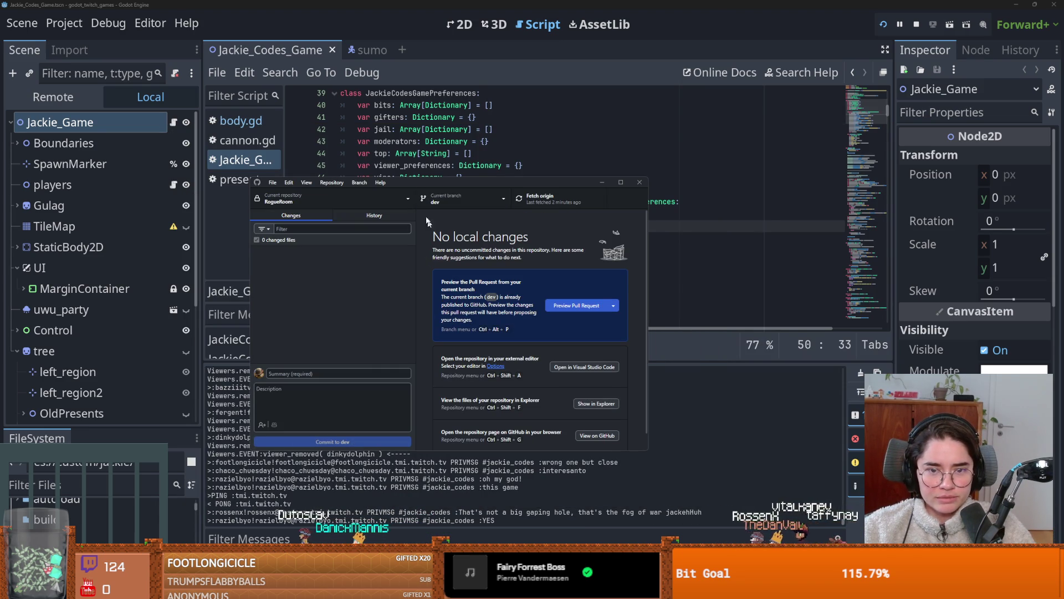
Merge MonsterRoomLevelDesign into dev by creating a merge commit.
click(359, 183)
click(385, 292)
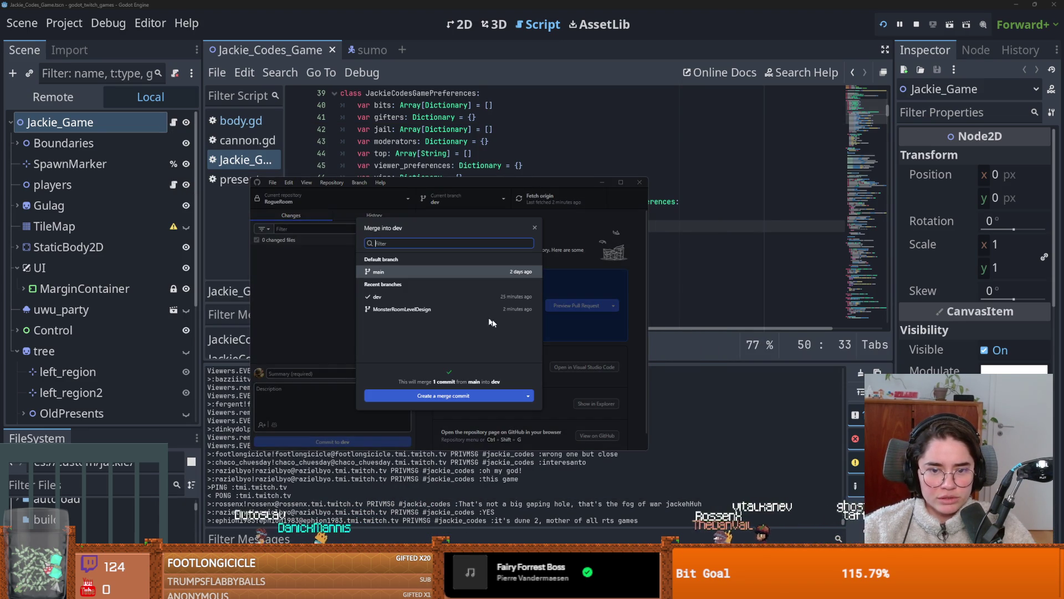
click(476, 297)
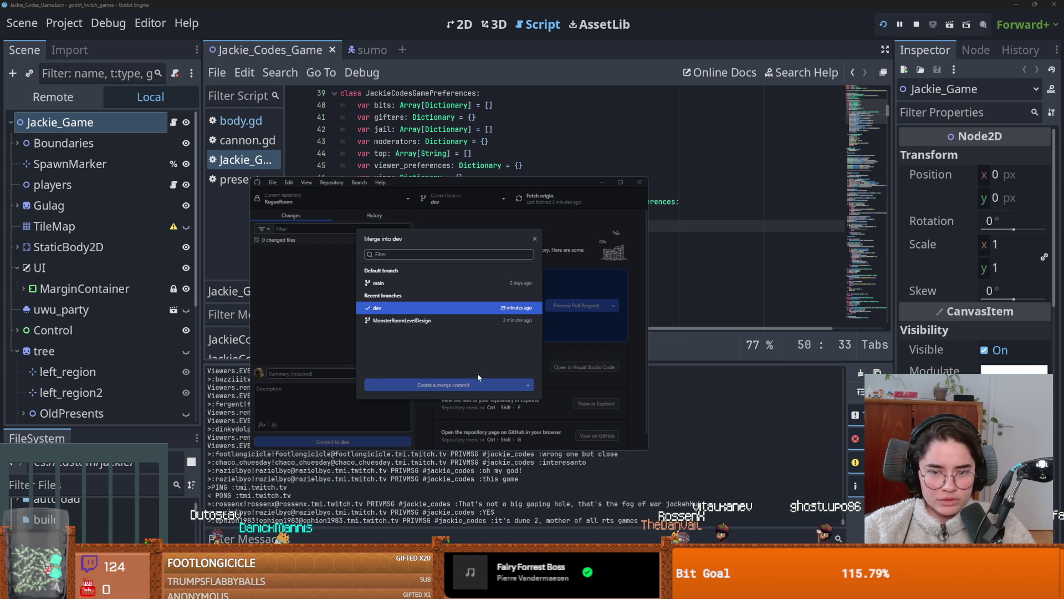
click(416, 320)
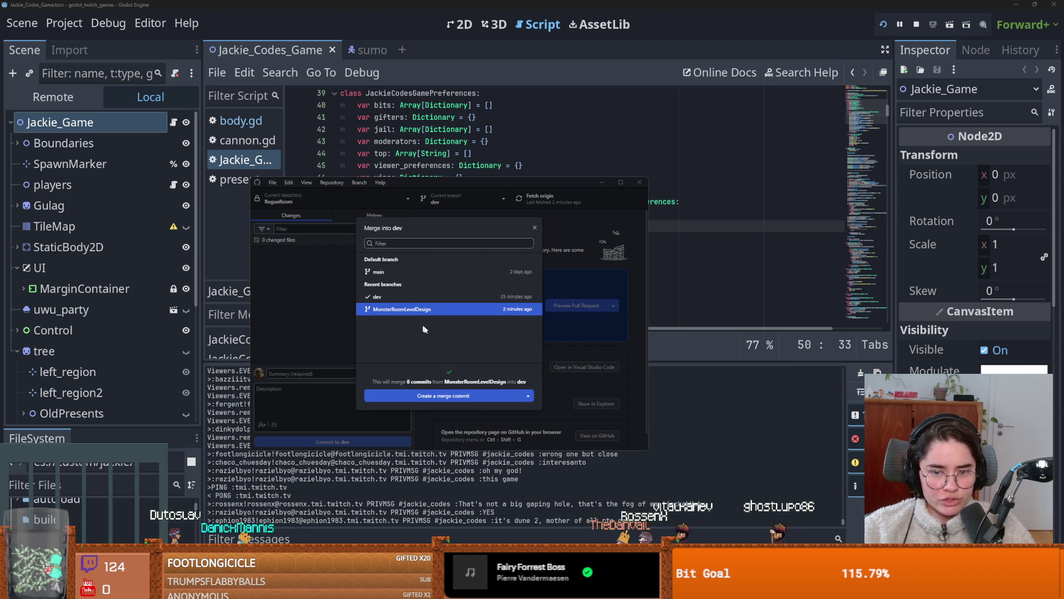
click(444, 385)
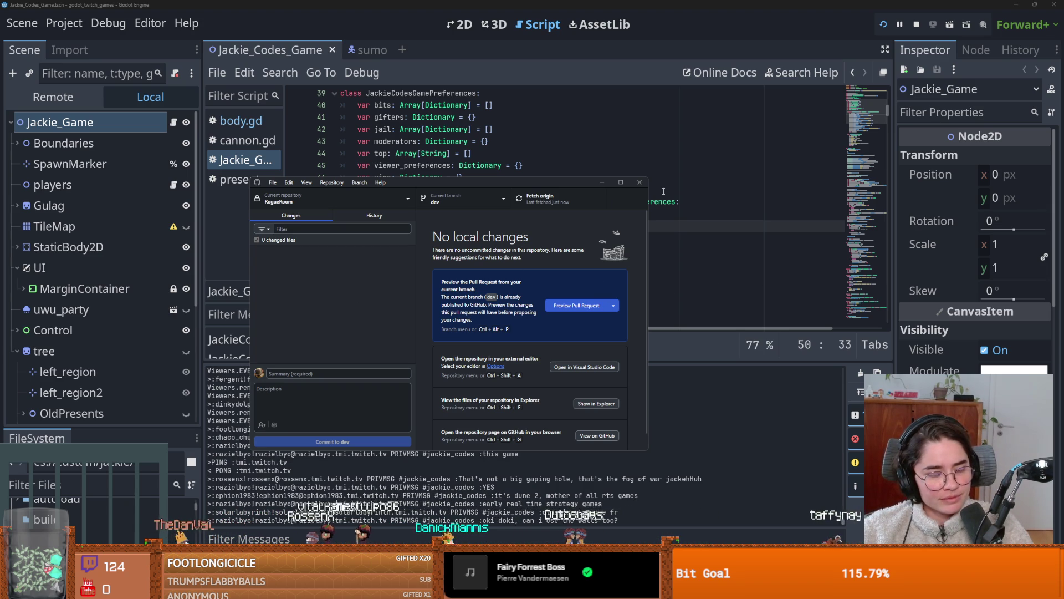
click(681, 179)
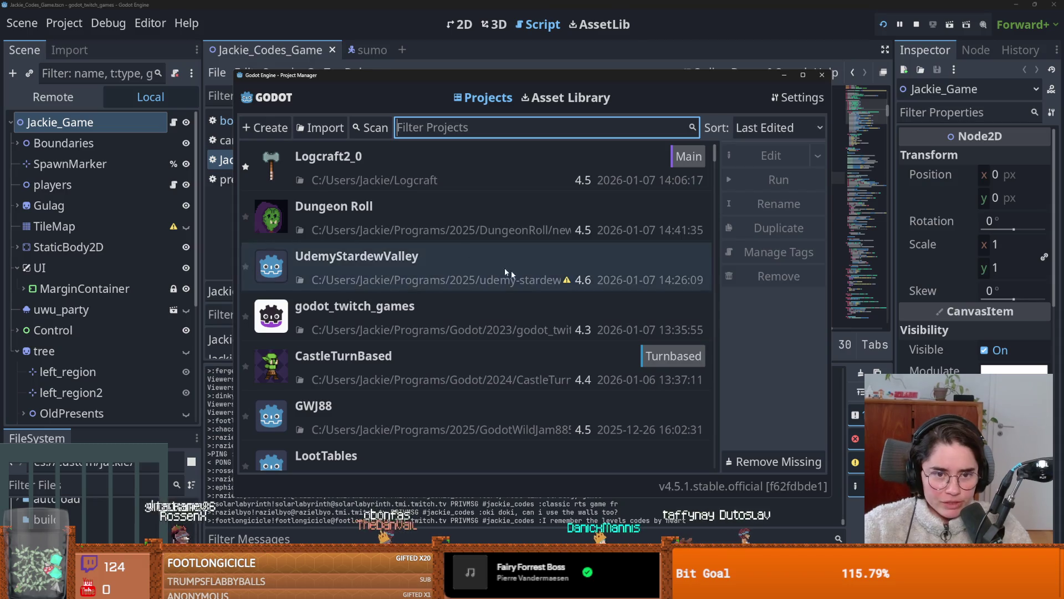
Open the Dungeon Roll project and dismiss the load errors report.
double_click(474, 222)
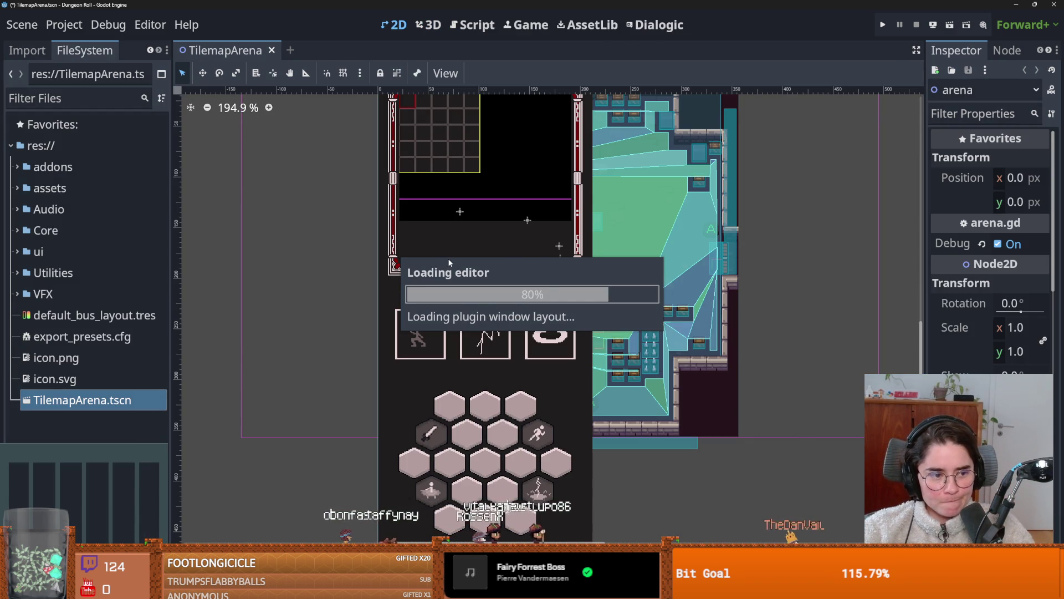
click(532, 433)
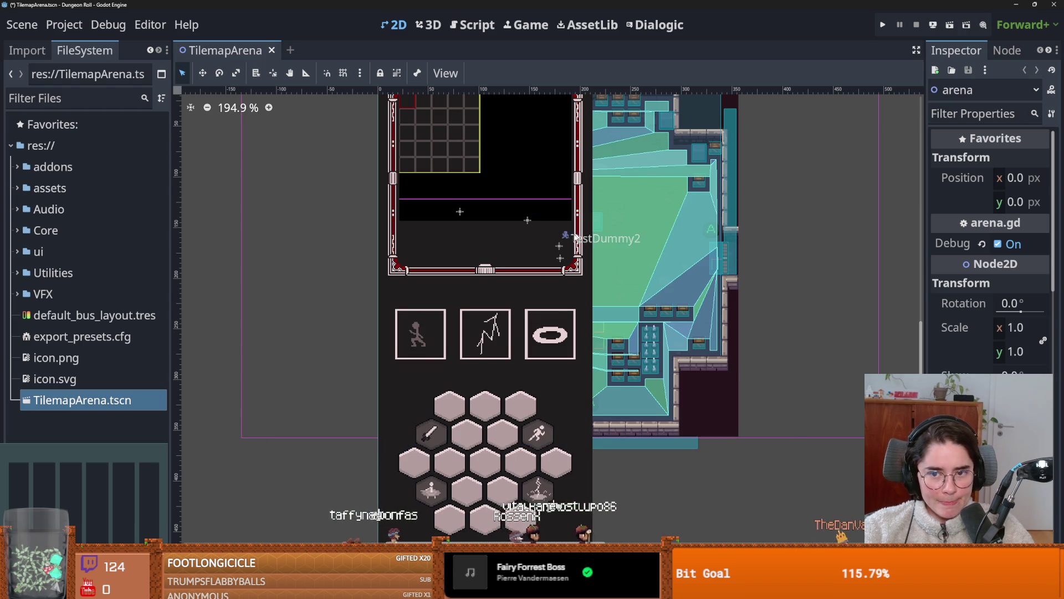
scroll(578, 235, up, 1)
click(42, 55)
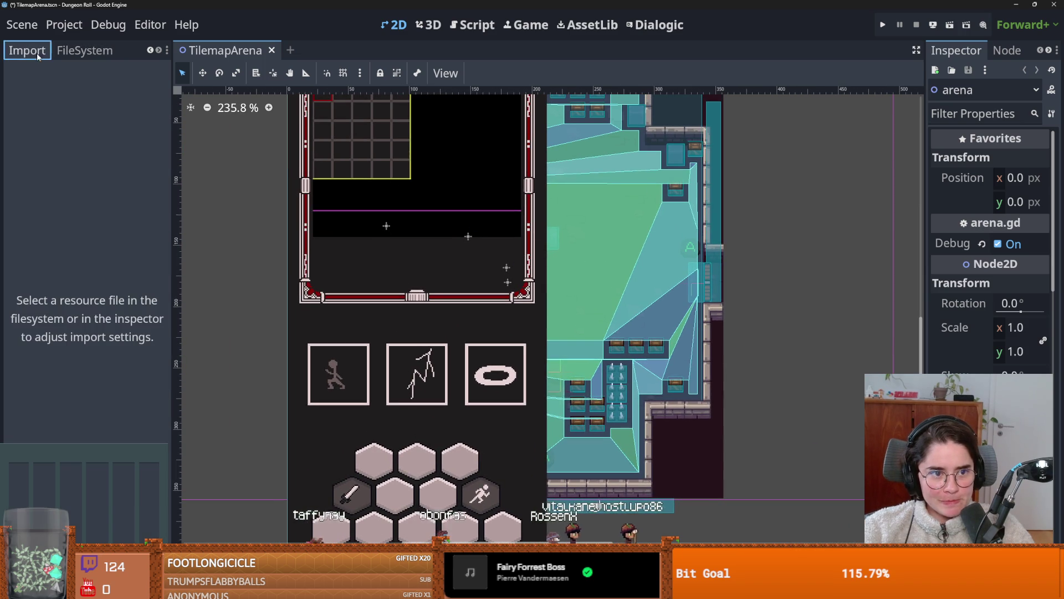
click(84, 51)
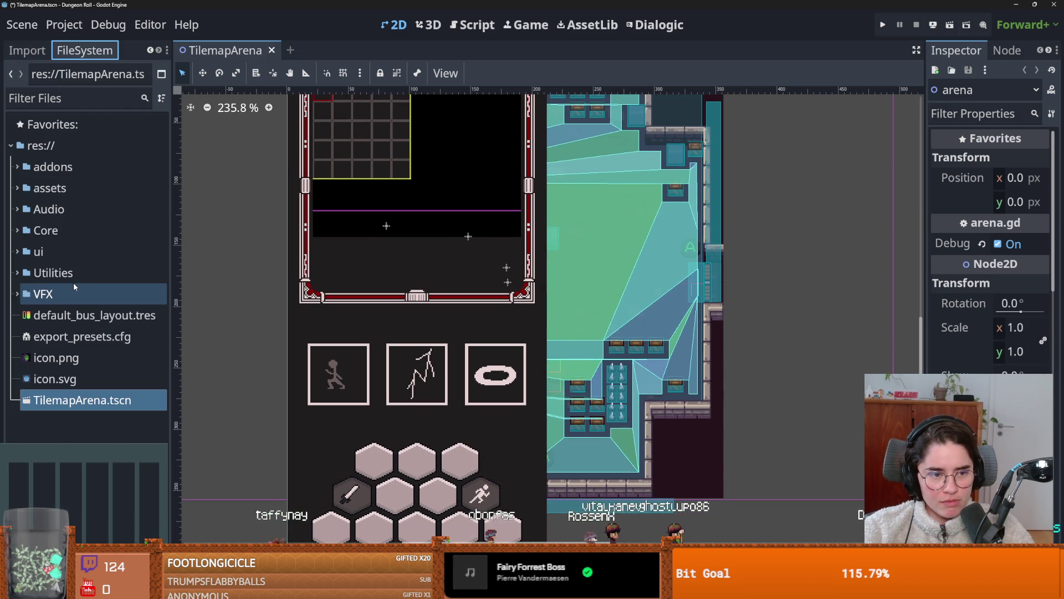
Filter files for 'monster', open monster_room_12.tscn and show its node tree.
click(78, 98)
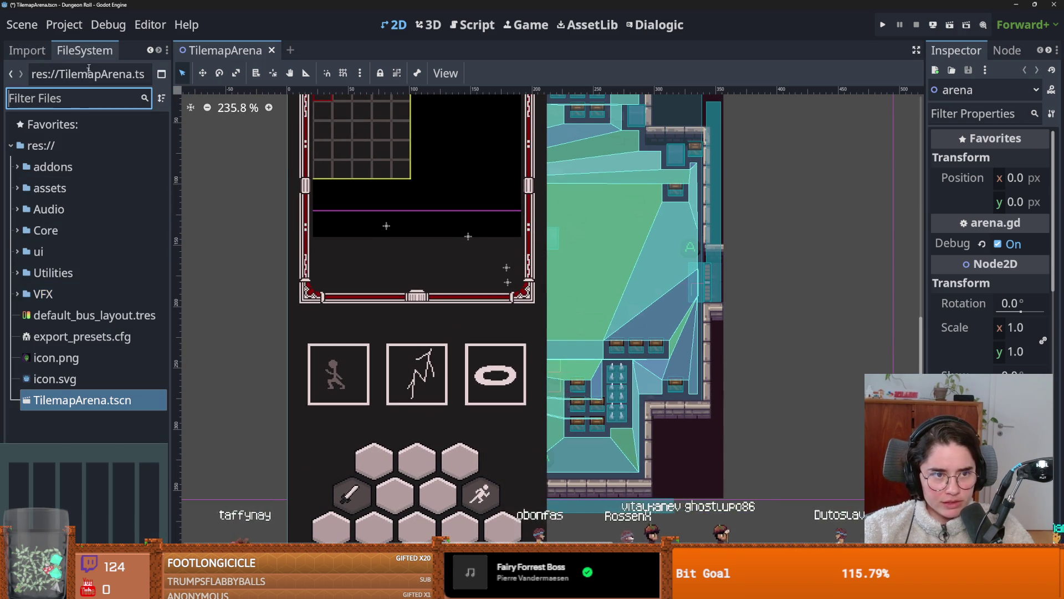
text(monster)
scroll(104, 358, down, 10)
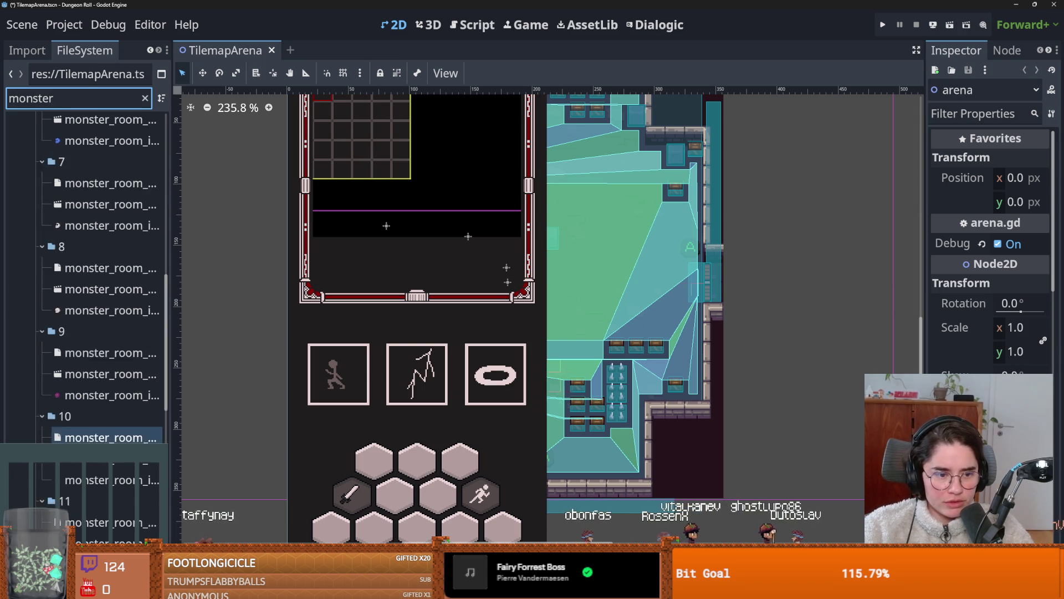
double_click(91, 400)
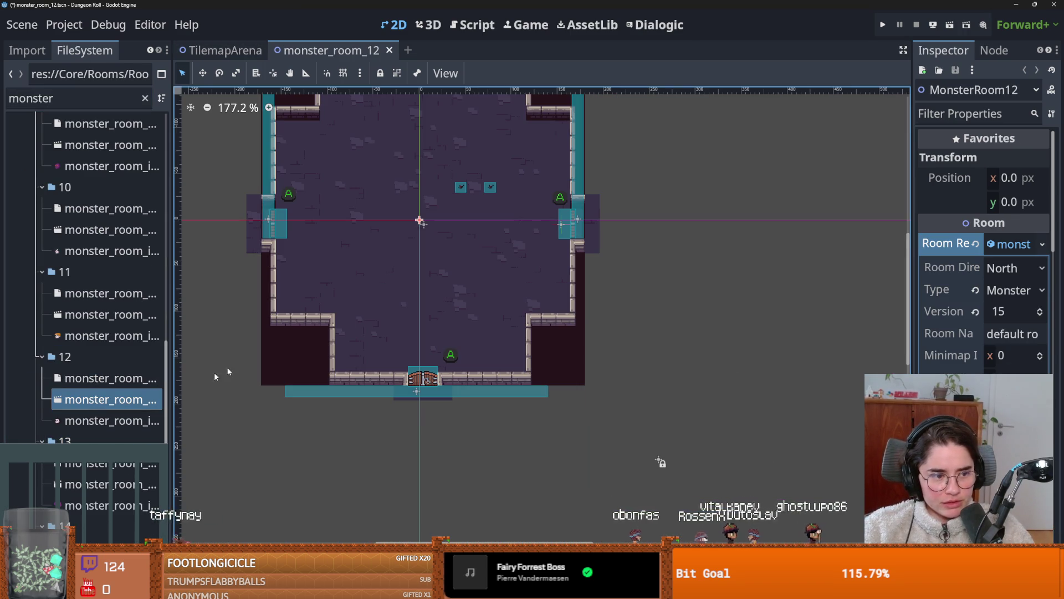
scroll(461, 371, down, 1)
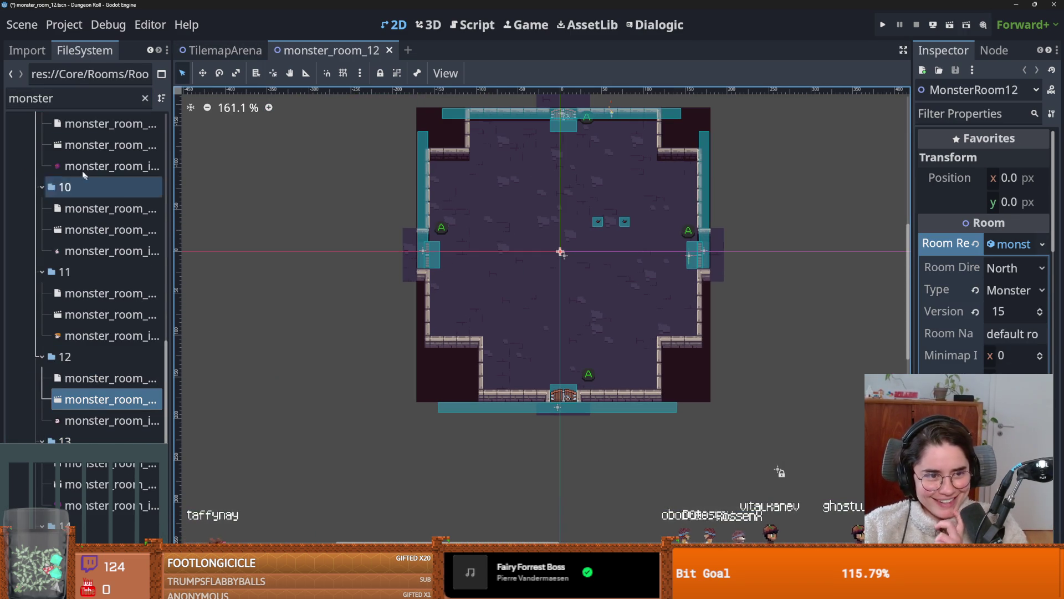
click(27, 50)
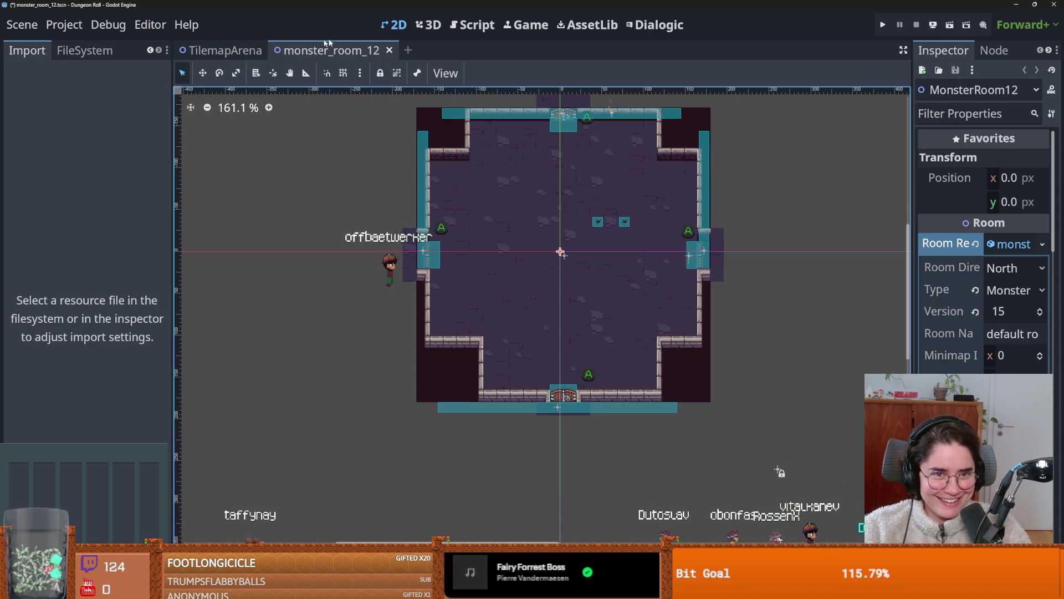
click(150, 50)
click(24, 51)
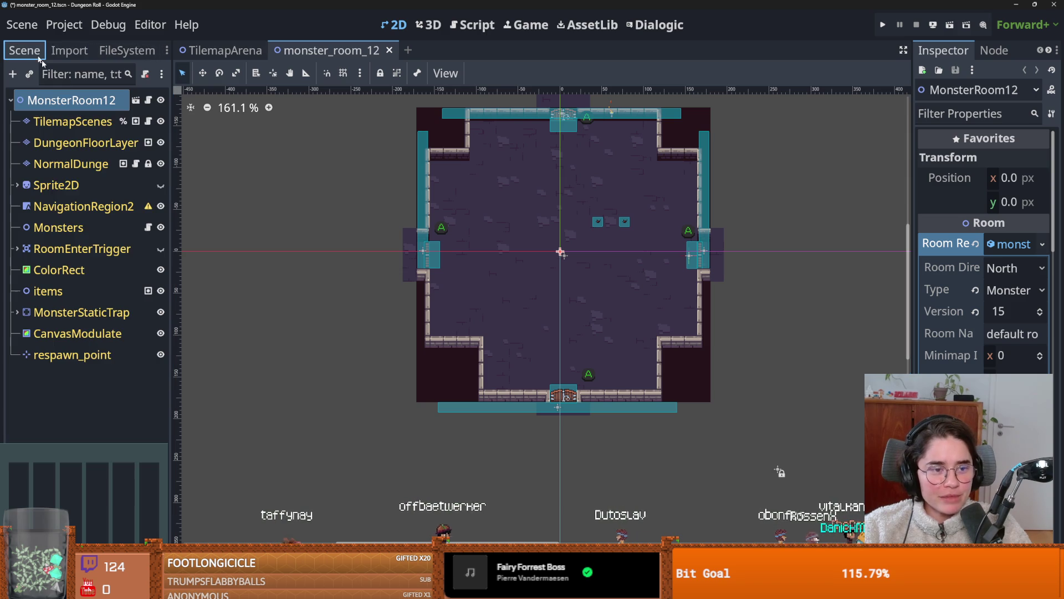
Select NormalDungeonWallTilemapLayer, choose the walls terrain, and undo a test wall stroke.
click(76, 172)
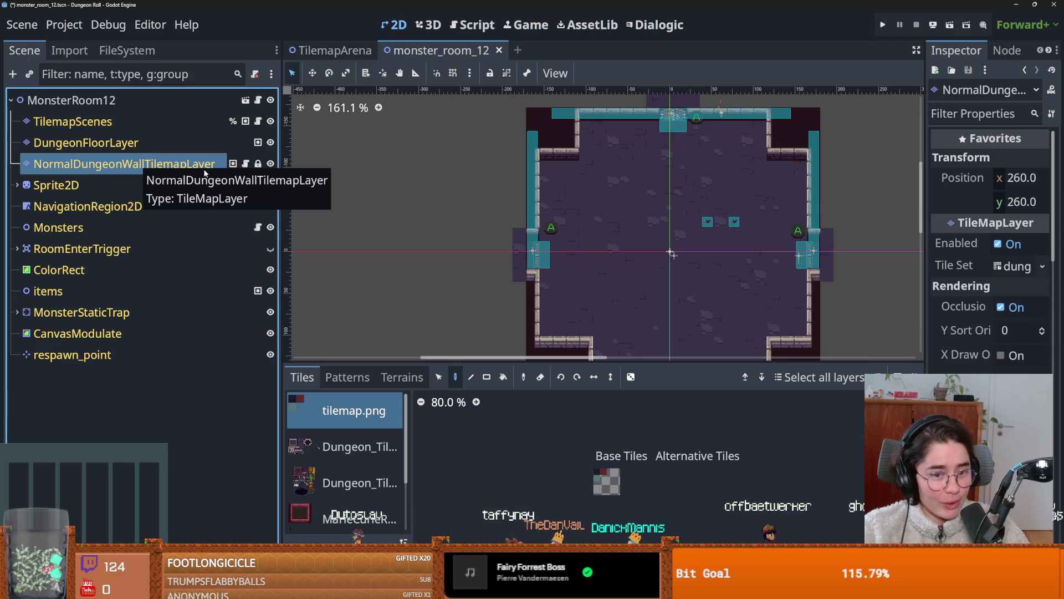
click(404, 379)
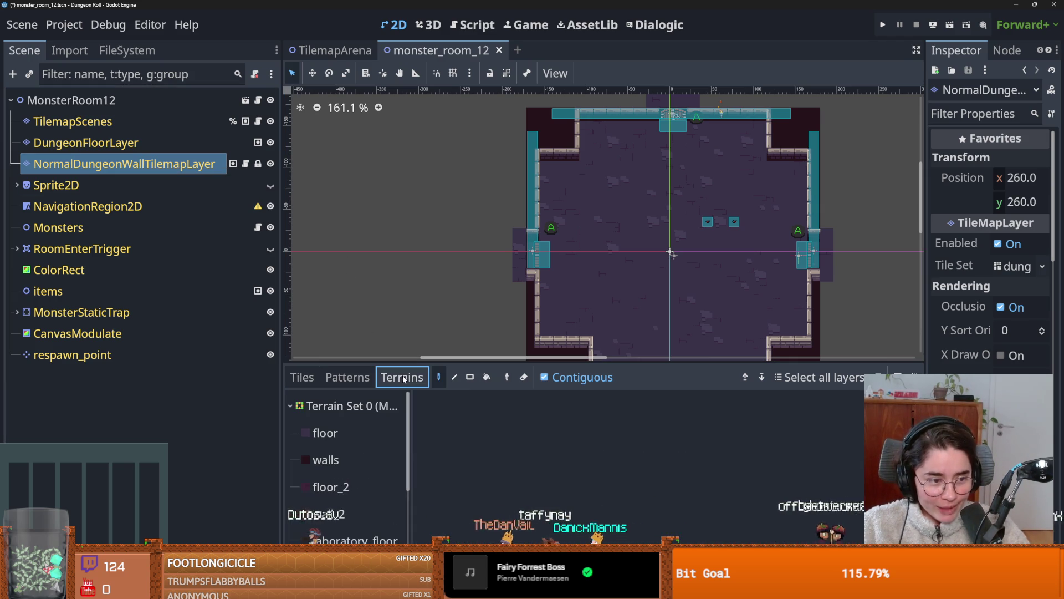
scroll(369, 431, down, 1)
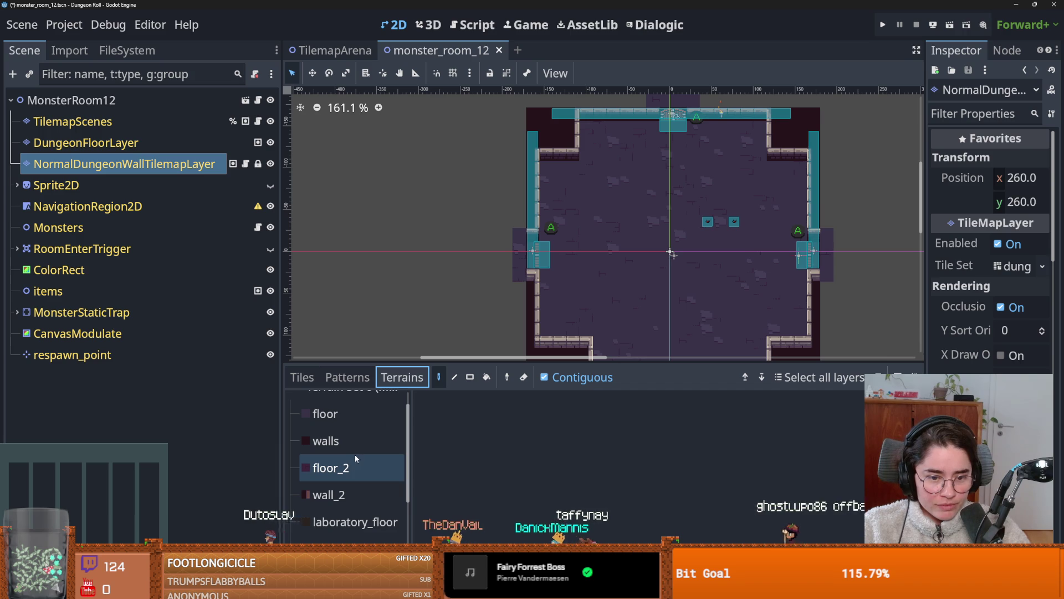
click(357, 449)
drag(546, 195, 598, 205)
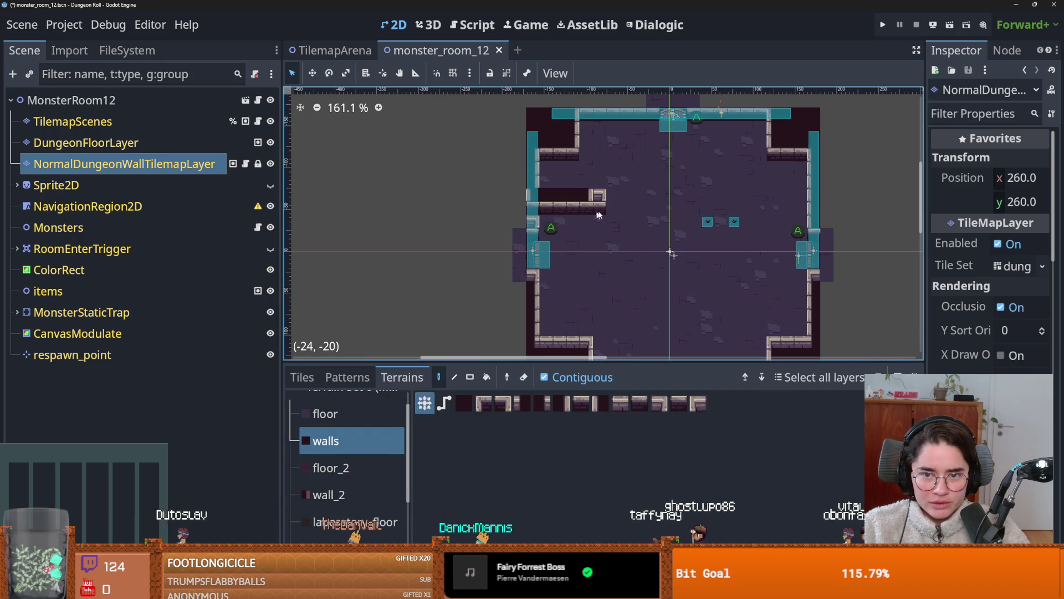
key(ctrl+z)
scroll(345, 458, down, 4)
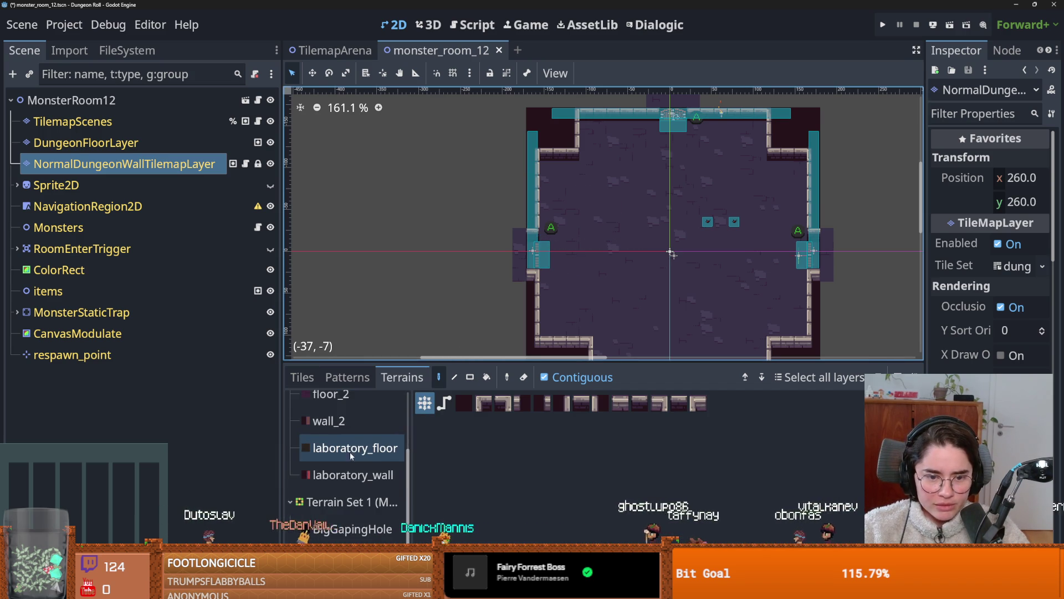
scroll(350, 450, up, 5)
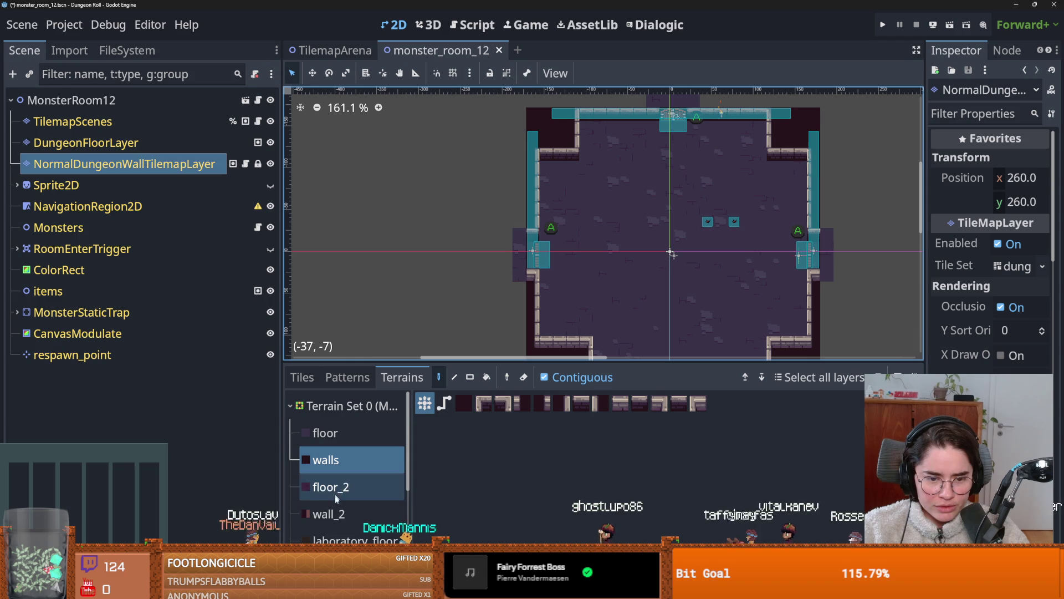
Inspect the terrain assignments on the dungeon atlas tiles in the TileSet editor.
click(389, 589)
click(355, 444)
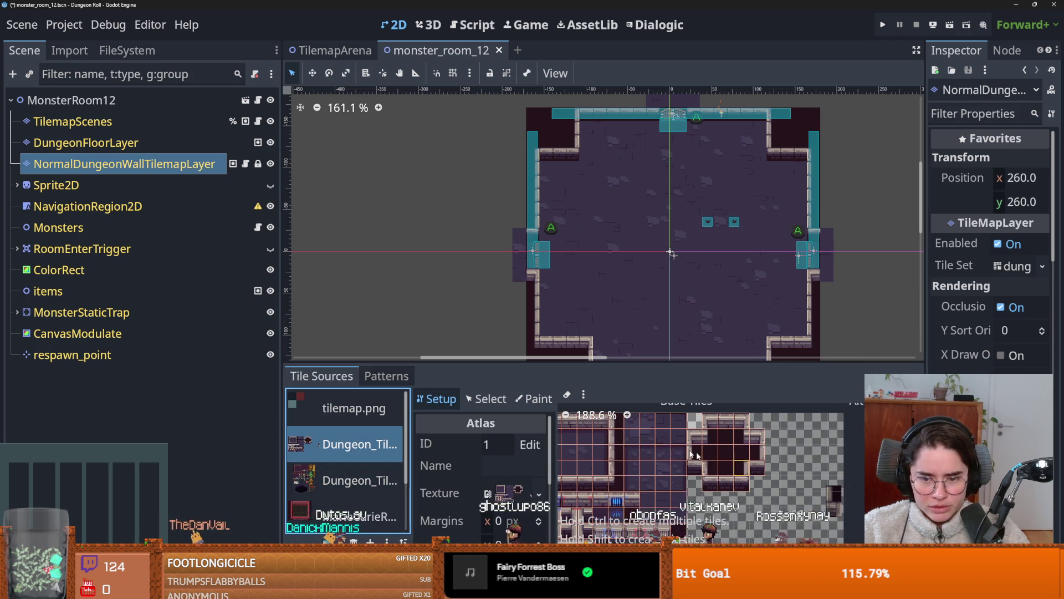
click(536, 398)
click(498, 446)
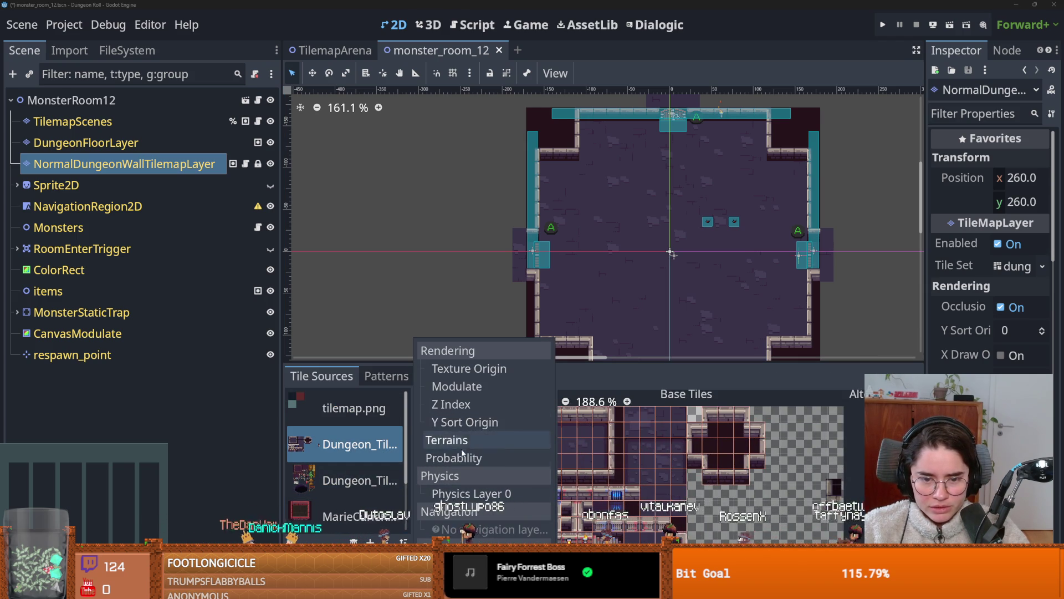
click(480, 437)
click(1018, 266)
scroll(971, 332, down, 10)
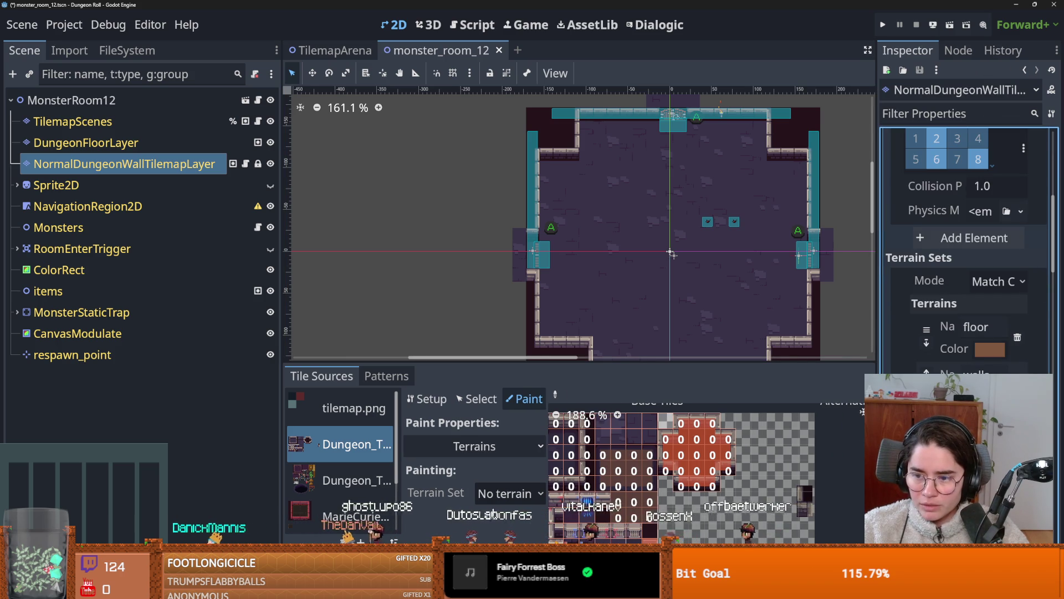
Reselect NormalDungeonWallTilemapLayer and choose the walls terrain in rectangle mode.
click(86, 142)
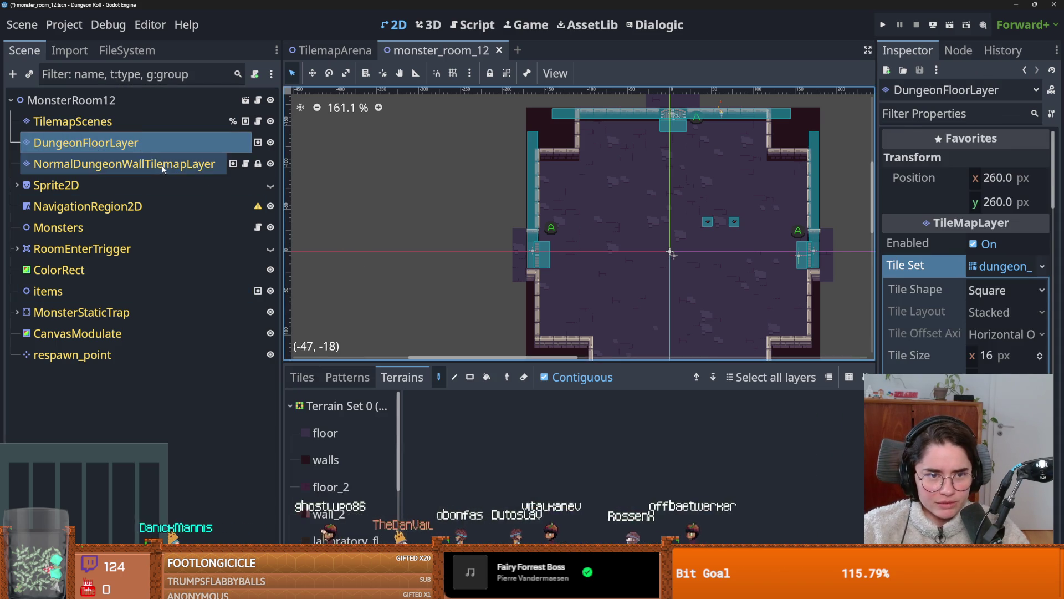
click(111, 164)
click(353, 460)
click(354, 461)
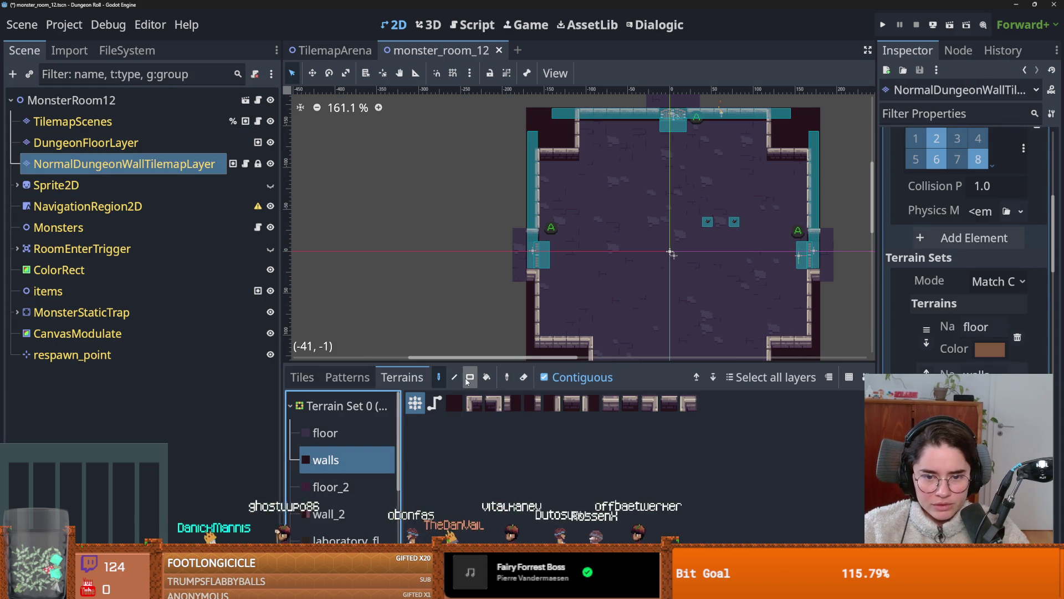
key(r)
Paint trial wall rectangles near the upper-left wall and undo the unwanted blocks.
drag(541, 193, 607, 208)
drag(532, 181, 636, 208)
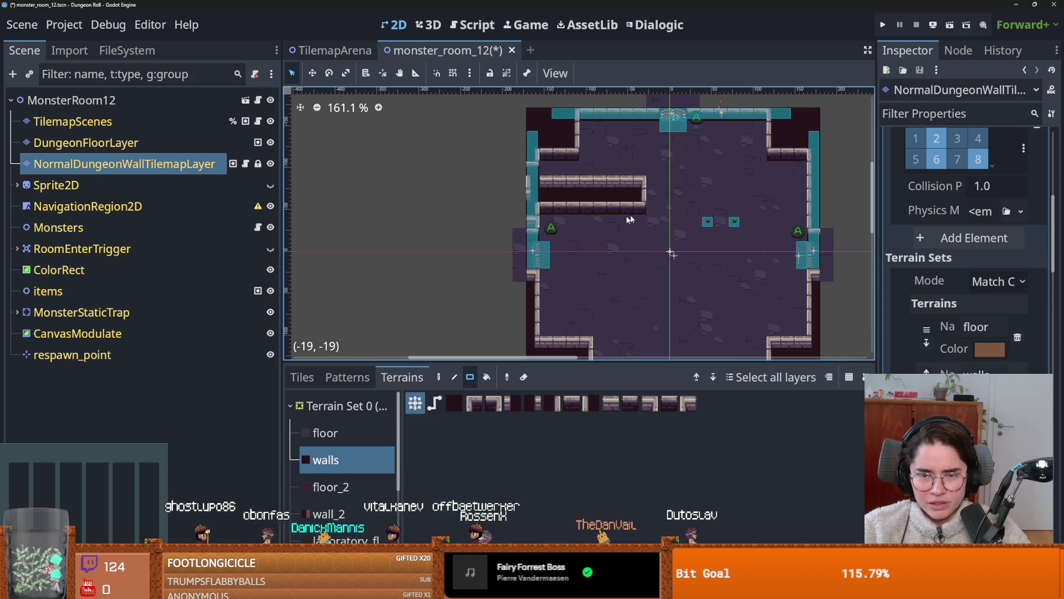
scroll(564, 206, up, 4)
scroll(430, 201, down, 2)
key(ctrl+z)
drag(436, 196, 578, 237)
scroll(521, 223, up, 2)
drag(409, 166, 413, 147)
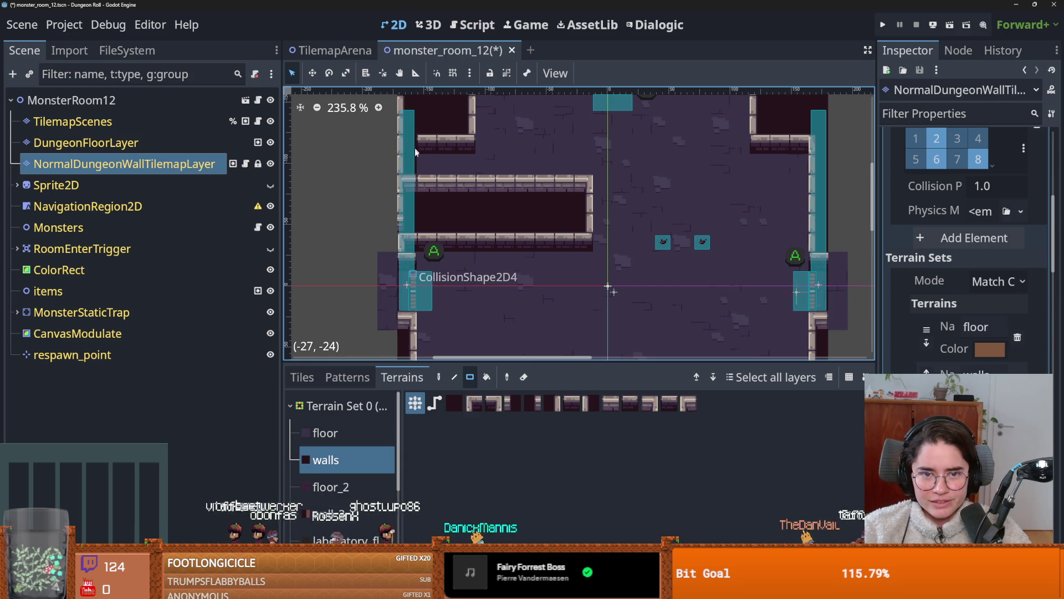
scroll(415, 147, up, 2)
click(403, 181)
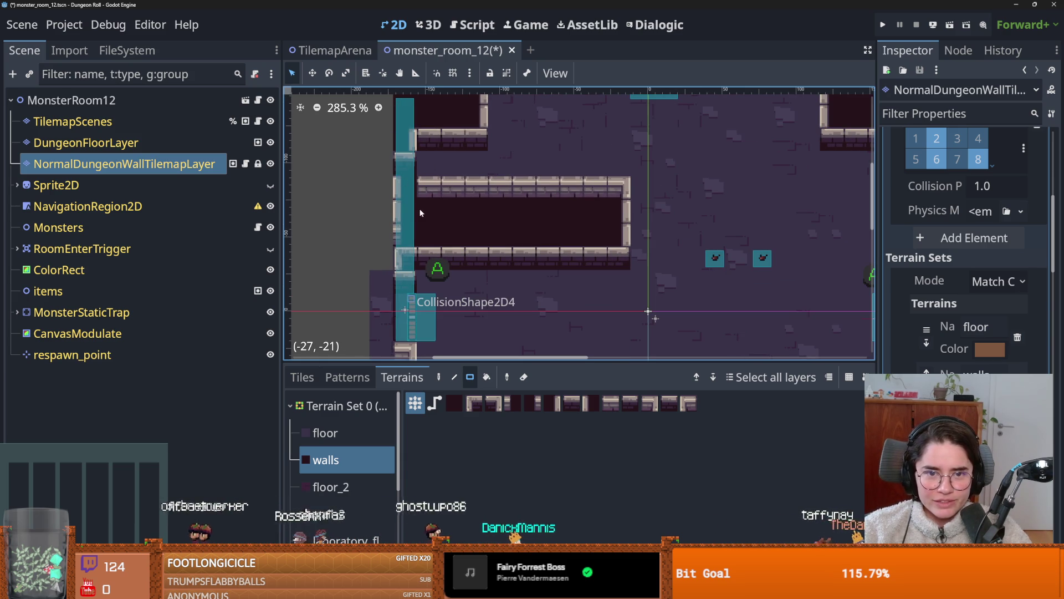
key(ctrl+z)
scroll(387, 251, down, 3)
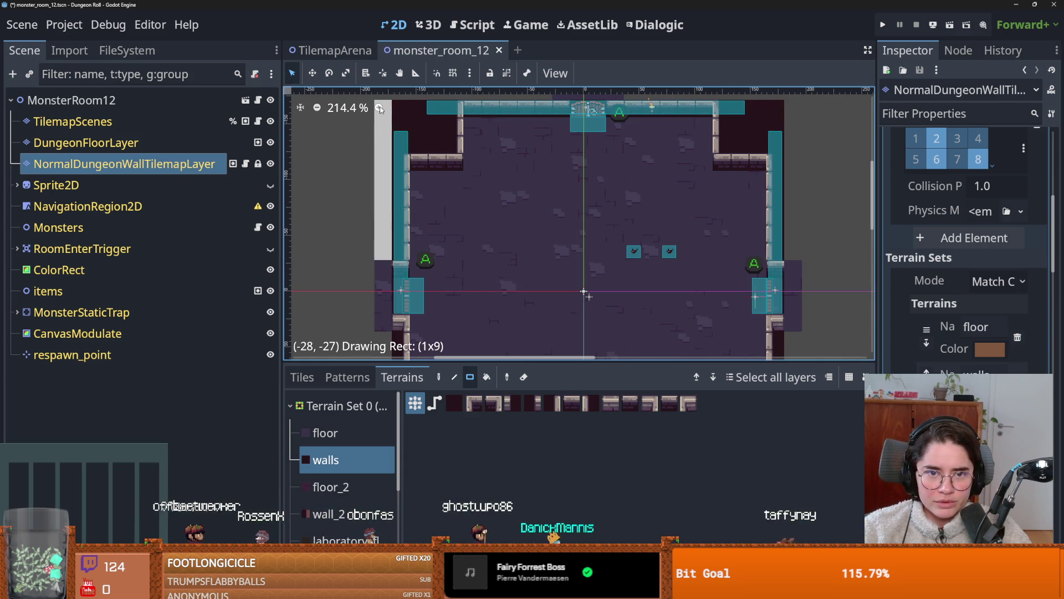
scroll(414, 177, down, 3)
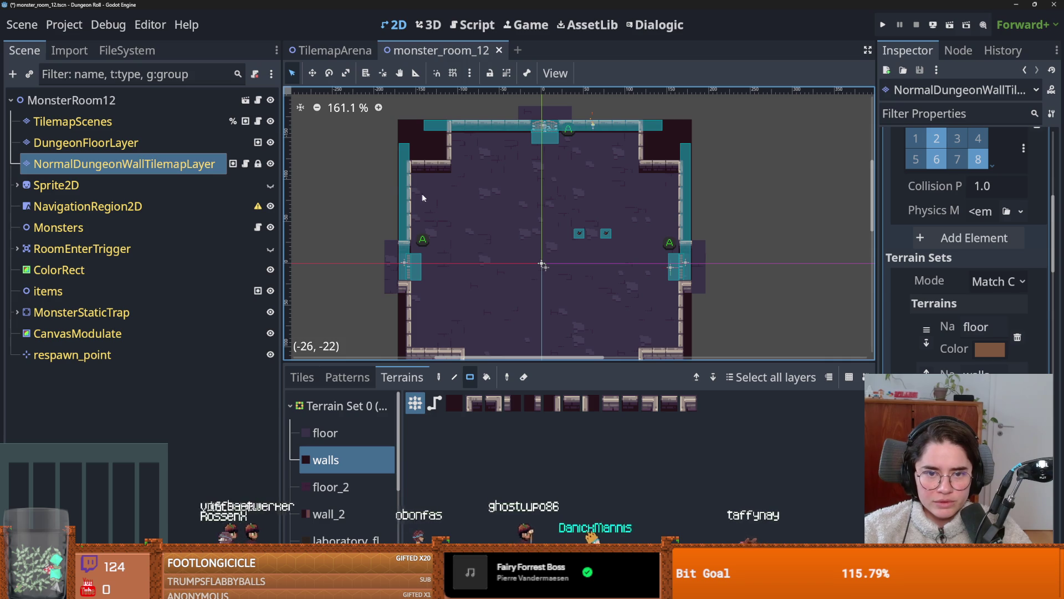
Paint the stepped wall block across the room, undoing the U-shaped piece and opening.
mouse_move(414, 204)
mouse_down()
mouse_move(502, 236)
mouse_move(606, 238)
mouse_up()
scroll(460, 216, up, 1)
mouse_move(493, 169)
mouse_down()
mouse_move(524, 213)
mouse_move(524, 243)
mouse_up()
scroll(605, 237, up, 3)
mouse_move(574, 209)
mouse_down()
mouse_move(554, 234)
mouse_move(597, 239)
mouse_up()
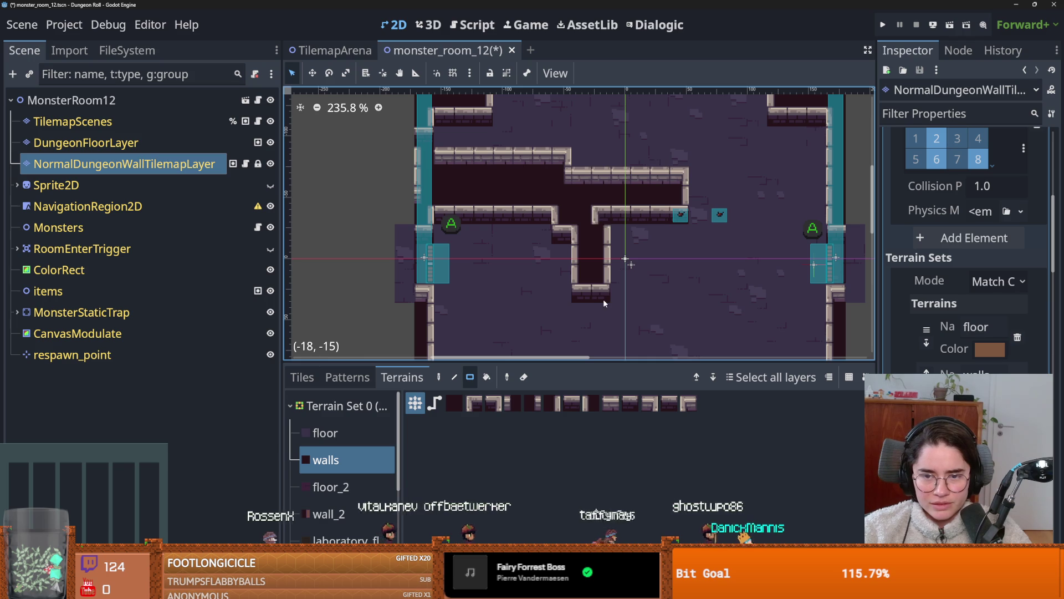
key(ctrl+z)
key(ctrl+z)
key(ctrl+z)
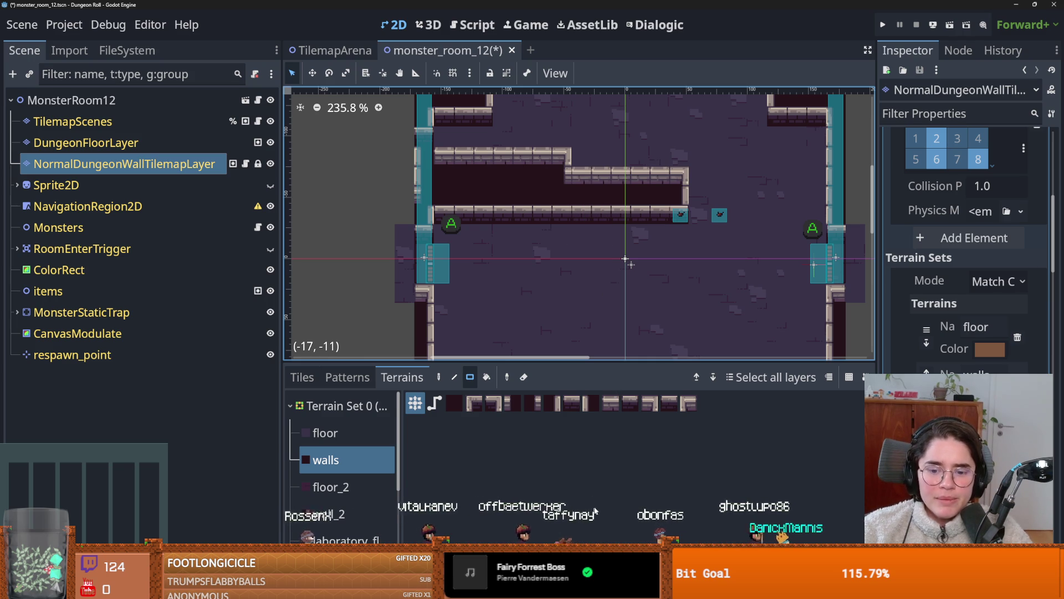
click(482, 591)
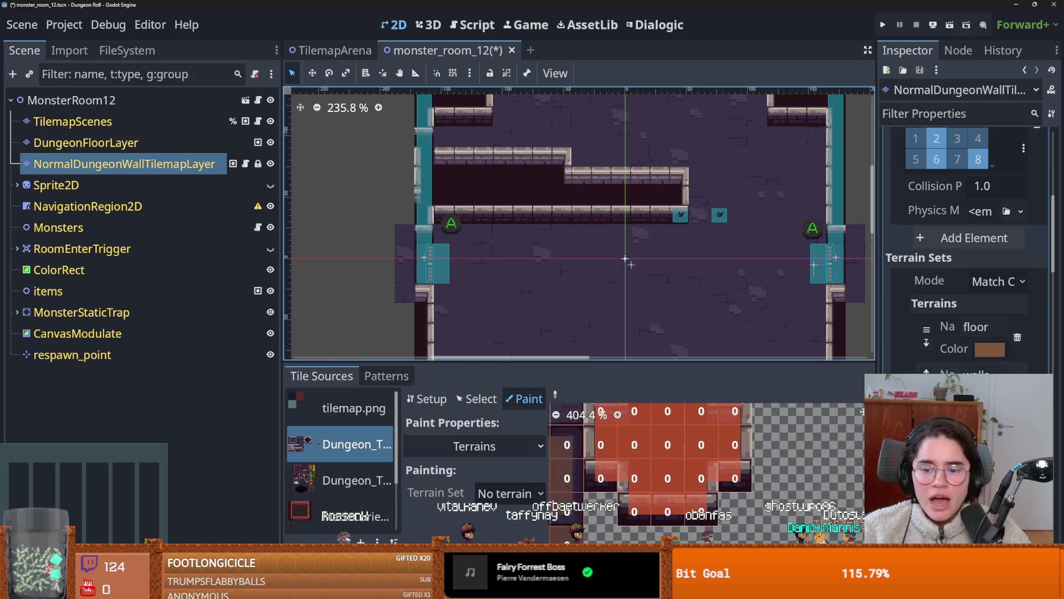
Scroll through the wall tileset's terrain painting in the TileSet panel.
scroll(766, 497, up, 1)
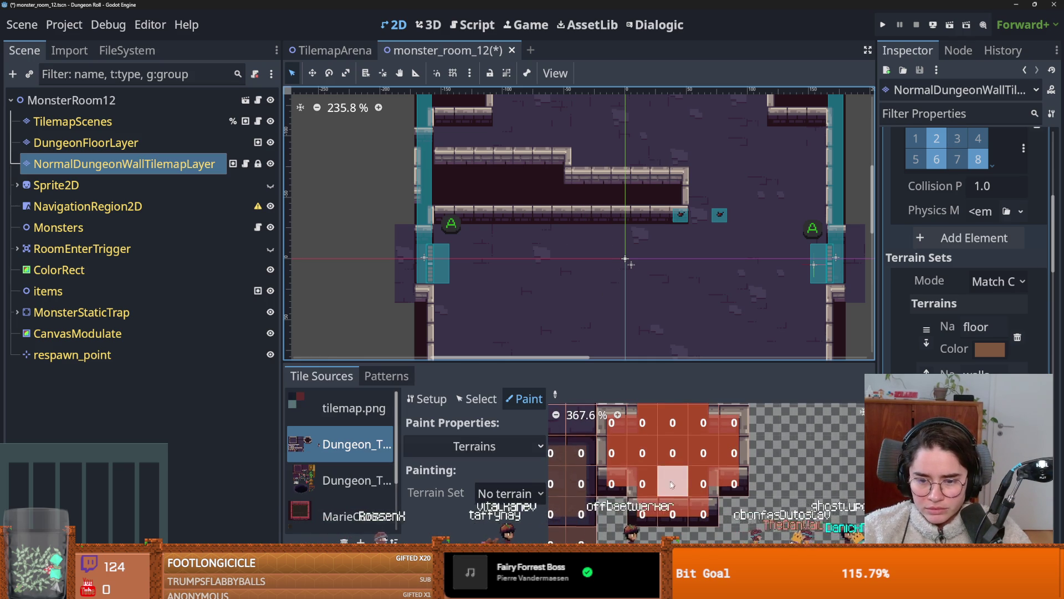
scroll(669, 495, up, 1)
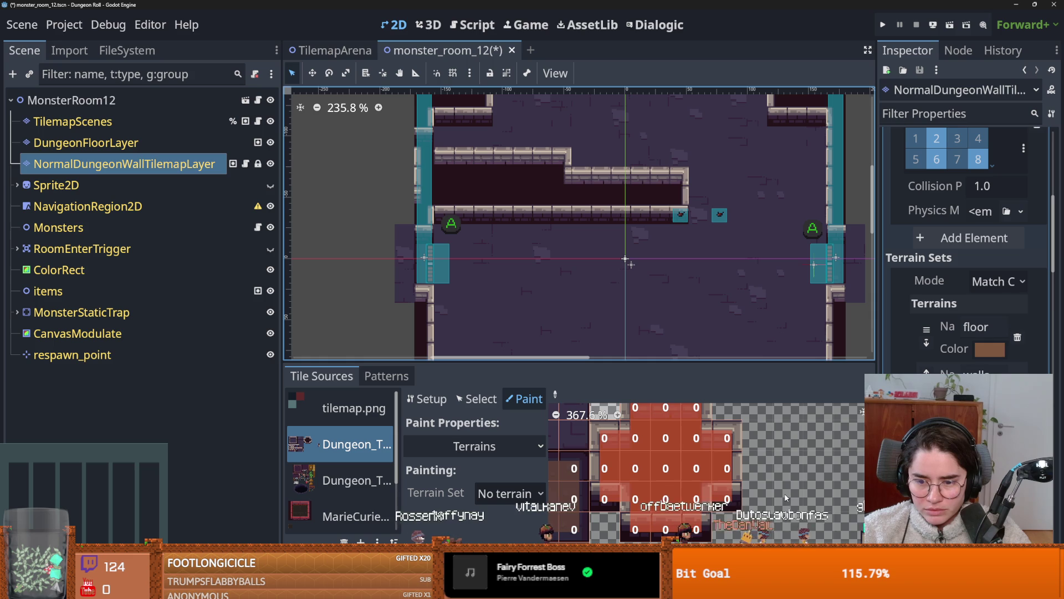
scroll(704, 470, down, 1)
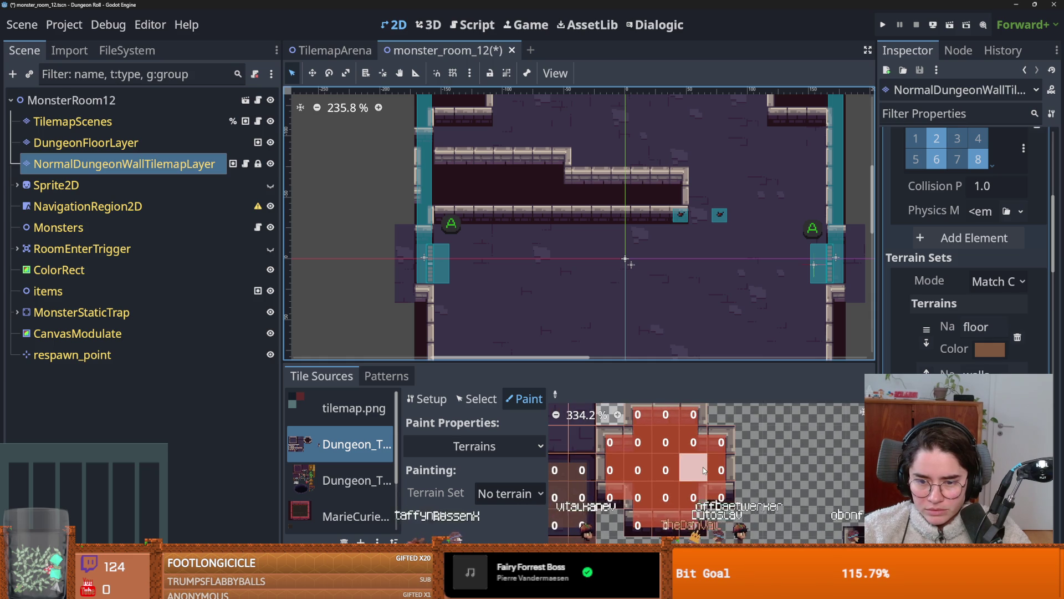
scroll(703, 471, down, 1)
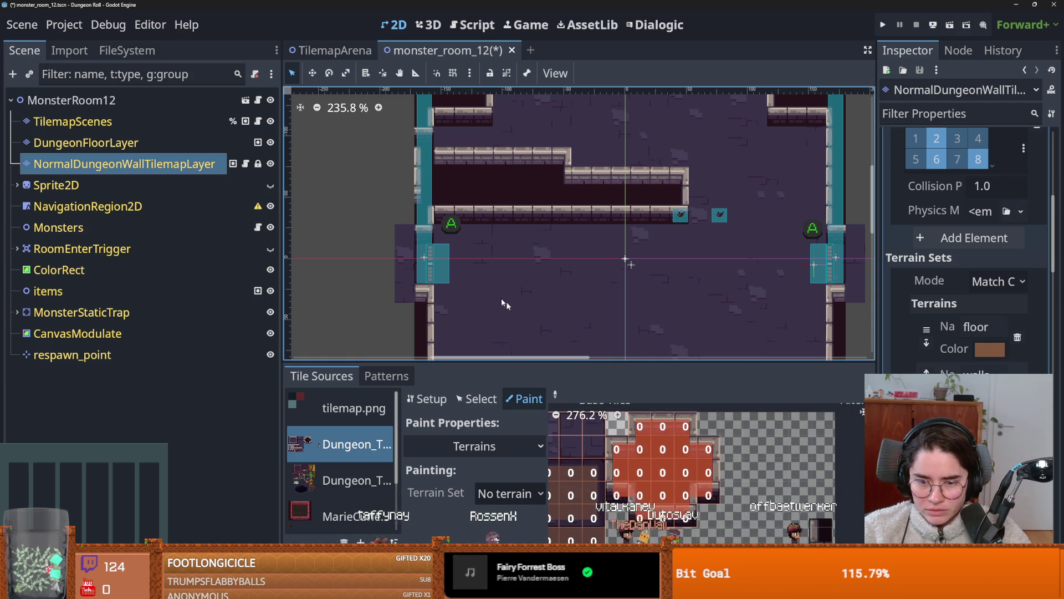
scroll(502, 282, down, 3)
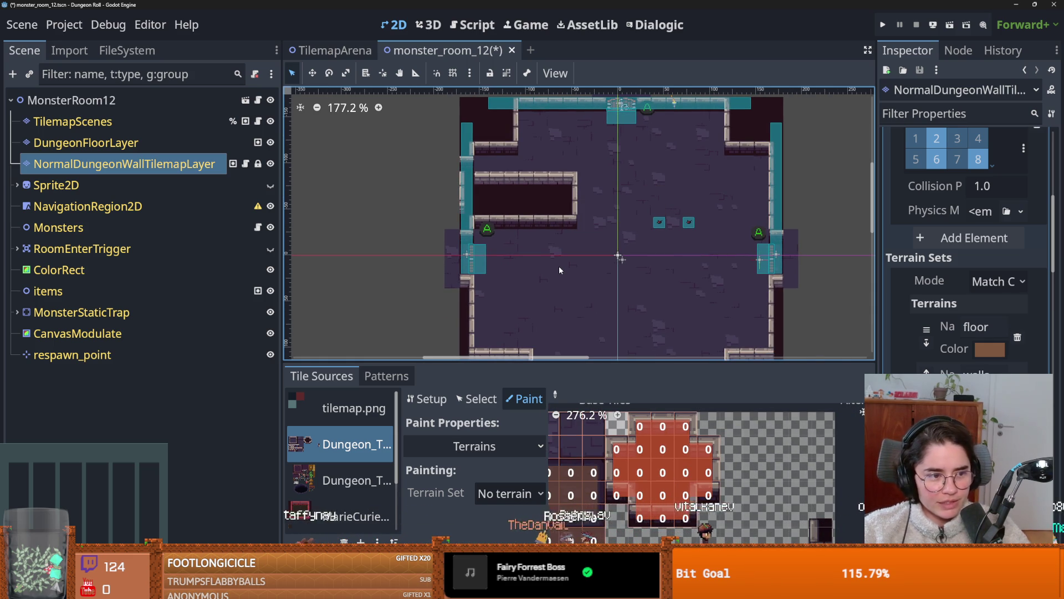
Toggle the wall layer's visibility off and on twice, then select the ColorRect node.
click(271, 164)
click(270, 164)
click(271, 164)
click(271, 163)
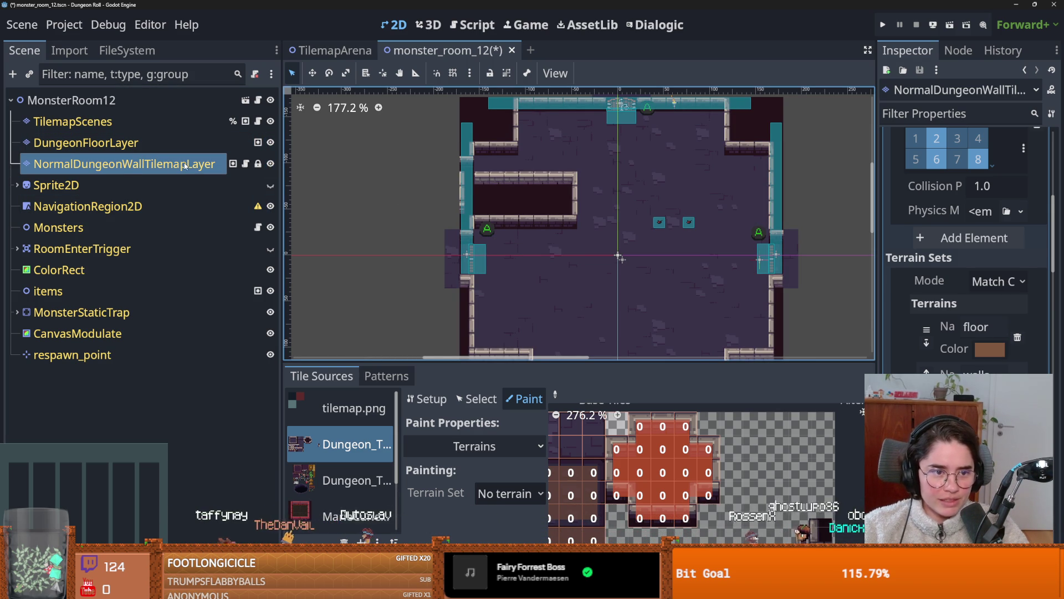
scroll(501, 218, down, 2)
click(58, 269)
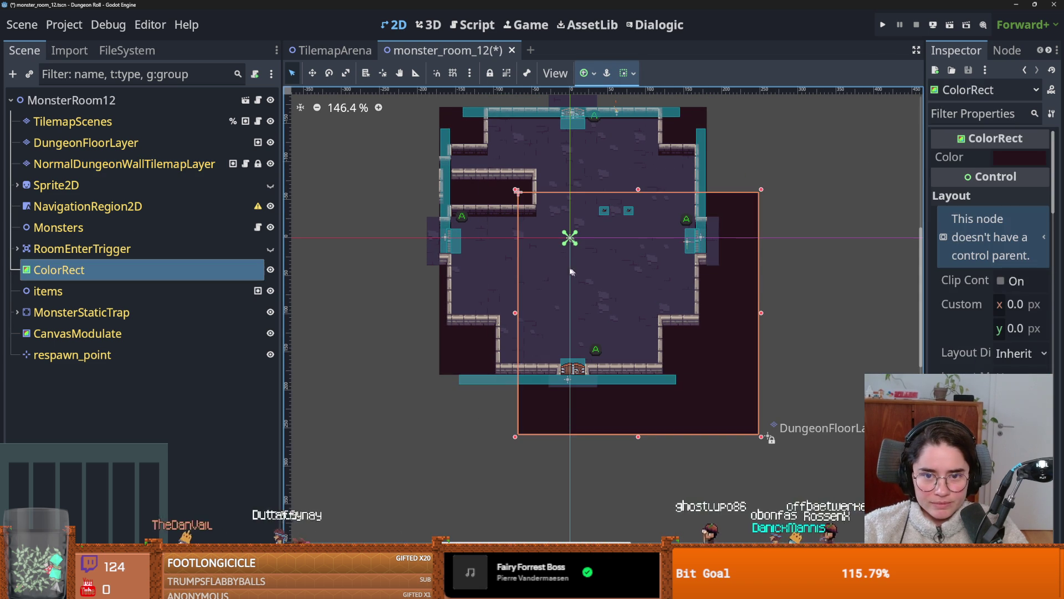
Paint a cross-shaped wall layout with the walls terrain on NormalDungeonWallTilemapLayer.
click(124, 164)
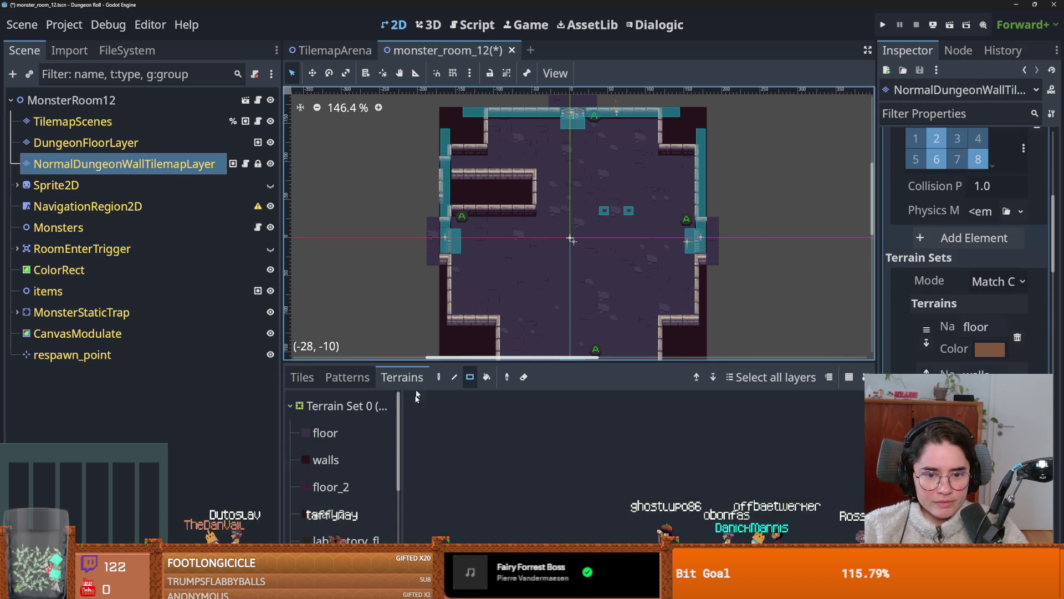
scroll(348, 464, down, 1)
click(333, 422)
drag(513, 205, 593, 276)
drag(593, 219, 521, 153)
mouse_move(584, 208)
mouse_down()
mouse_move(637, 266)
mouse_move(555, 288)
mouse_up()
mouse_move(510, 208)
mouse_down()
mouse_move(506, 264)
mouse_move(575, 312)
mouse_up()
drag(597, 293, 618, 312)
scroll(607, 302, up, 4)
scroll(619, 331, down, 3)
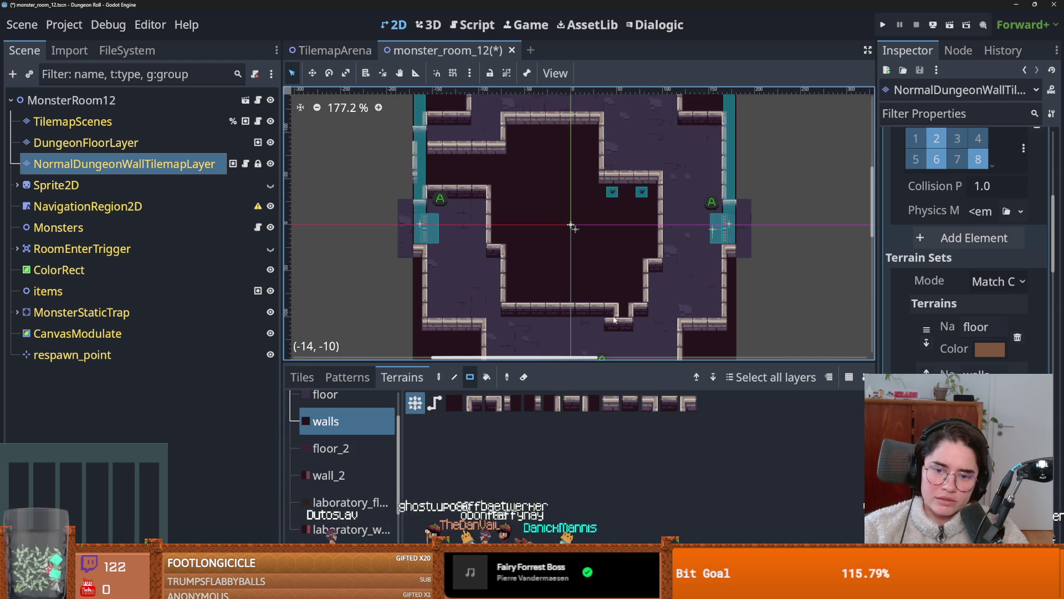
click(596, 312)
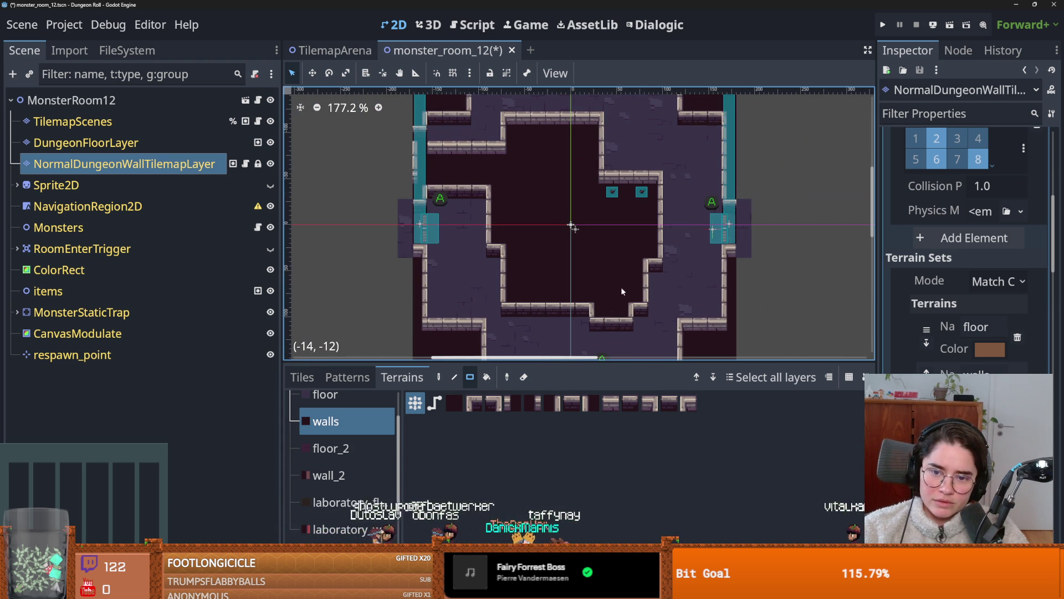
Undo the interior wall painting and save monster_room_12.
scroll(607, 313, down, 3)
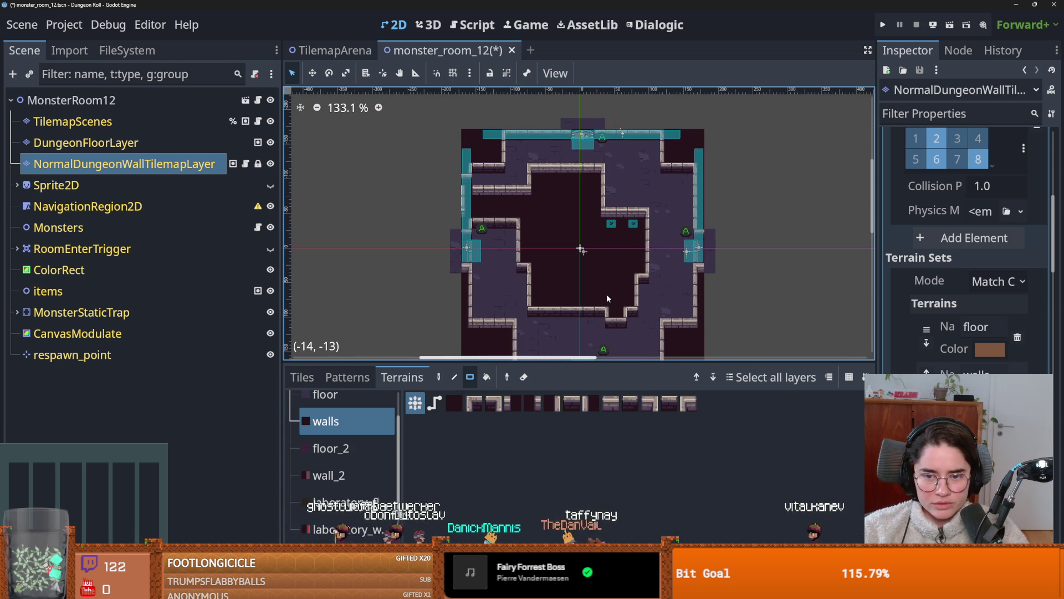
key(ctrl+z)
key(ctrl+z)
key(ctrl+z)
drag(564, 291, 576, 268)
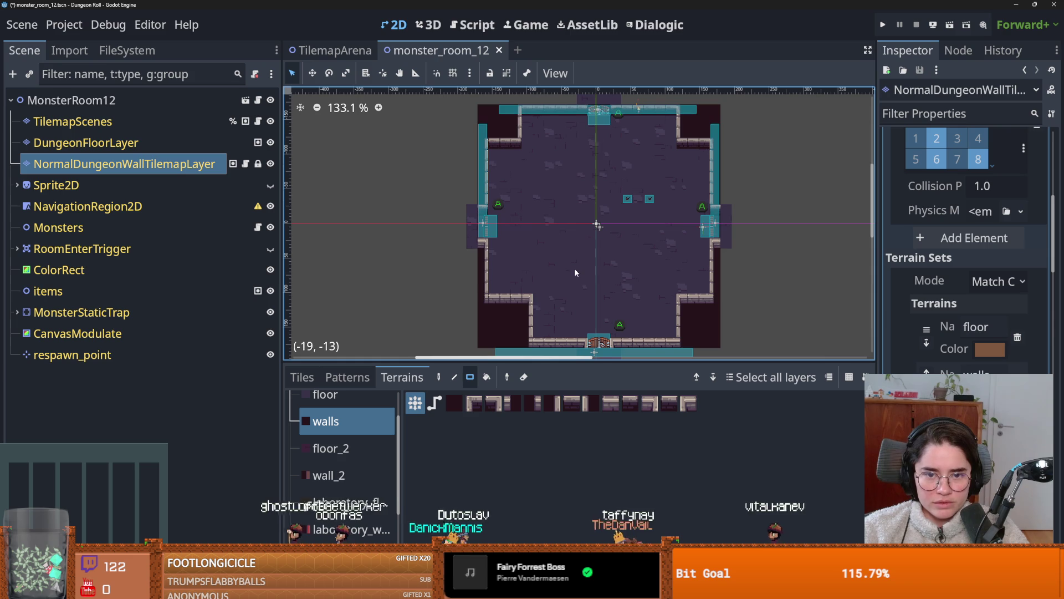
key(ctrl+s)
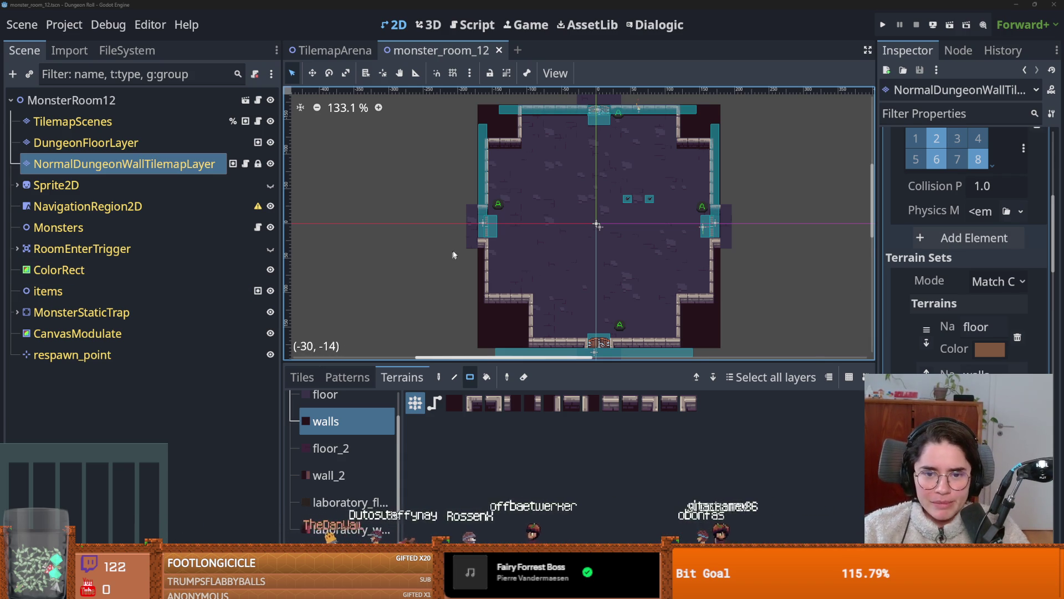
Pan around the monster_room_12 canvas, saving the scene several times.
scroll(452, 256, down, 3)
scroll(452, 257, right, 4)
key(ctrl+s)
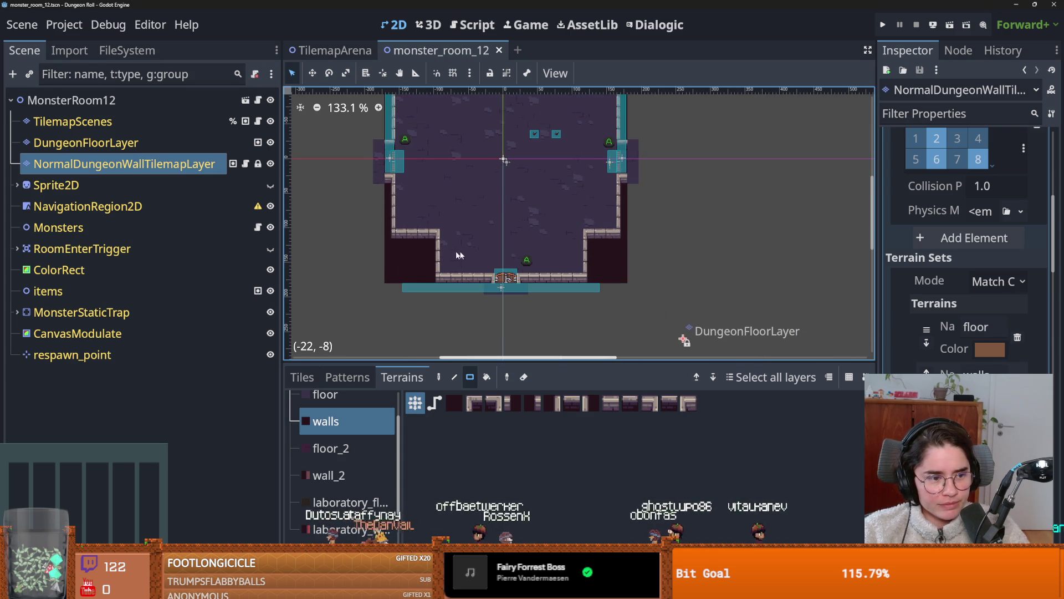
scroll(451, 255, up, 1)
scroll(493, 248, left, 3)
key(ctrl+s)
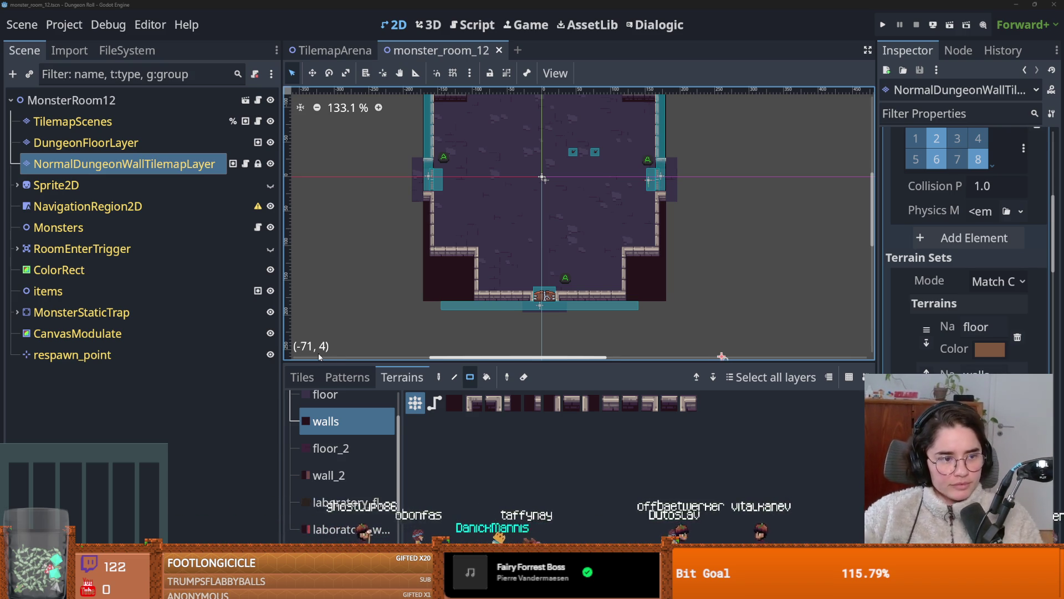
drag(438, 223, 461, 224)
key(ctrl+s)
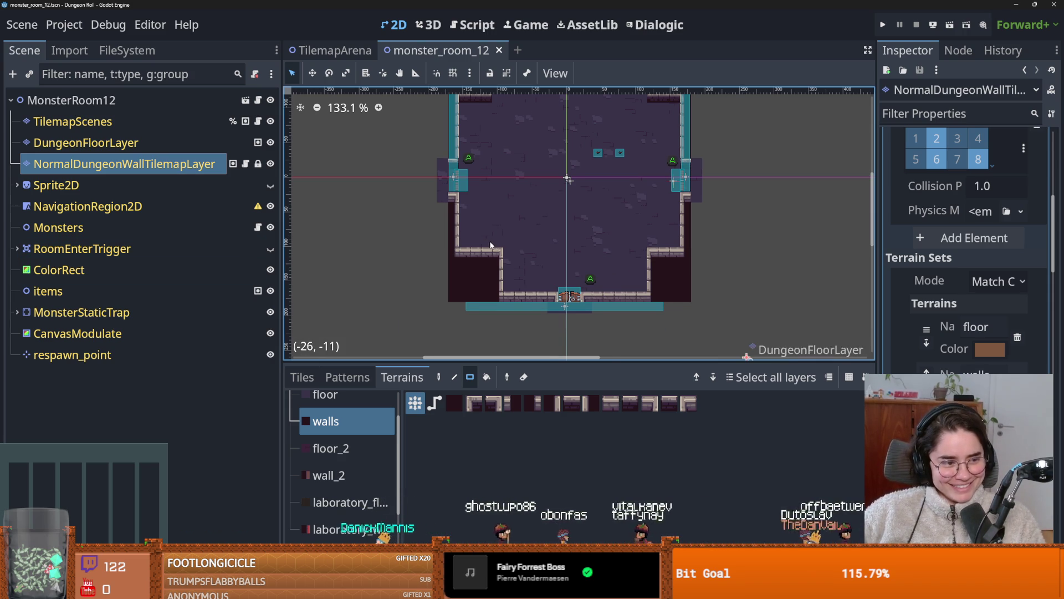
drag(486, 244, 438, 244)
key(ctrl+s)
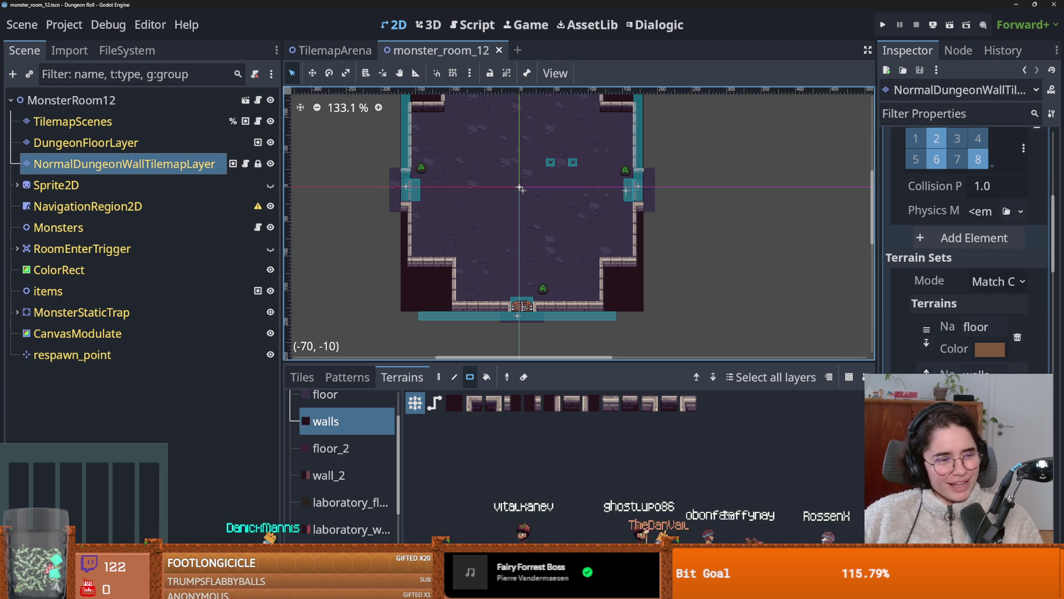
Save monster_room_12 once more and switch to the TilemapArena scene.
key(ctrl+s)
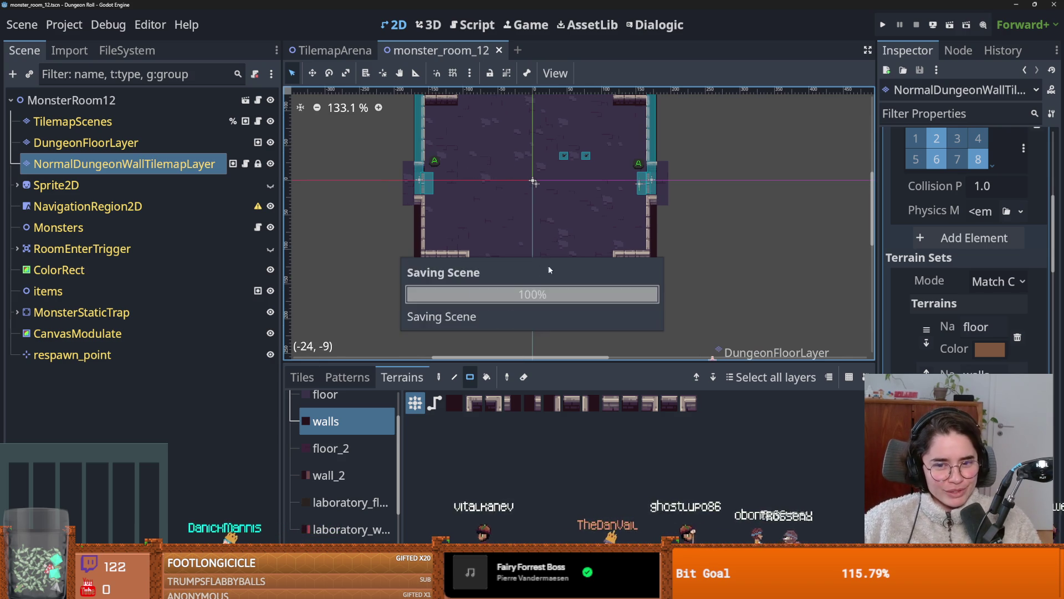
scroll(527, 253, up, 2)
scroll(526, 248, up, 1)
key(ctrl+s)
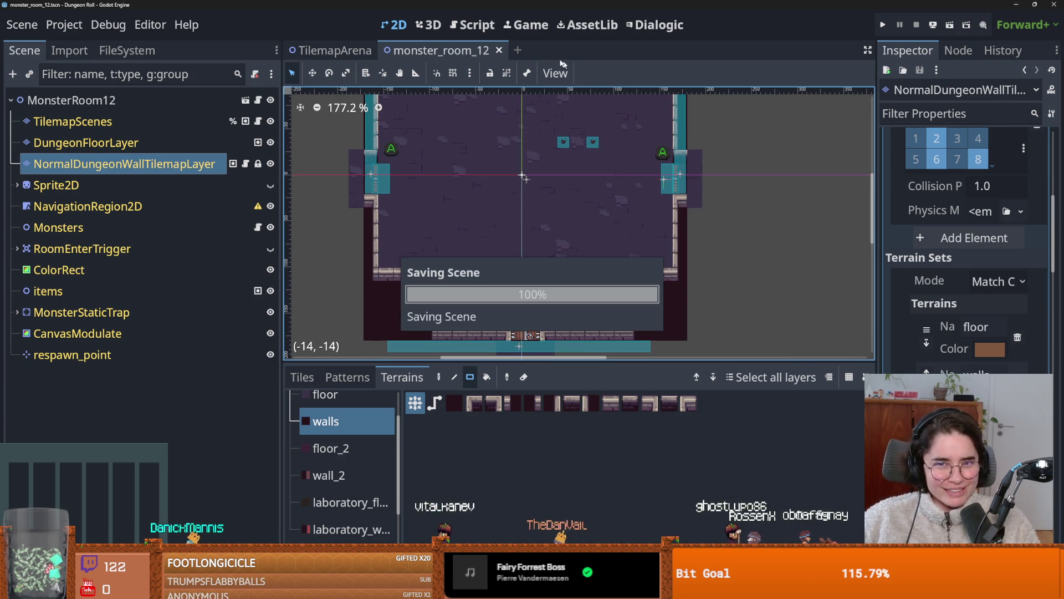
click(333, 51)
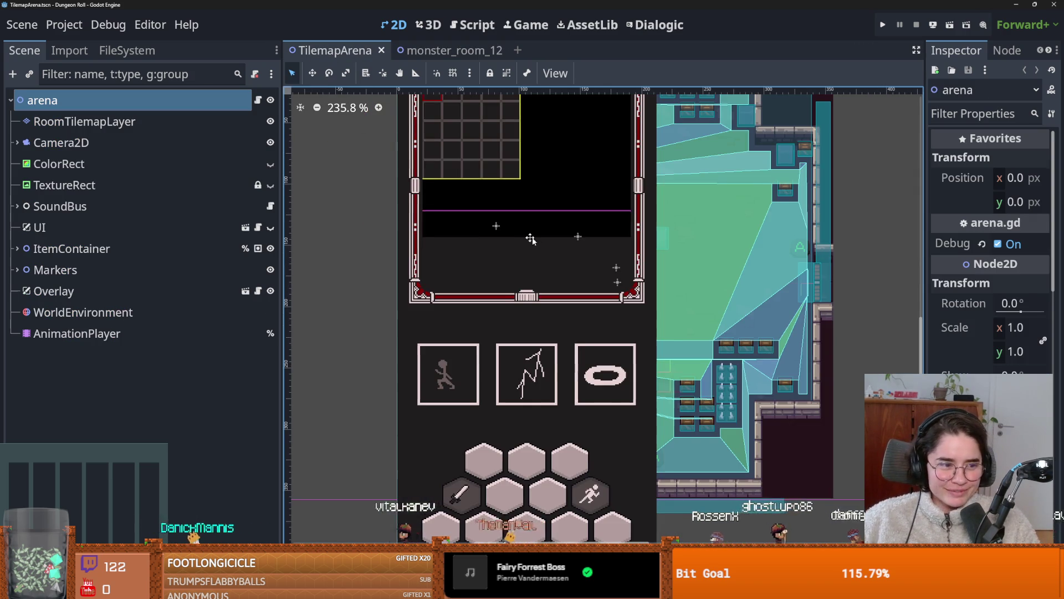
scroll(395, 245, down, 4)
key(ctrl+s)
key(shift+f)
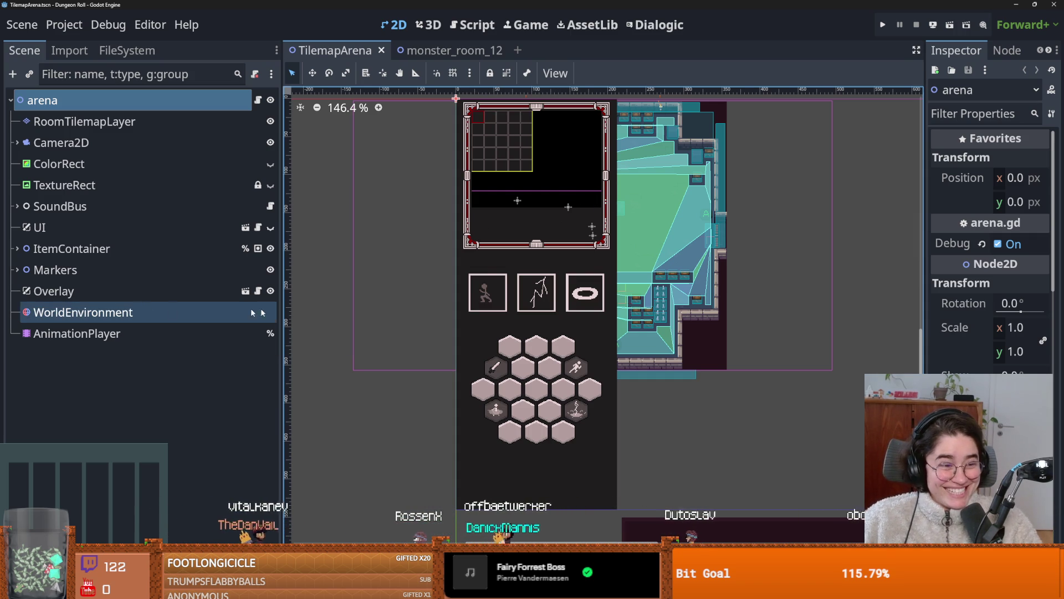
scroll(499, 200, up, 1)
scroll(499, 199, down, 1)
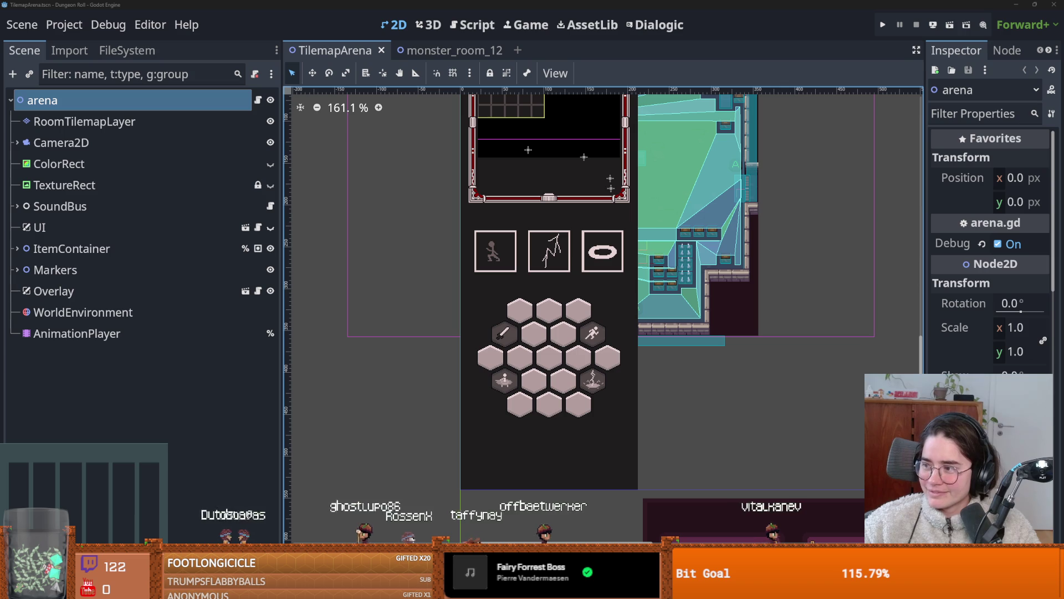
key(alt+Tab)
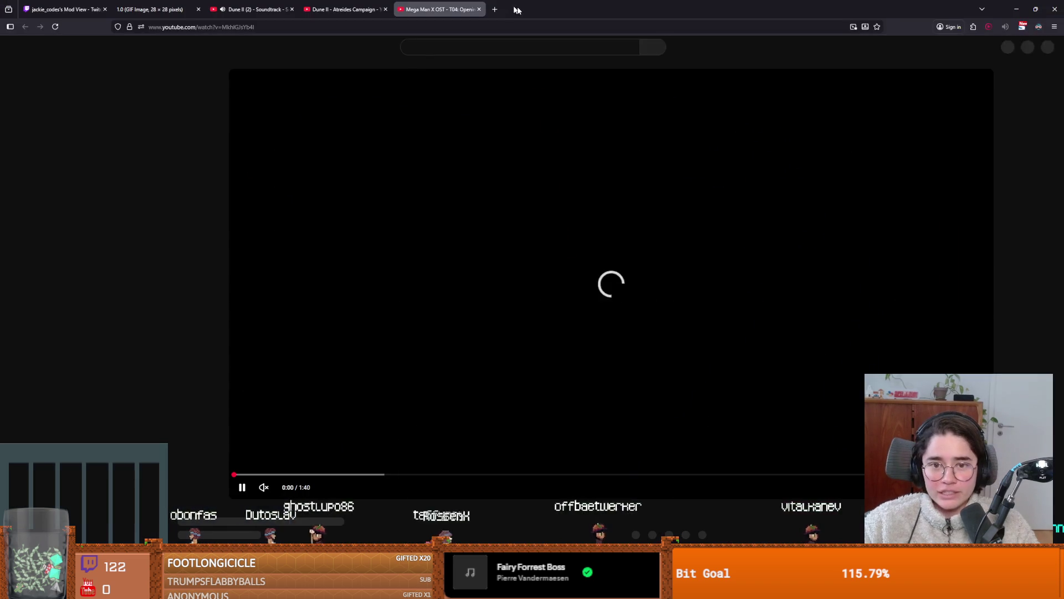
Return from the YouTube soundtrack to the Godot editor.
key(alt+Tab)
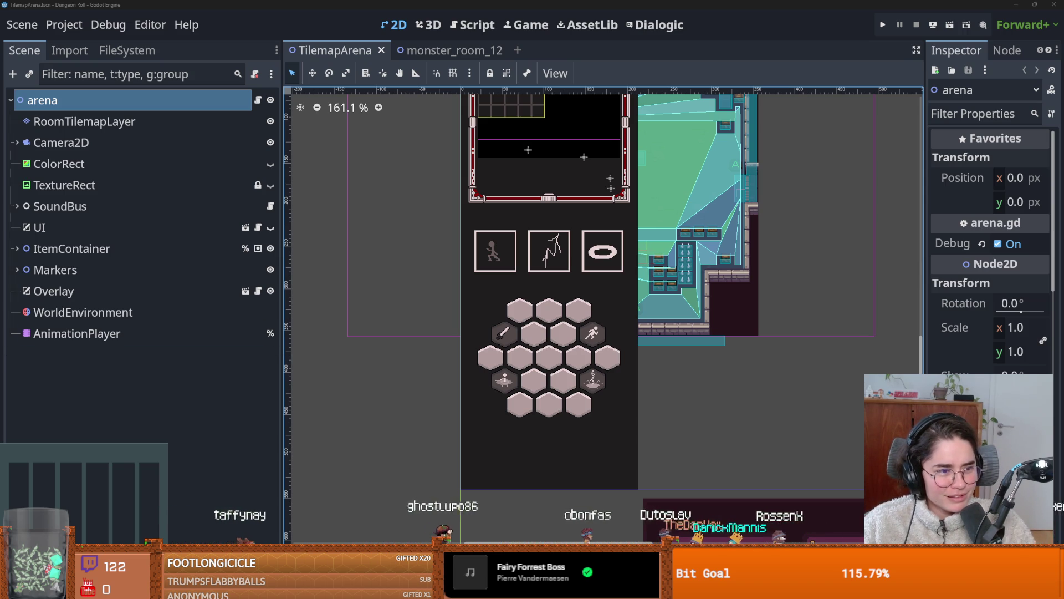
Zoom around the TilemapArena hex-grid canvas and save the scene.
scroll(475, 319, up, 3)
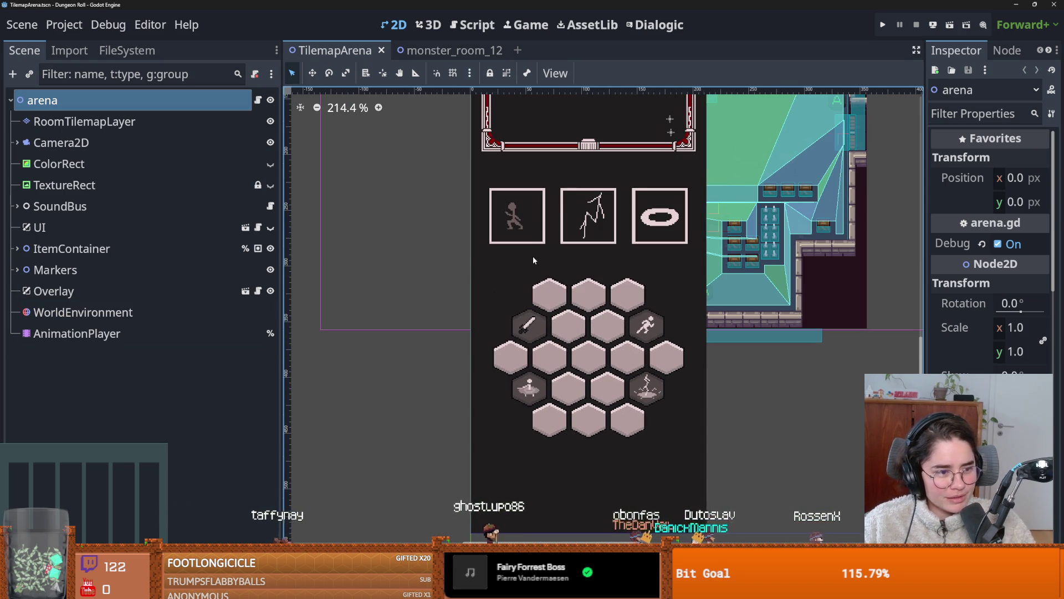
key(ctrl+s)
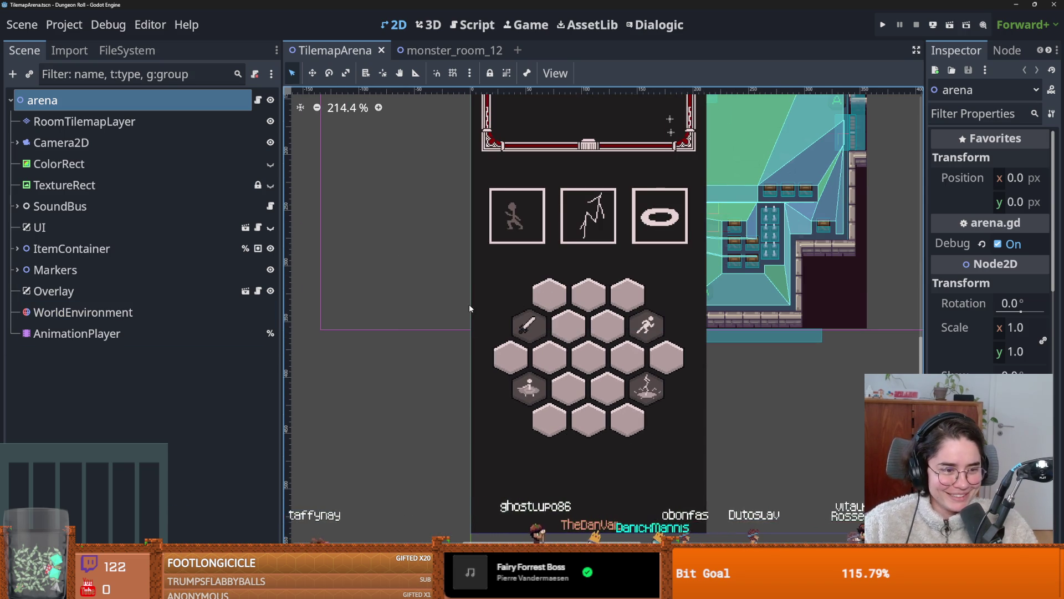
scroll(349, 326, down, 4)
key(ctrl+s)
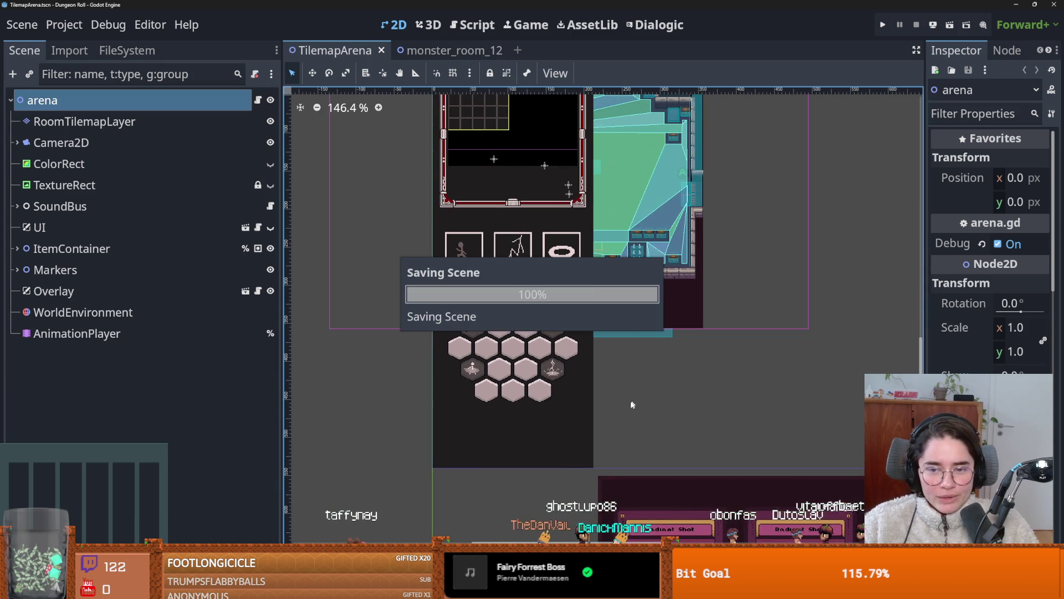
scroll(504, 446, up, 1)
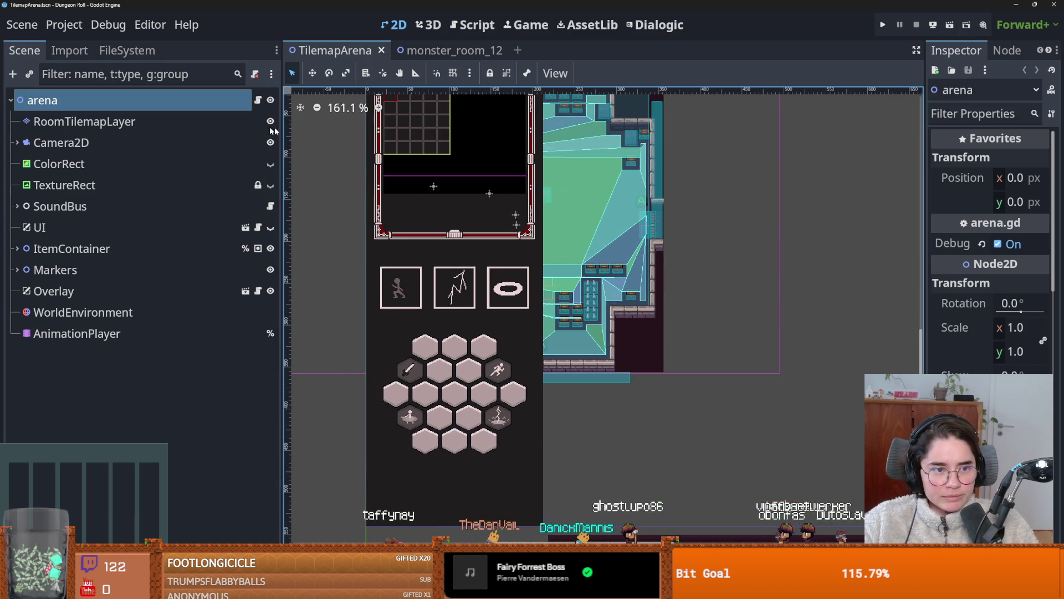
scroll(536, 236, up, 1)
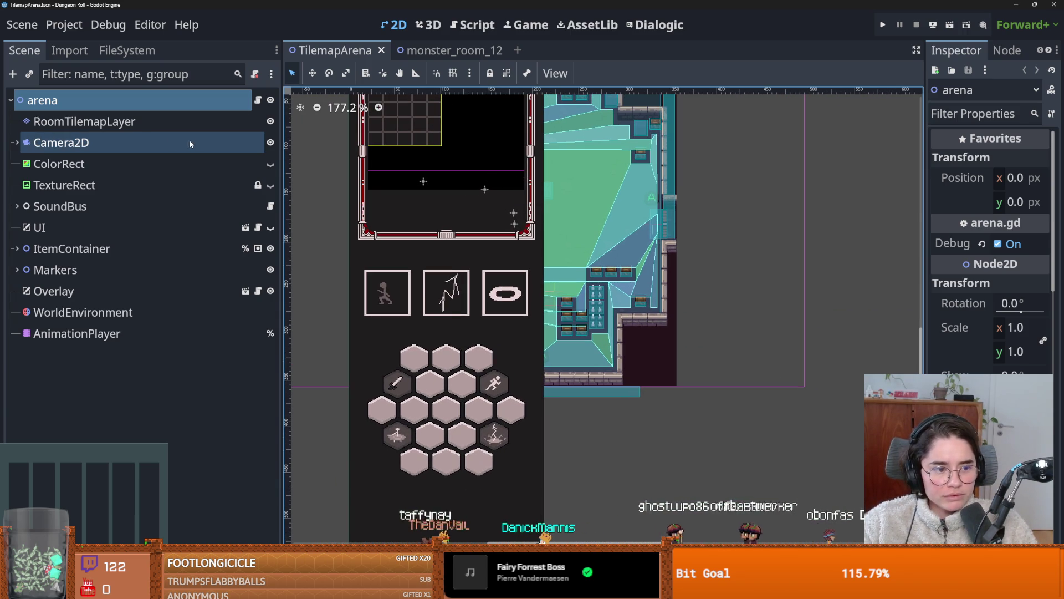
Save monster_room_12, check GitHub Desktop for uncommitted changes, and bring up the FileSystem dock.
click(449, 50)
key(ctrl+s)
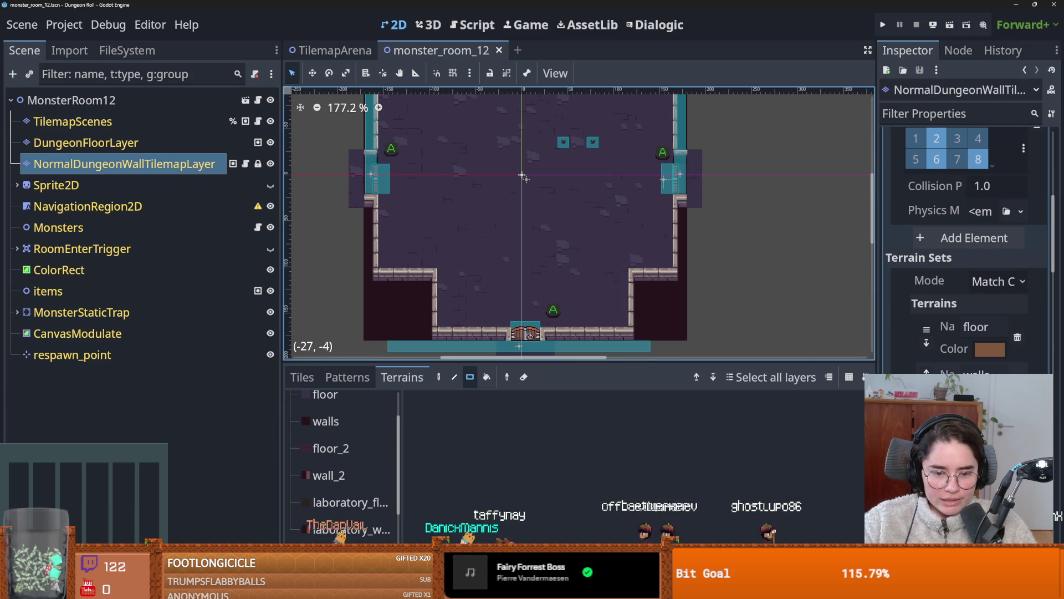
key(alt+Tab)
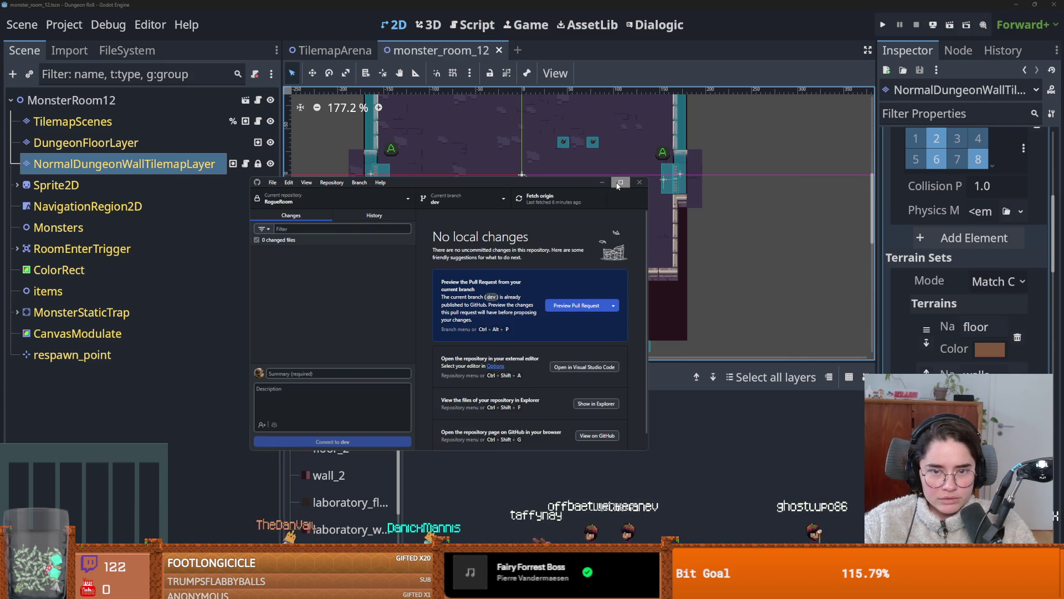
click(139, 50)
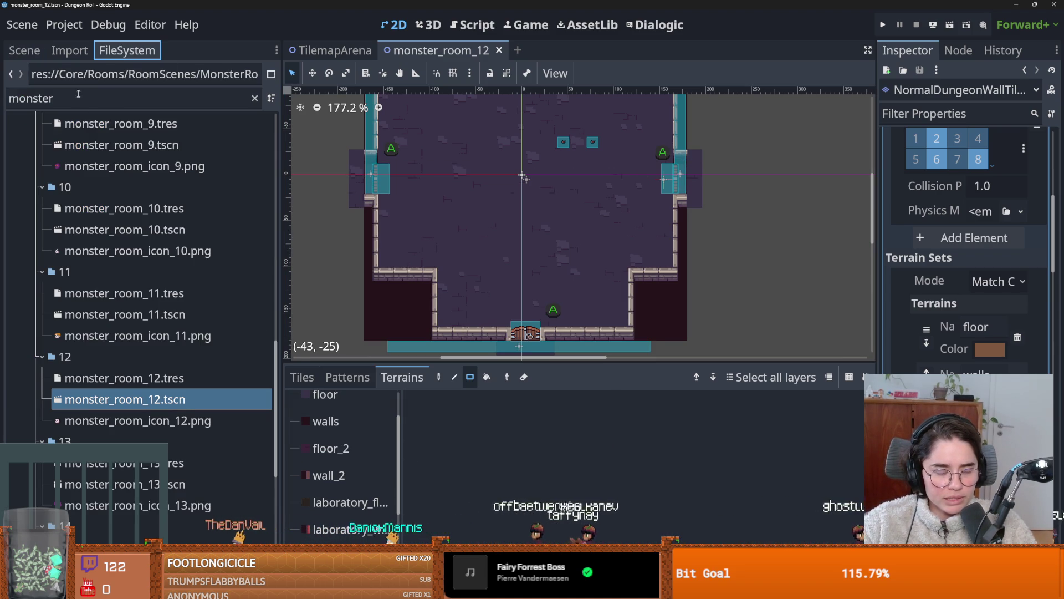
click(145, 406)
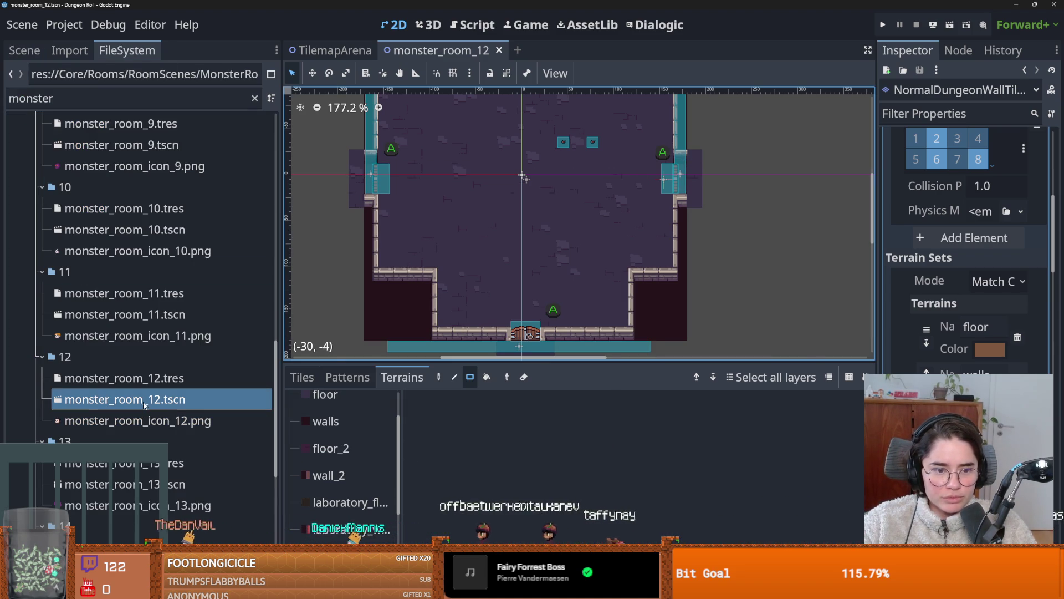
Open monster_room_11.tscn and filter the FileSystem by 'room'.
double_click(126, 316)
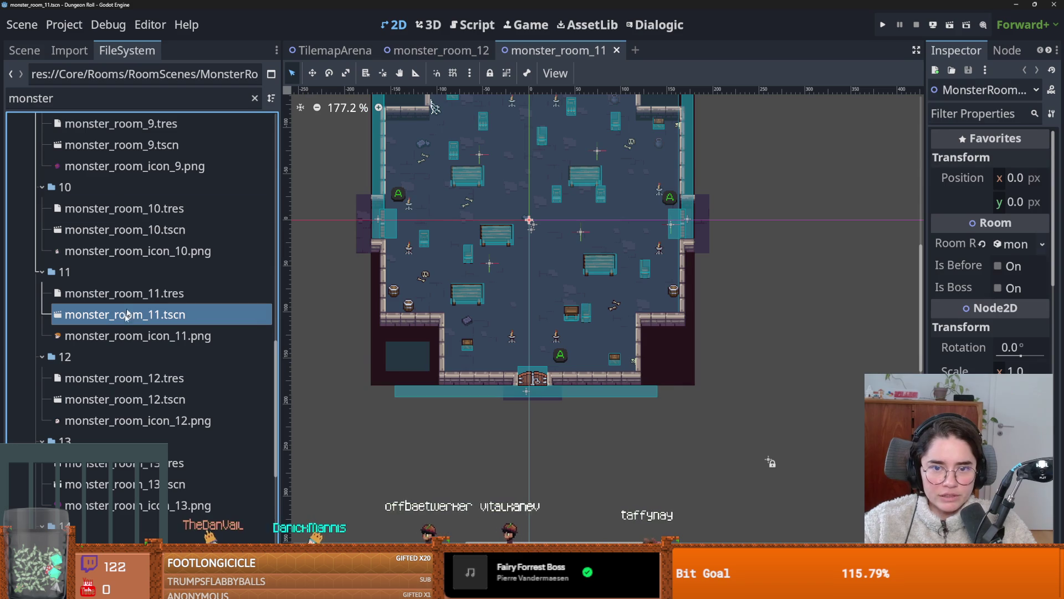
double_click(92, 105)
text(room)
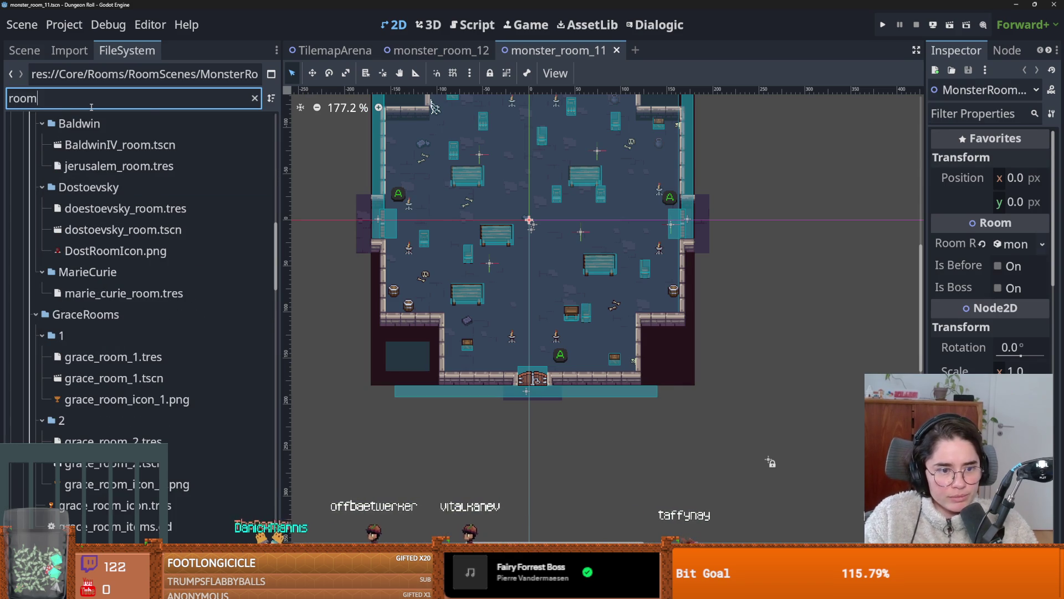
scroll(139, 355, down, 10)
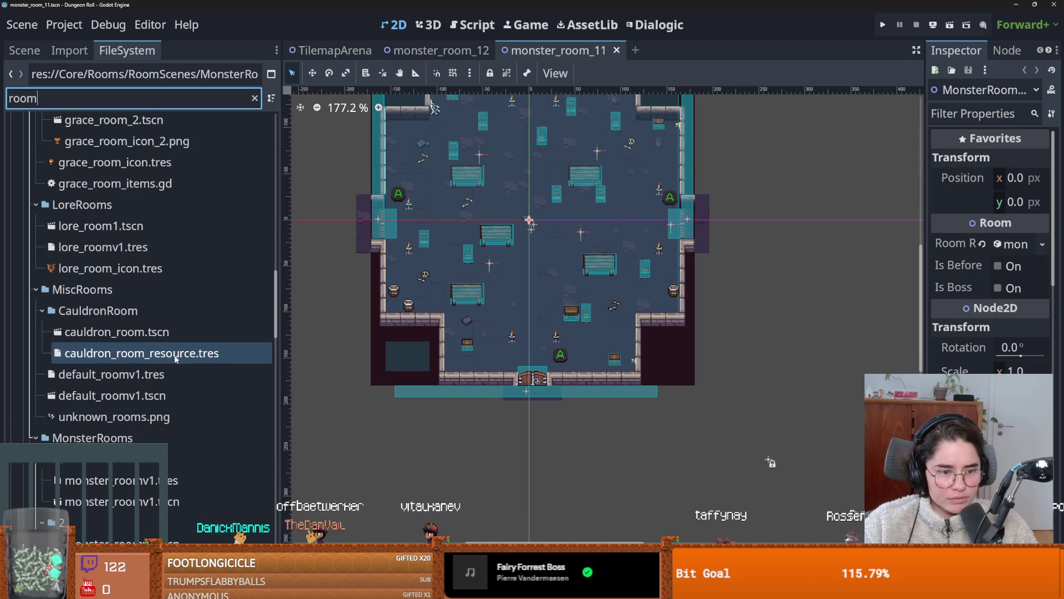
scroll(169, 399, down, 15)
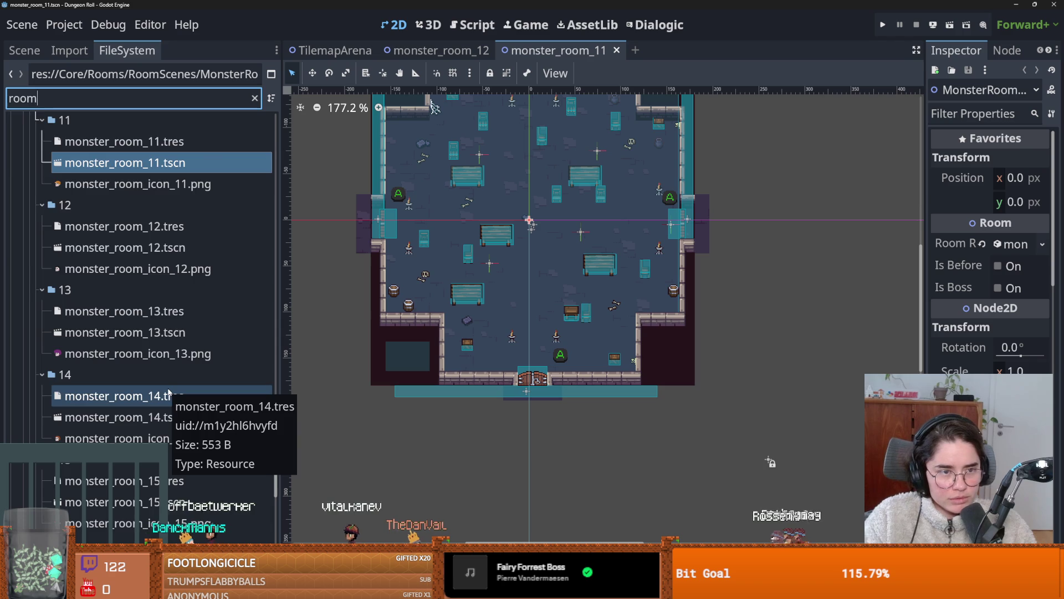
Change the file filter to 'loot' and select RoomLootTable.tres.
key(ctrl+a)
text(loot)
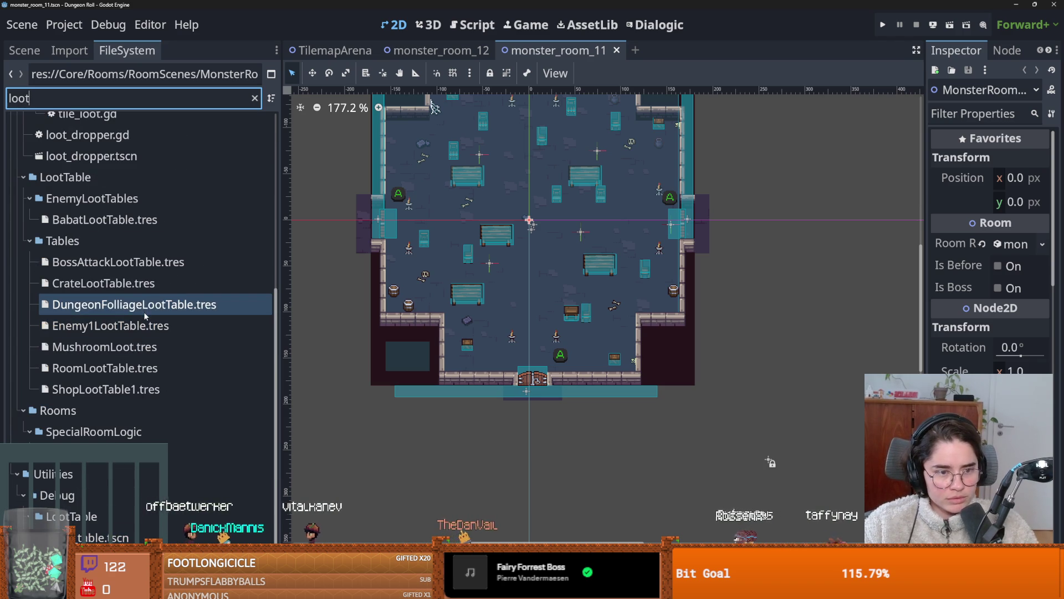
scroll(149, 332, up, 3)
scroll(144, 305, down, 3)
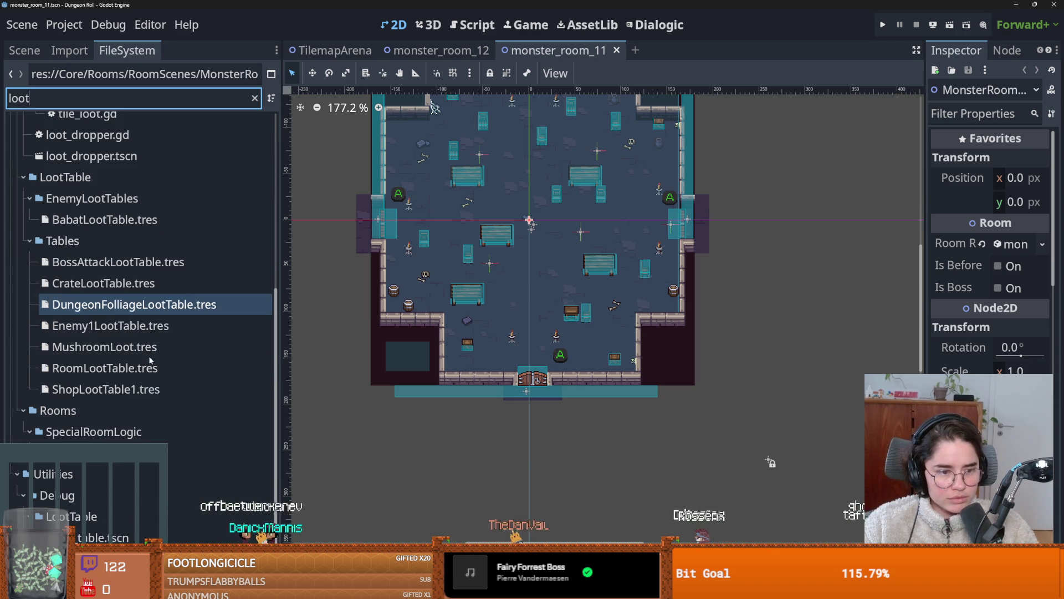
click(133, 368)
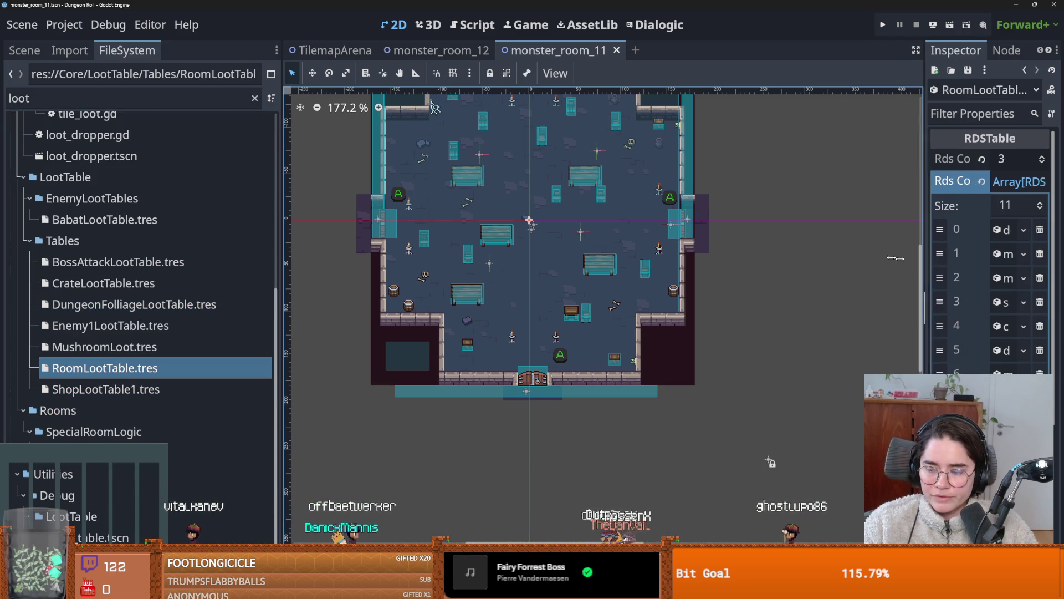
Widen the Inspector and raise the Rds Contents array size from 11 to 16.
drag(919, 260, 660, 219)
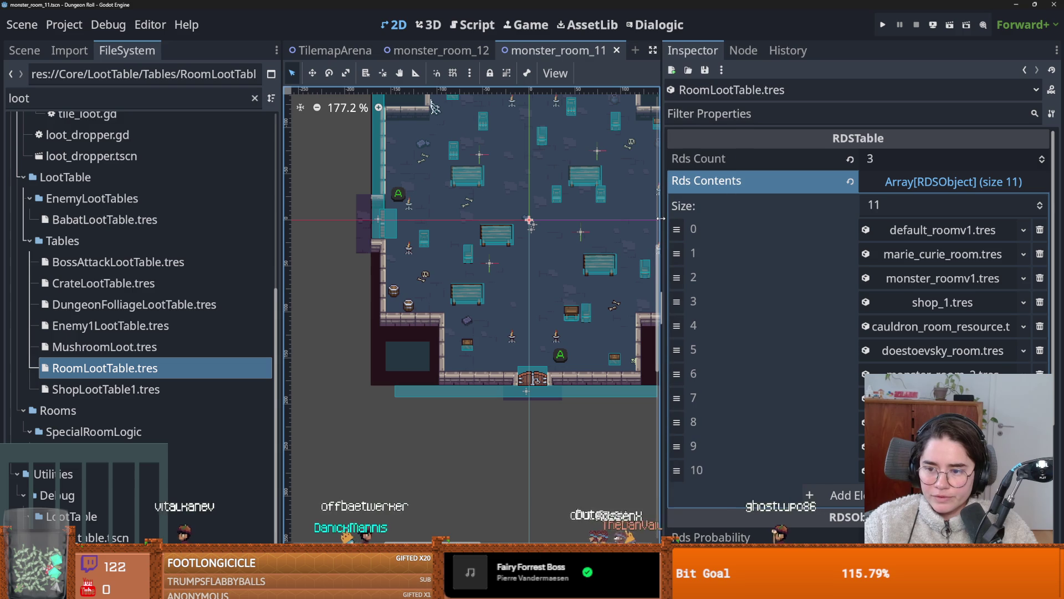
click(1041, 203)
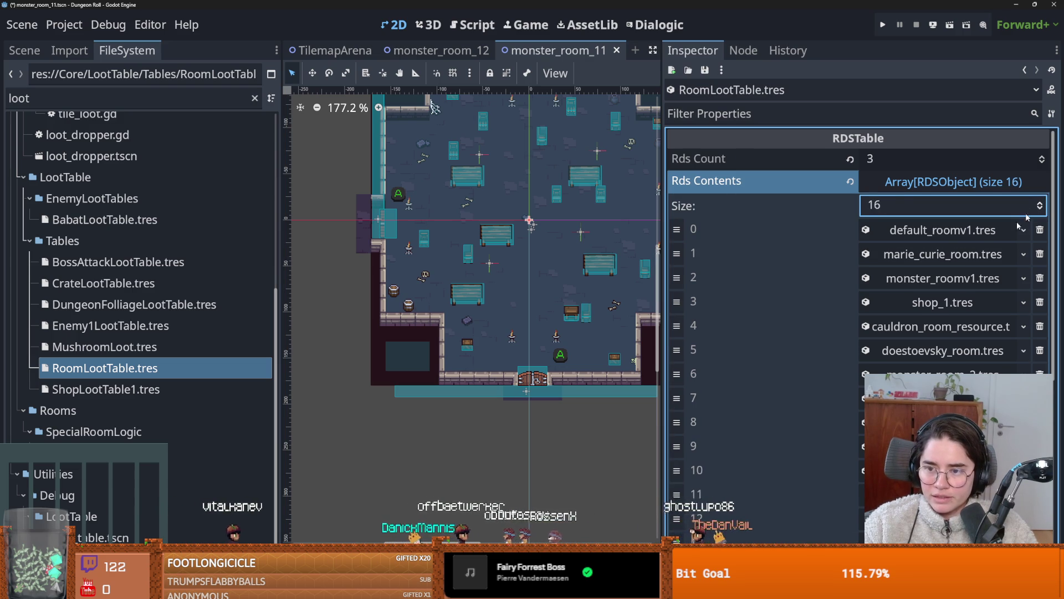
scroll(780, 332, down, 5)
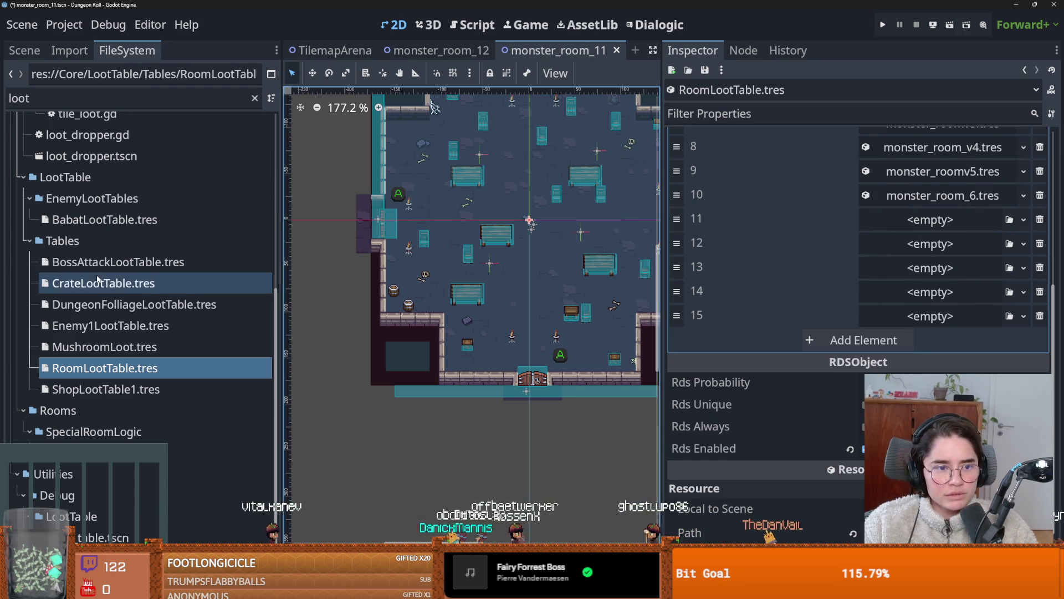
scroll(116, 272, up, 2)
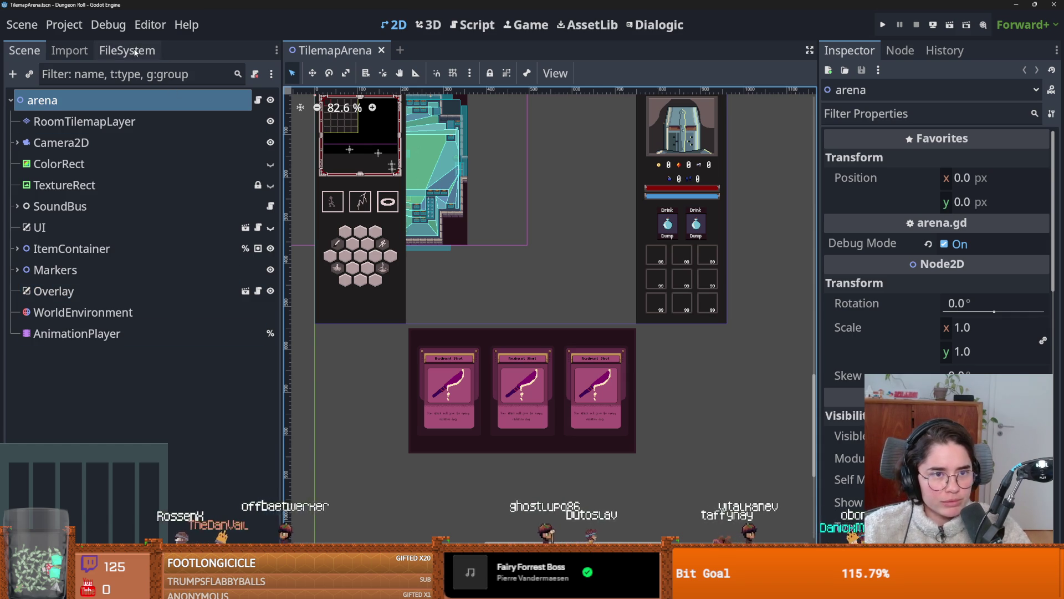
click(127, 50)
Filter FileSystem by 'grace' and open grace_room_1.tscn.
click(116, 97)
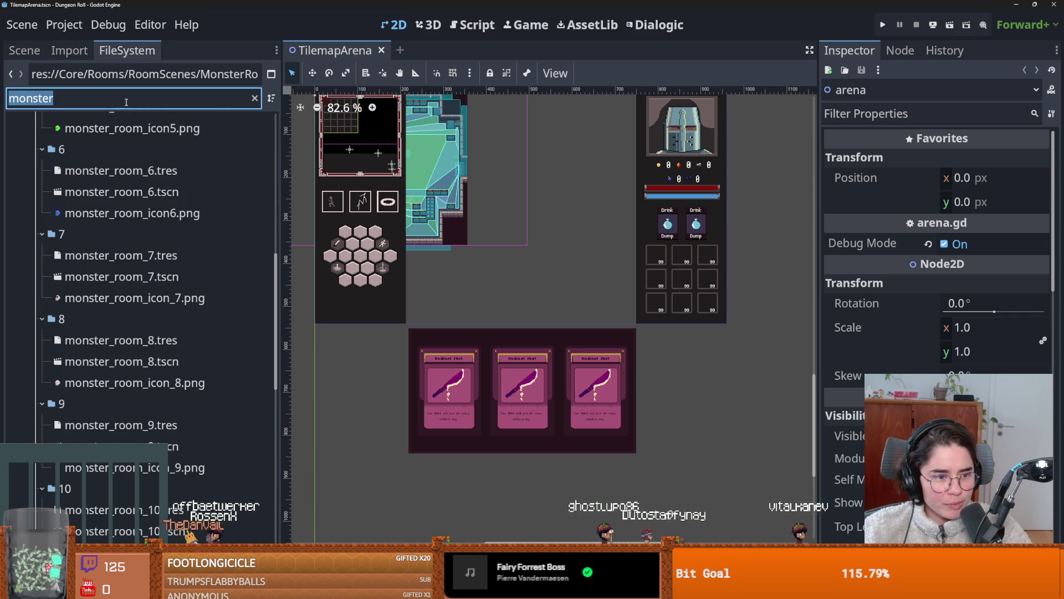
mouse_move(167, 139)
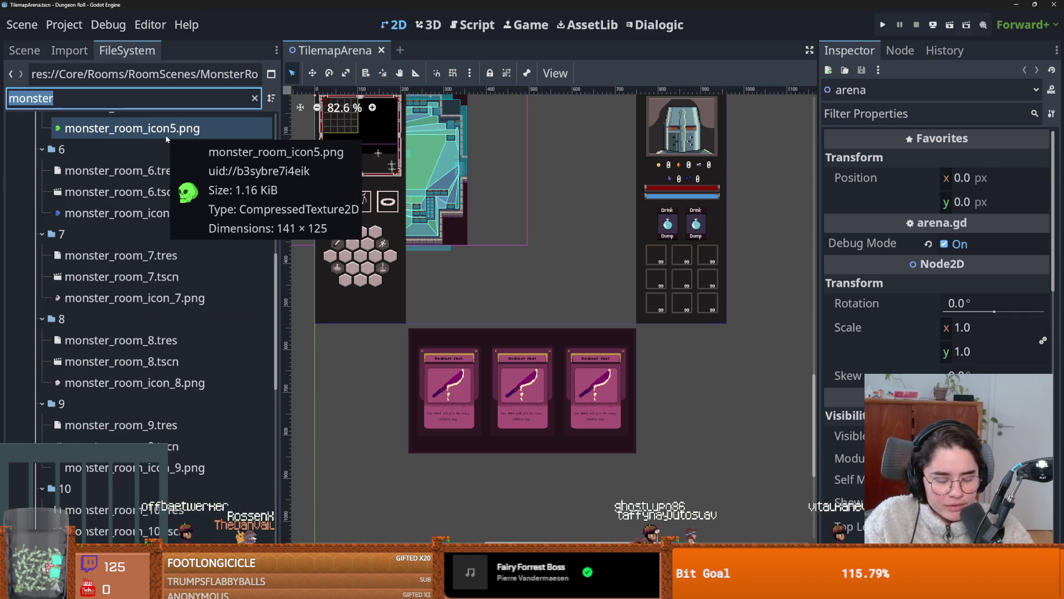
text(grace)
double_click(203, 295)
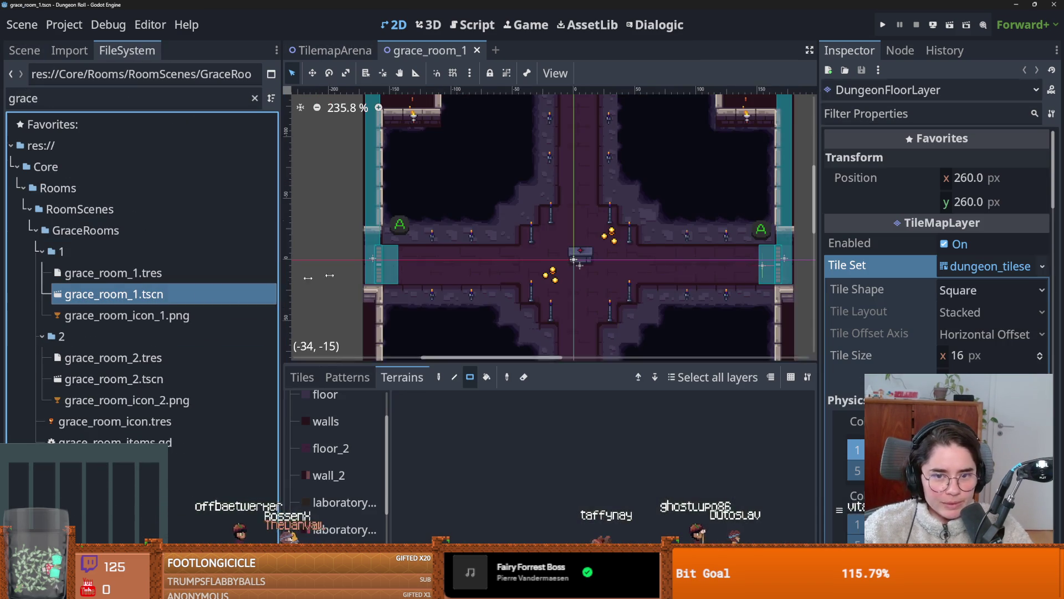
Enlarge the room view, show the GraceRoom1 node tree, and collapse RoomEnterTrigger.
drag(527, 362, 526, 444)
scroll(509, 211, up, 4)
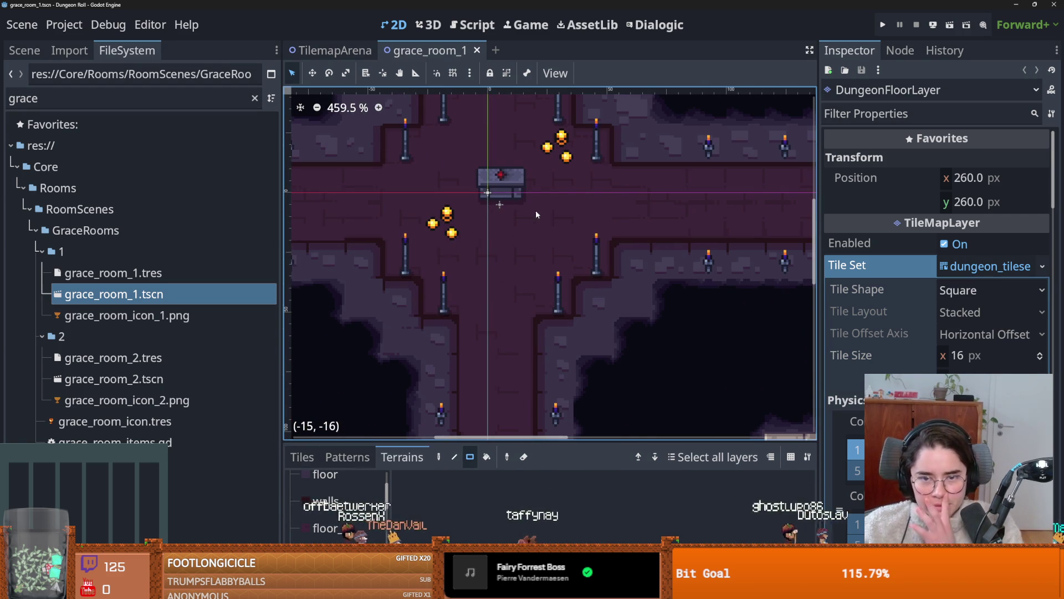
click(24, 50)
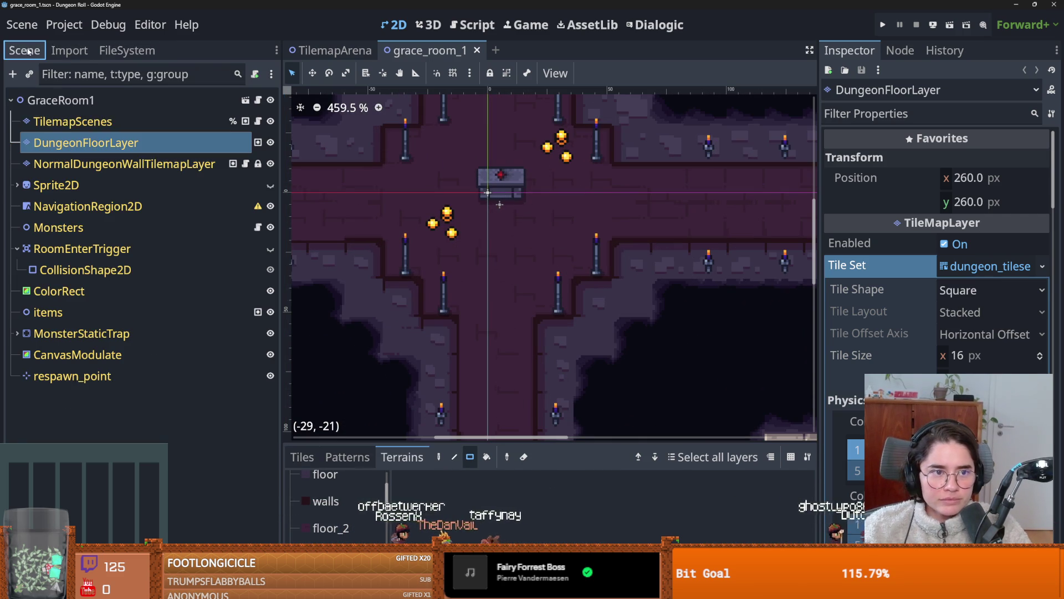
click(16, 250)
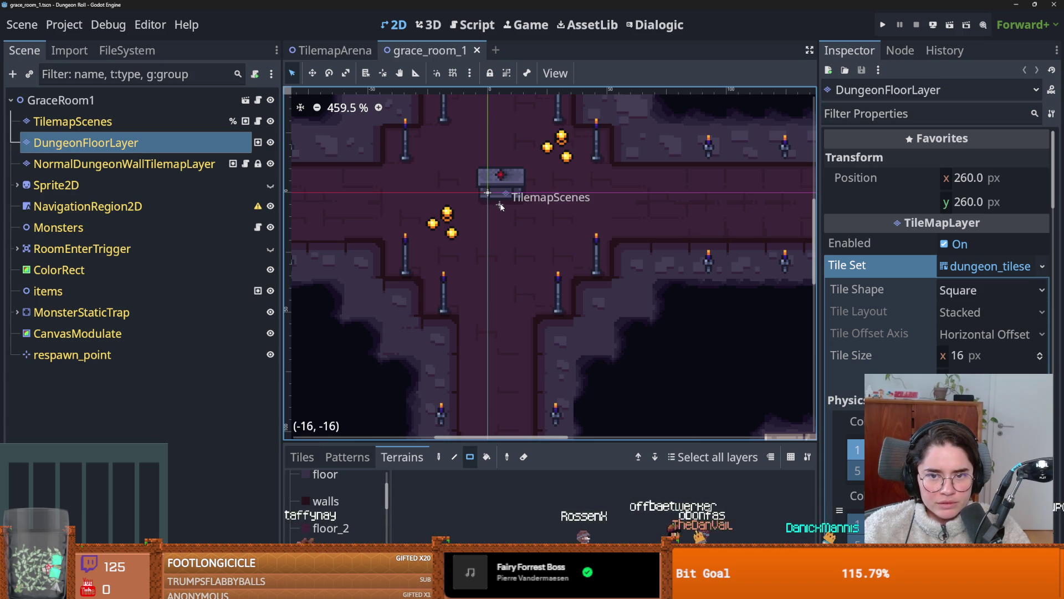
click(501, 207)
scroll(502, 210, down, 3)
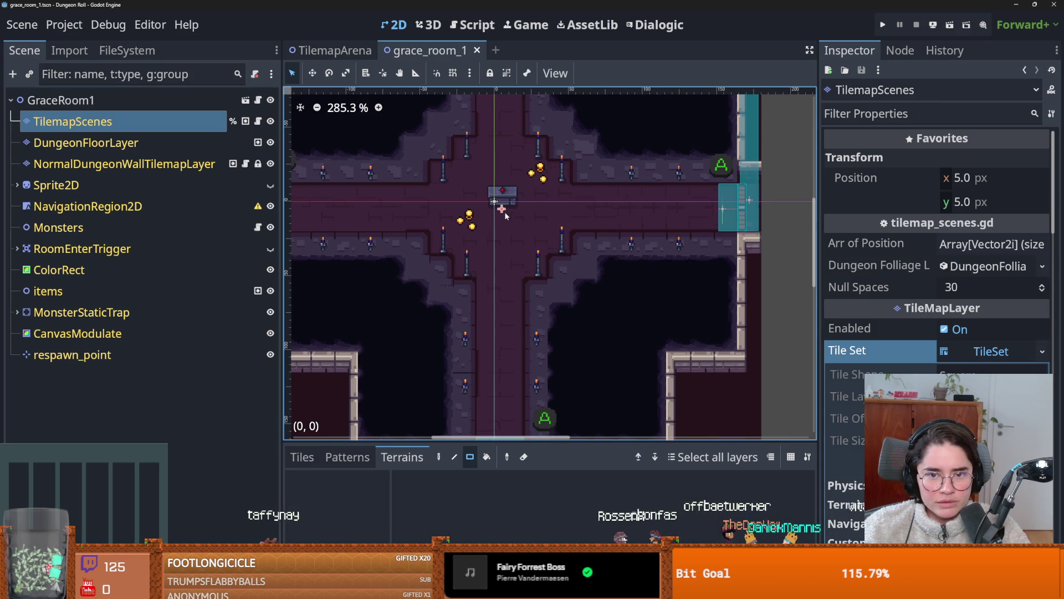
scroll(537, 214, down, 3)
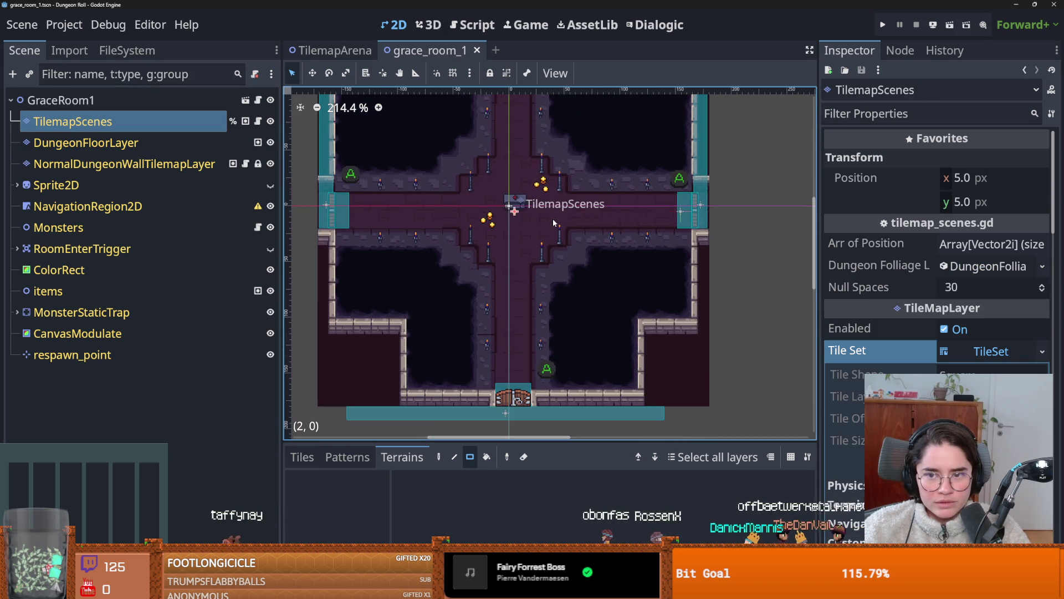
scroll(537, 214, up, 3)
key(ctrl+s)
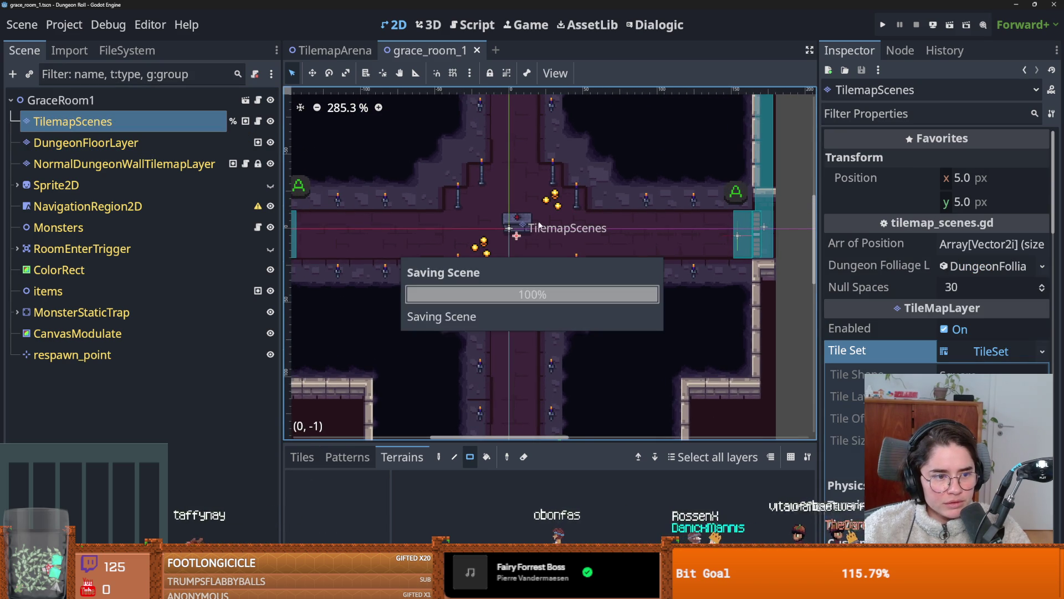
scroll(540, 221, up, 4)
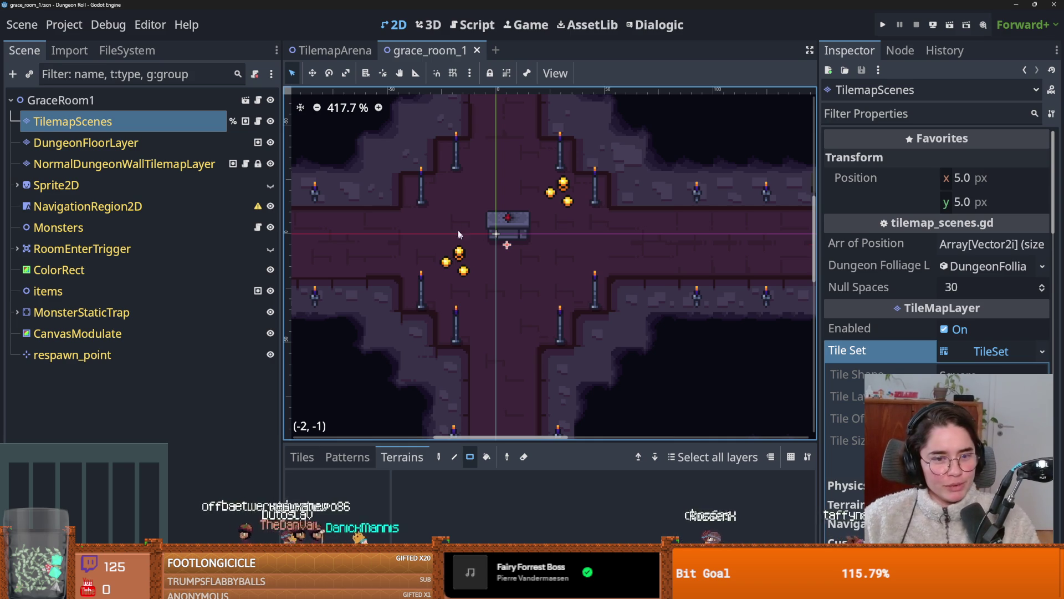
scroll(589, 236, down, 2)
key(ctrl+s)
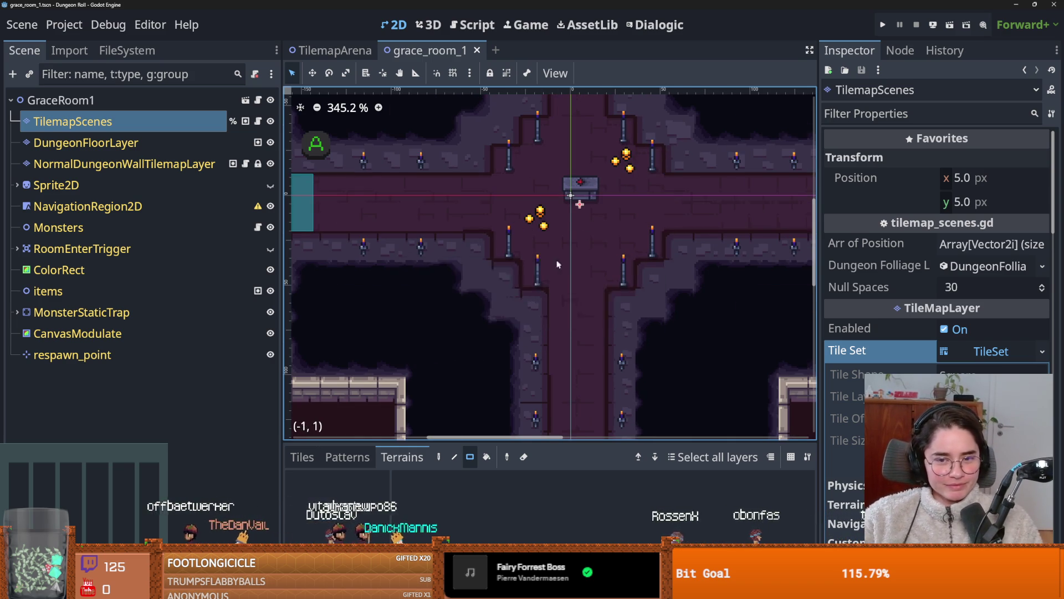
scroll(501, 261, down, 2)
scroll(521, 285, up, 3)
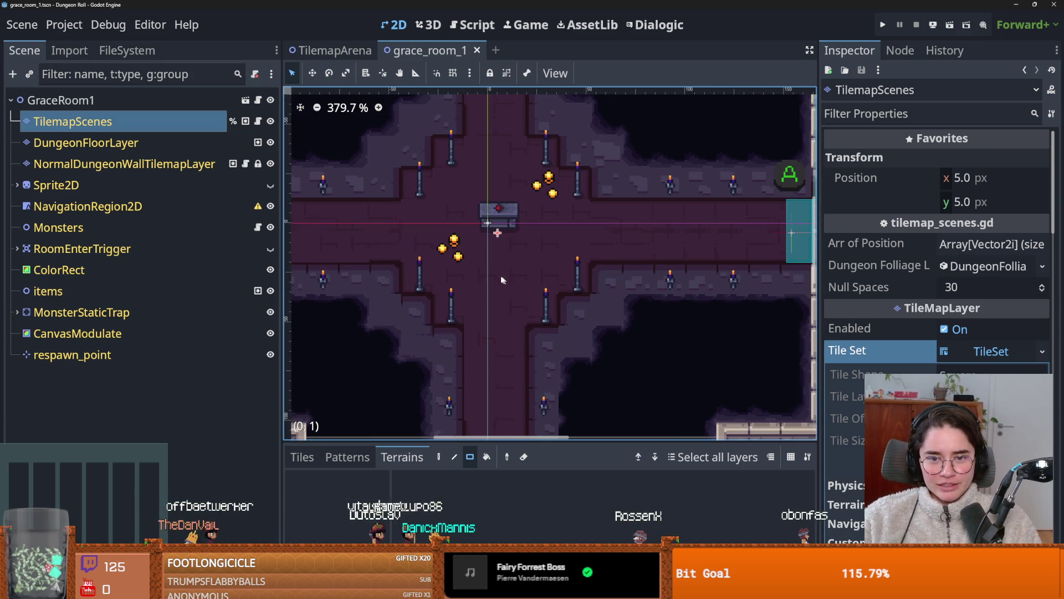
scroll(576, 291, up, 6)
scroll(438, 317, up, 4)
scroll(557, 287, down, 5)
scroll(591, 294, down, 2)
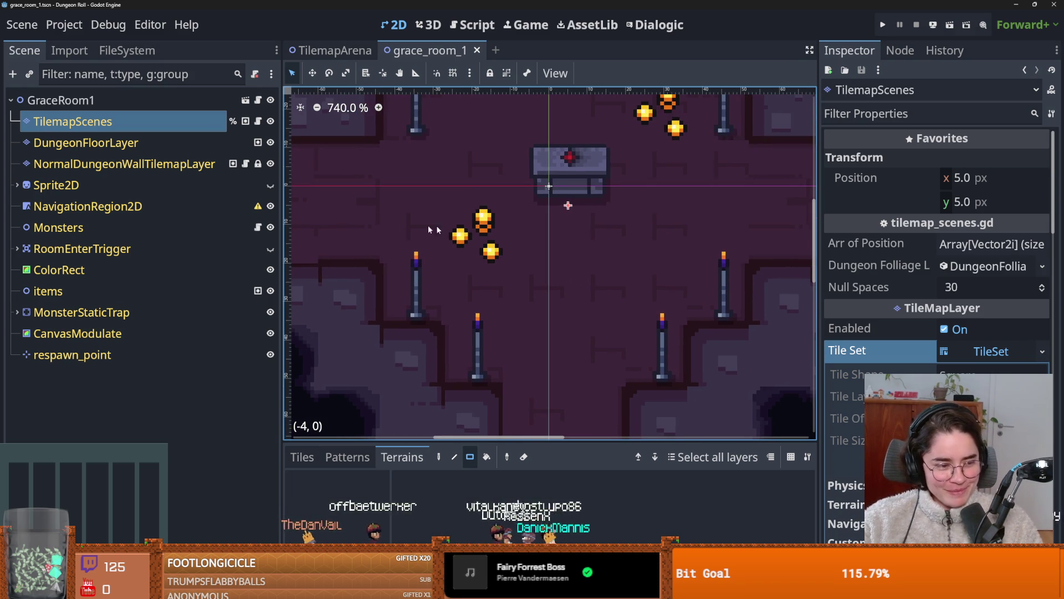
scroll(493, 209, down, 2)
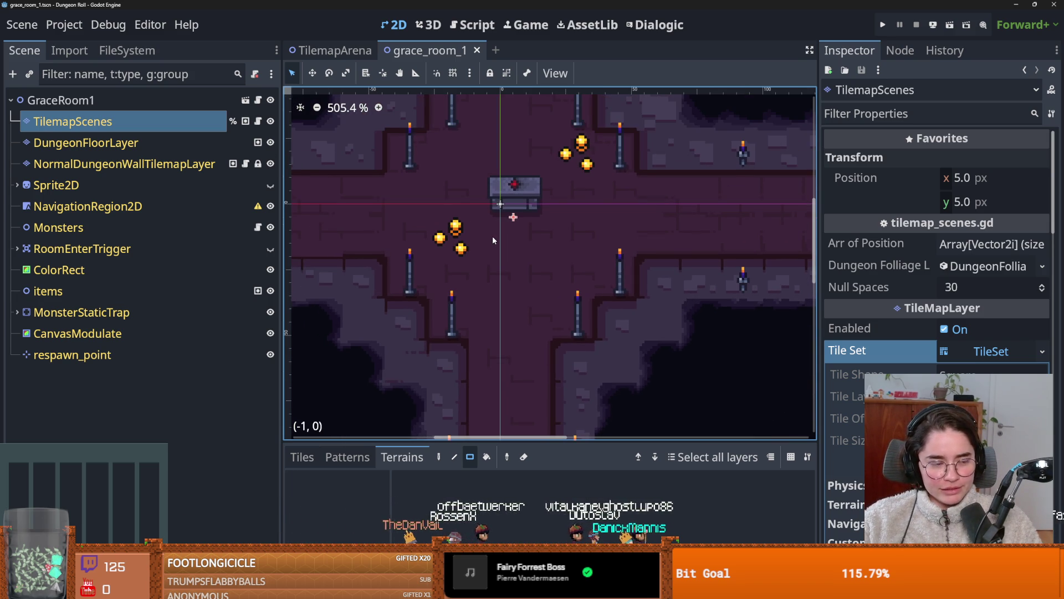
scroll(492, 235, down, 1)
scroll(535, 225, up, 1)
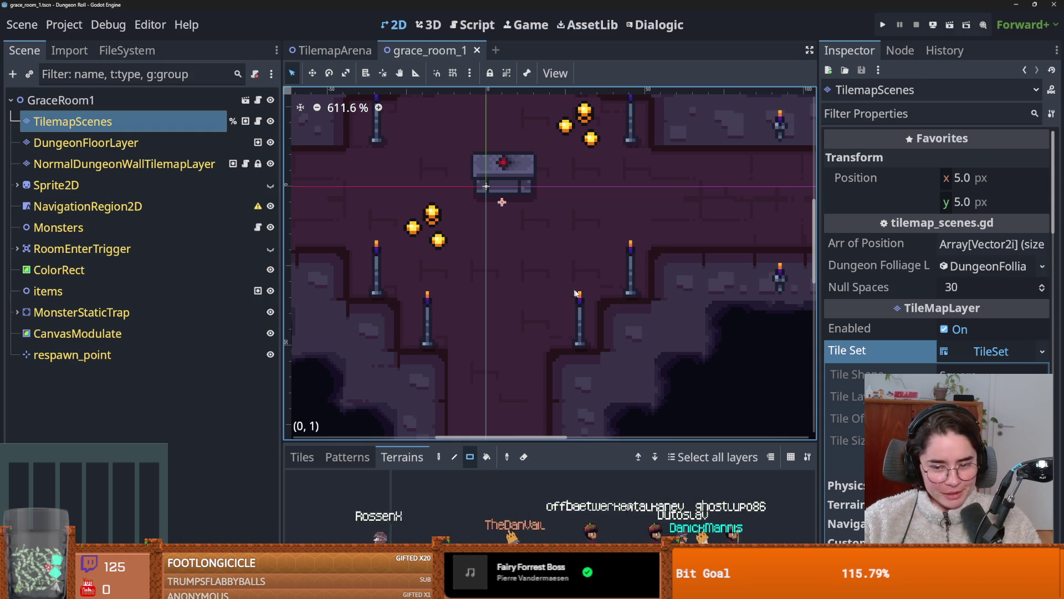
scroll(523, 260, down, 3)
key(ctrl+s)
scroll(523, 248, down, 3)
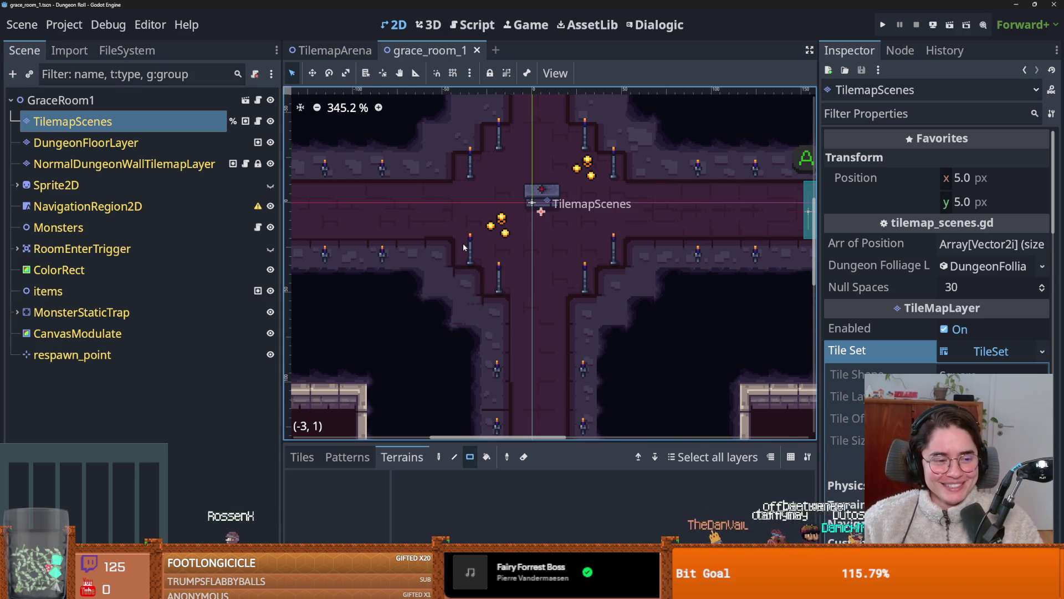
scroll(464, 247, down, 2)
key(ctrl+s)
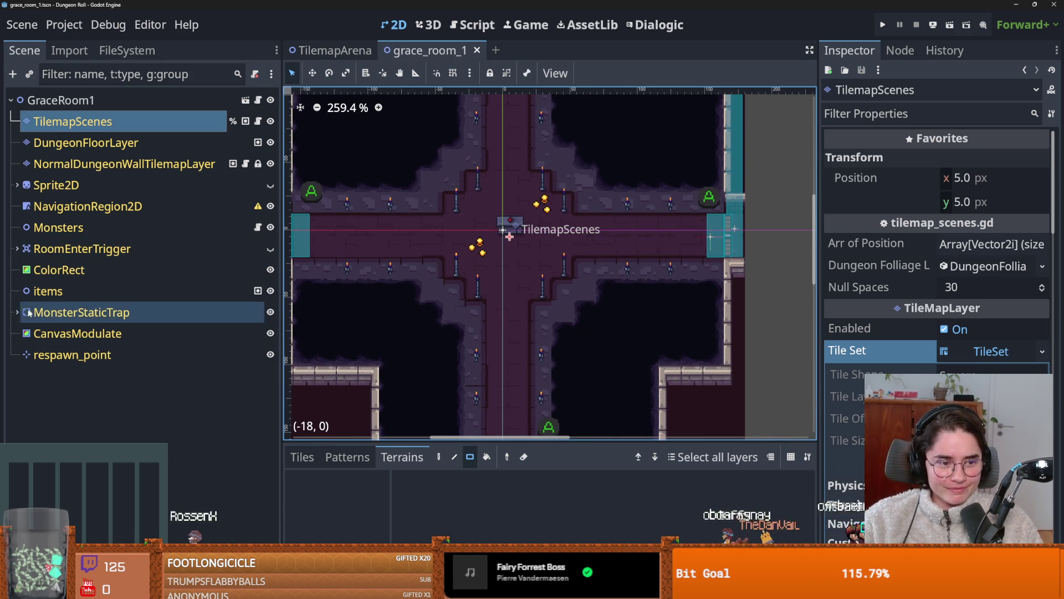
click(166, 312)
scroll(419, 270, down, 1)
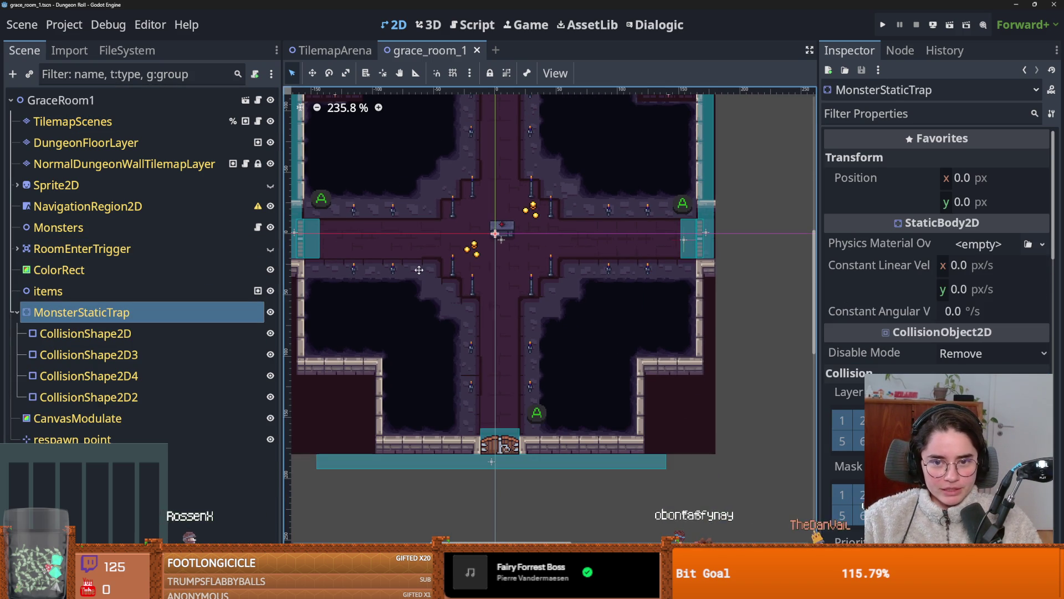
click(16, 313)
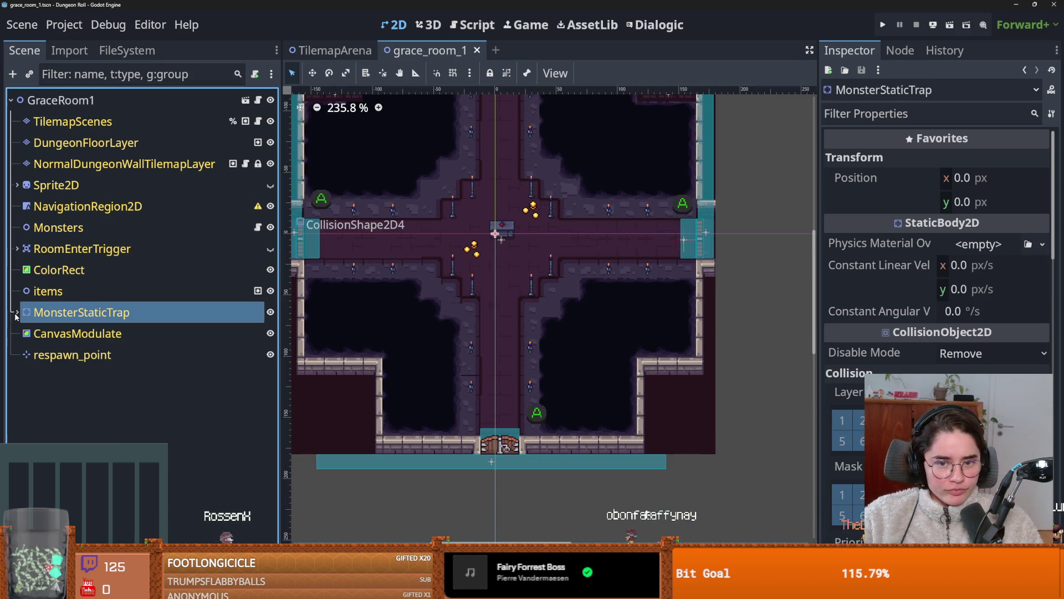
click(134, 51)
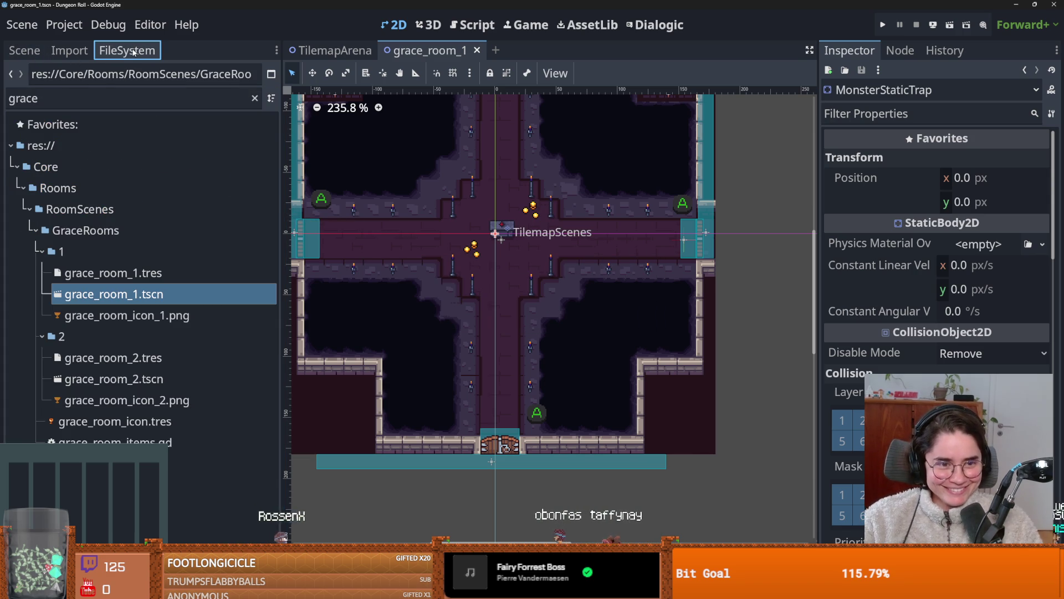
click(34, 53)
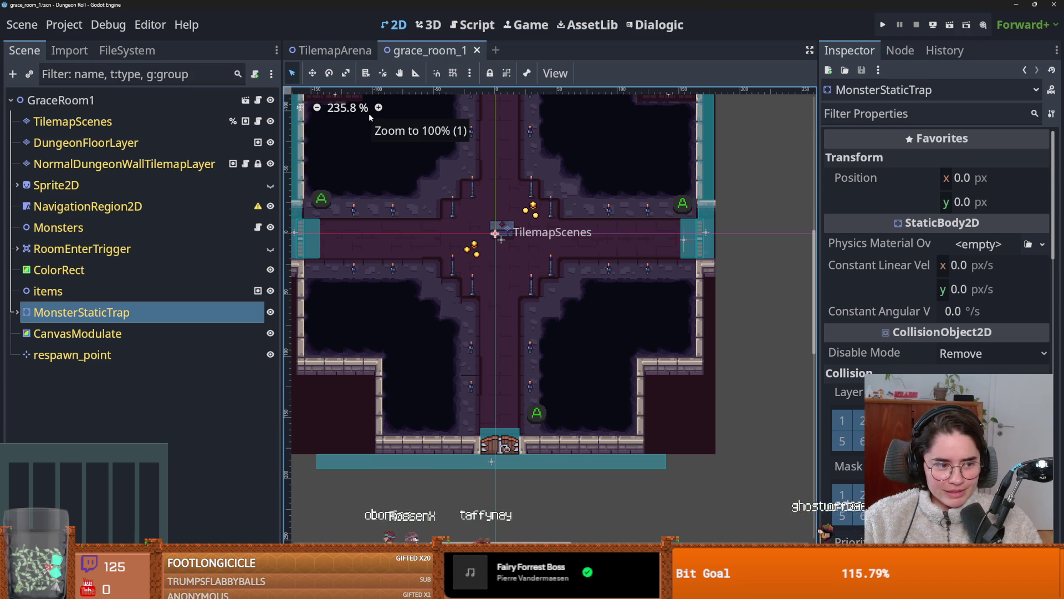
scroll(342, 170, up, 2)
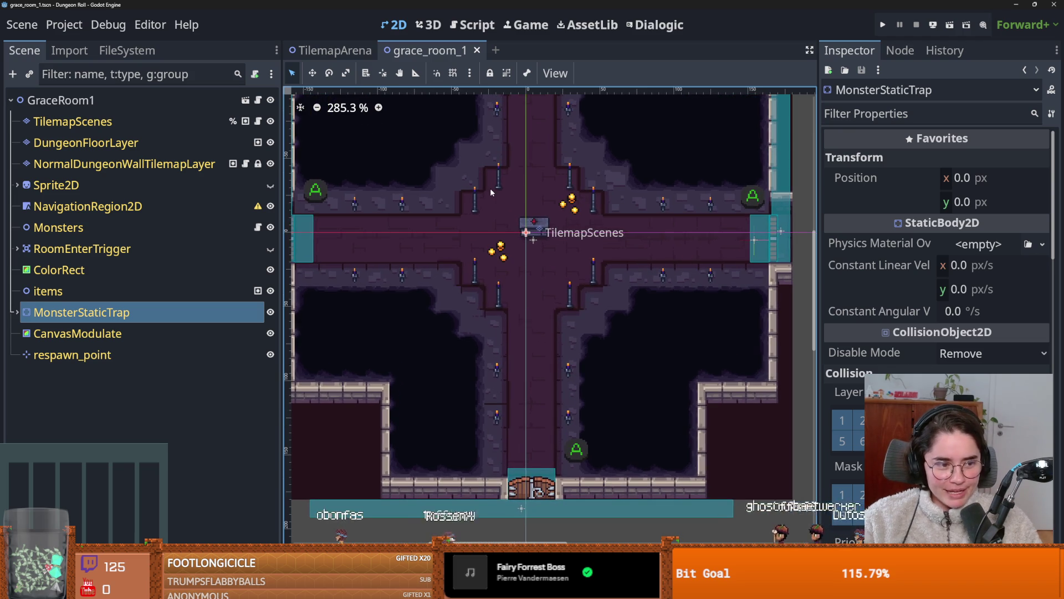
key(ctrl+s)
scroll(527, 228, up, 1)
scroll(527, 228, down, 1)
scroll(527, 228, up, 1)
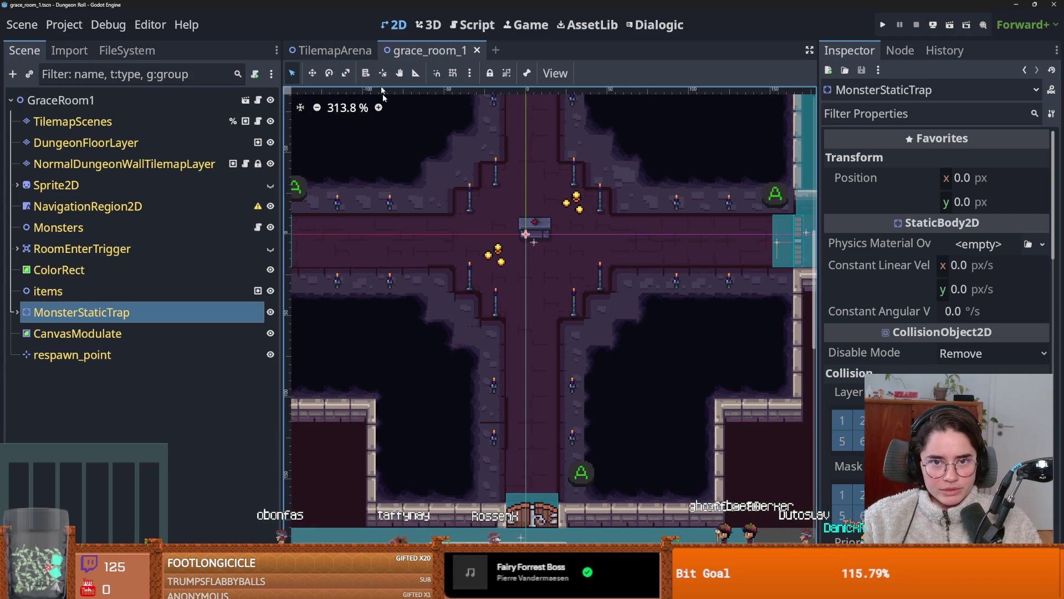
Filter files for 'item_pi', open item_pickup.tscn and its item_pickup.gd script.
click(126, 51)
double_click(101, 100)
text(item_p)
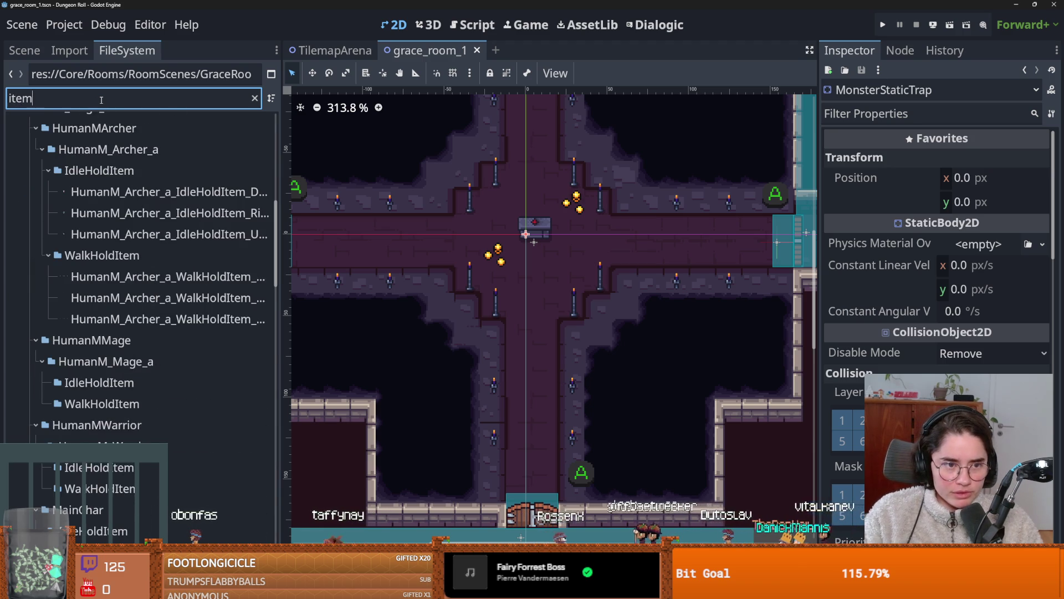
text(i)
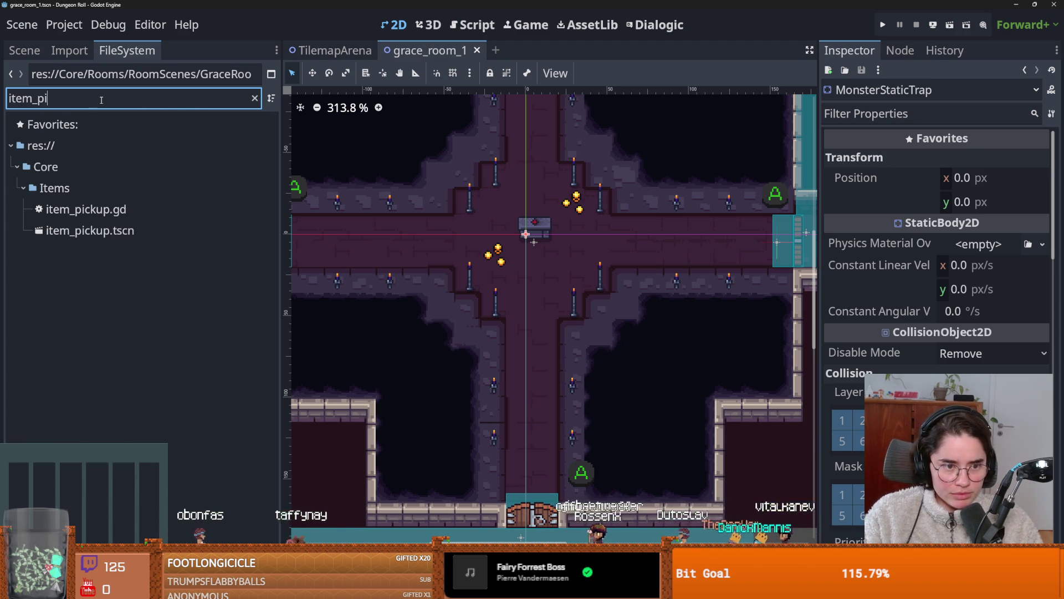
double_click(89, 231)
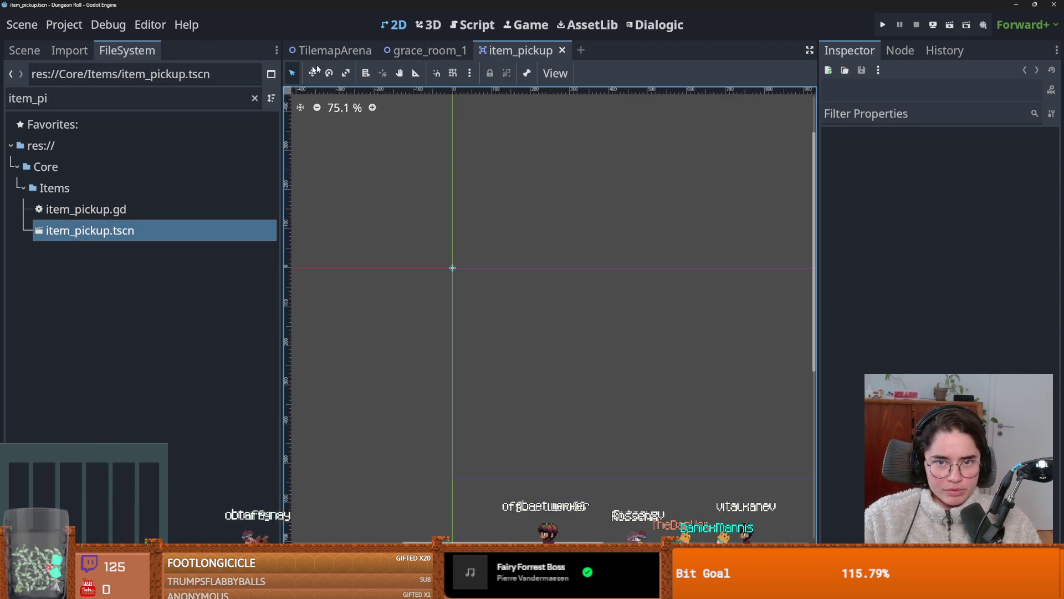
click(12, 52)
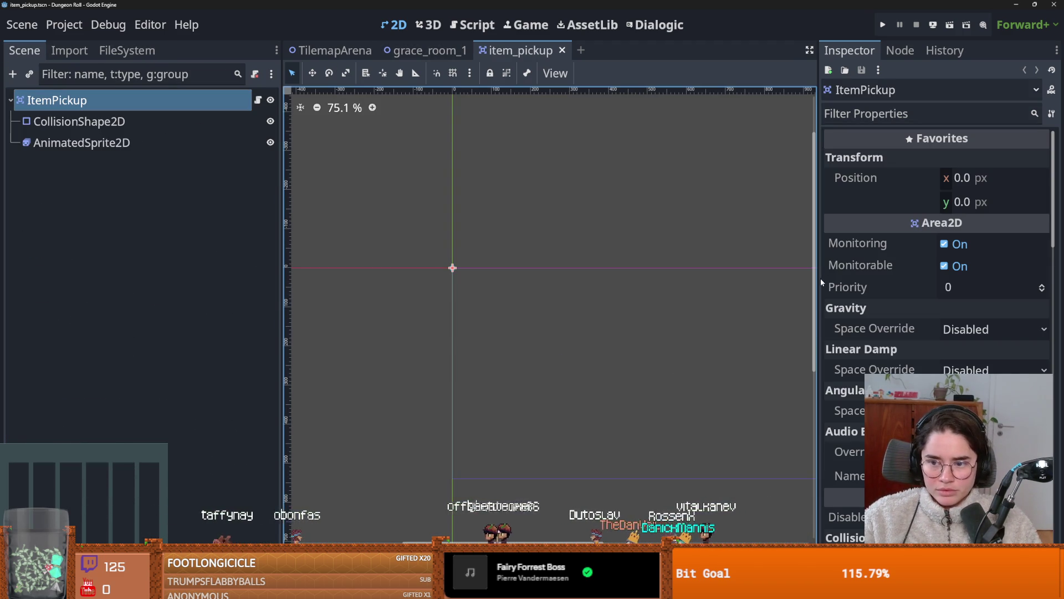
click(257, 100)
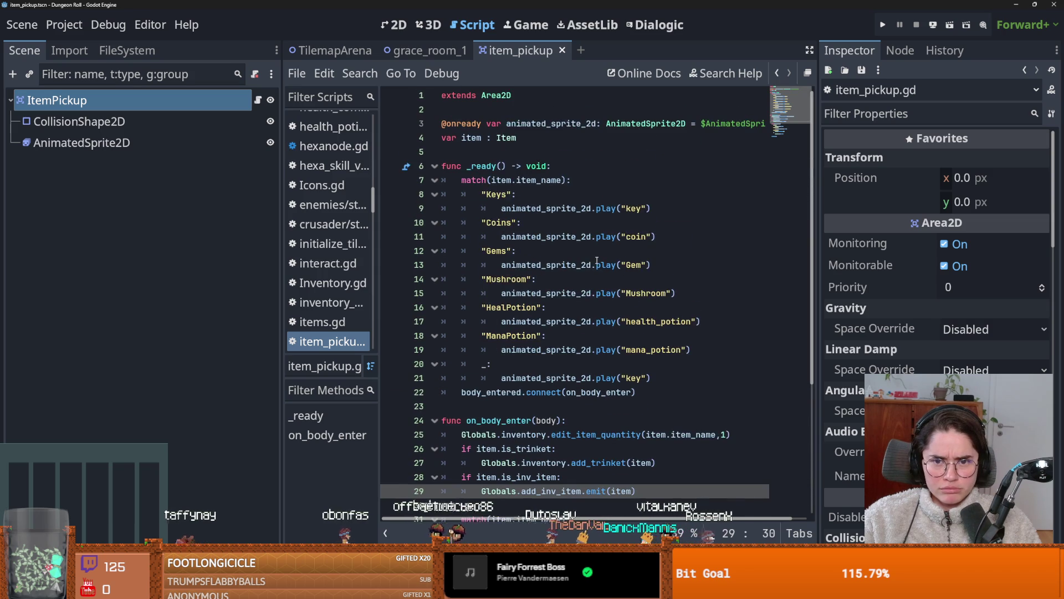
Review the script's variable declarations, save, and place the caret before the item variable.
scroll(528, 281, down, 5)
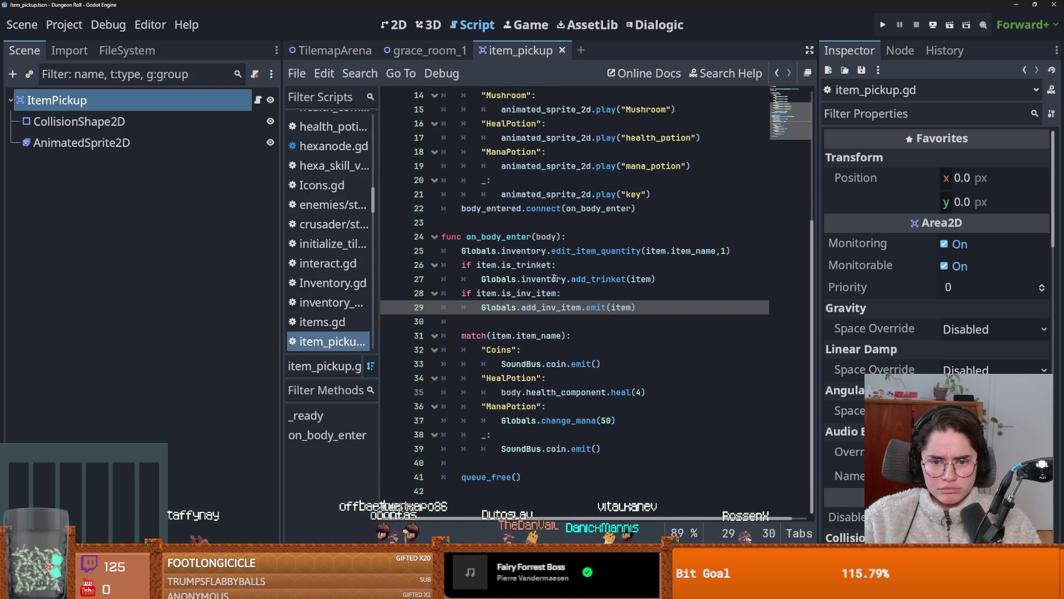
scroll(540, 270, up, 1)
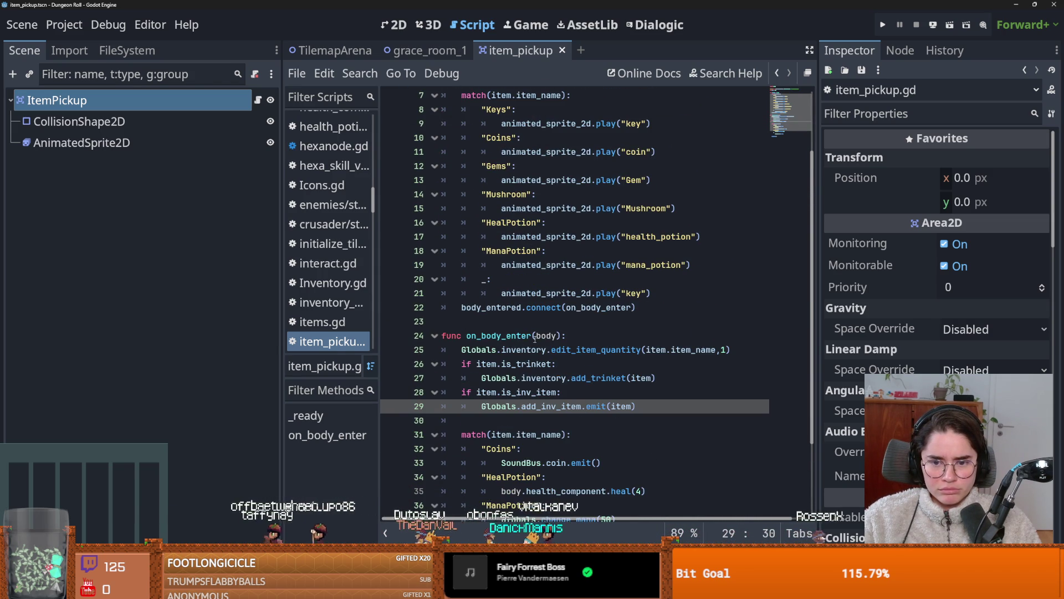
scroll(532, 335, up, 2)
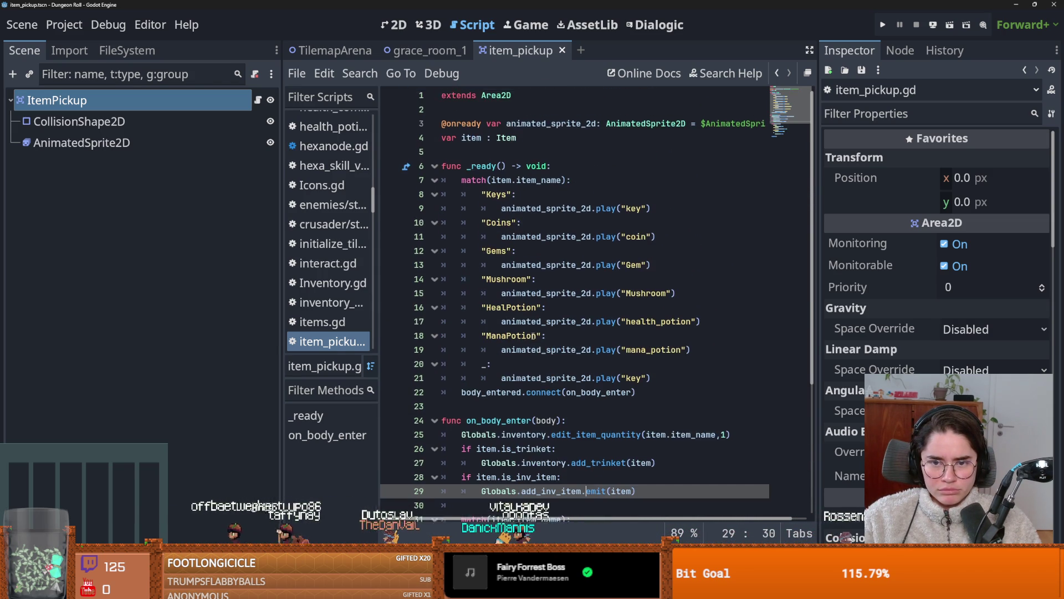
click(487, 139)
double_click(546, 123)
scroll(533, 243, down, 3)
key(ctrl+s)
scroll(532, 222, up, 3)
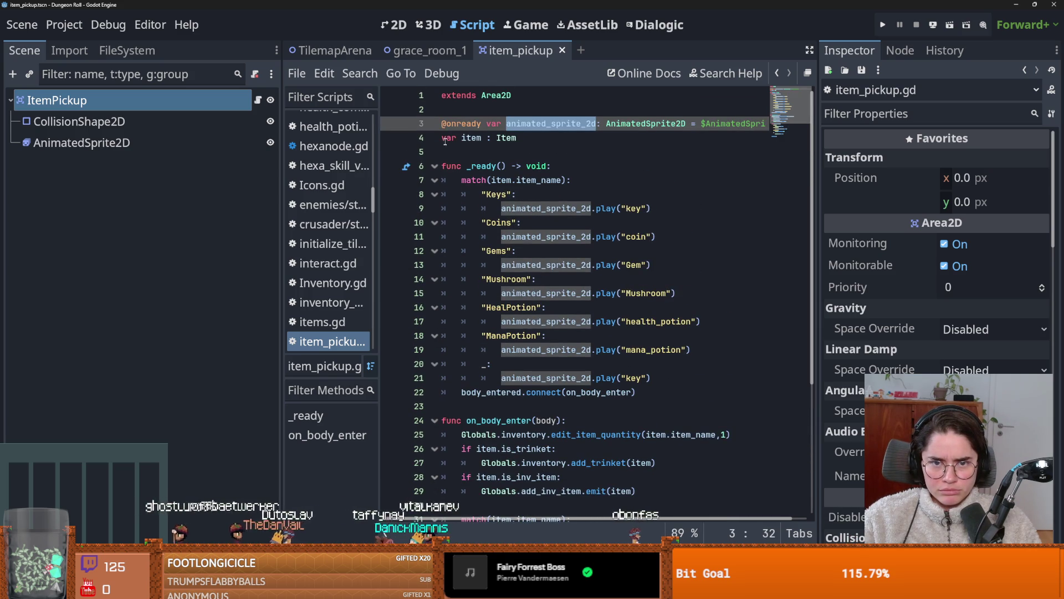
click(443, 138)
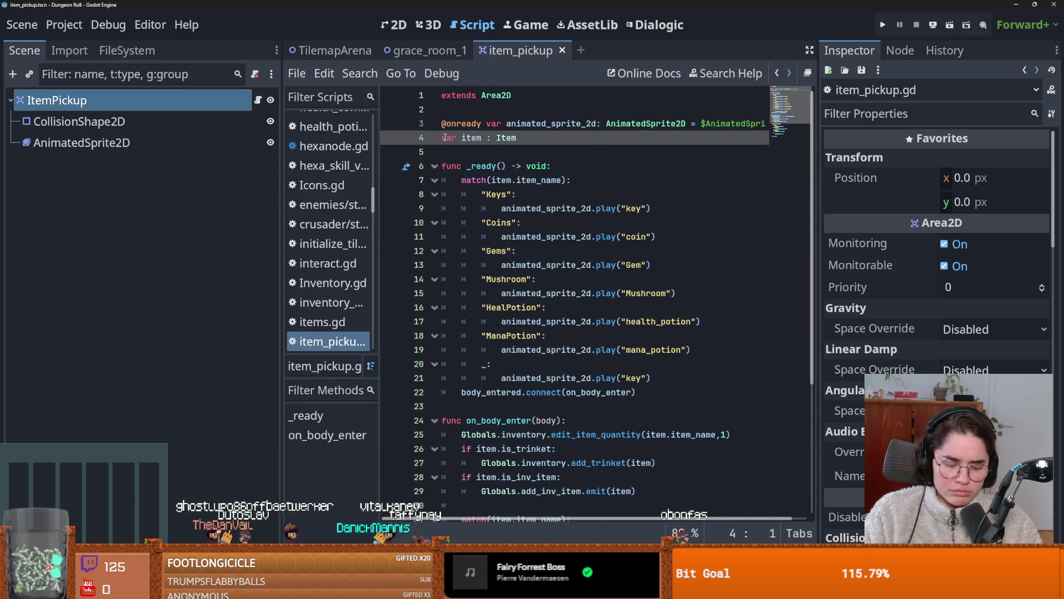
text(@export)
key(ctrl+s)
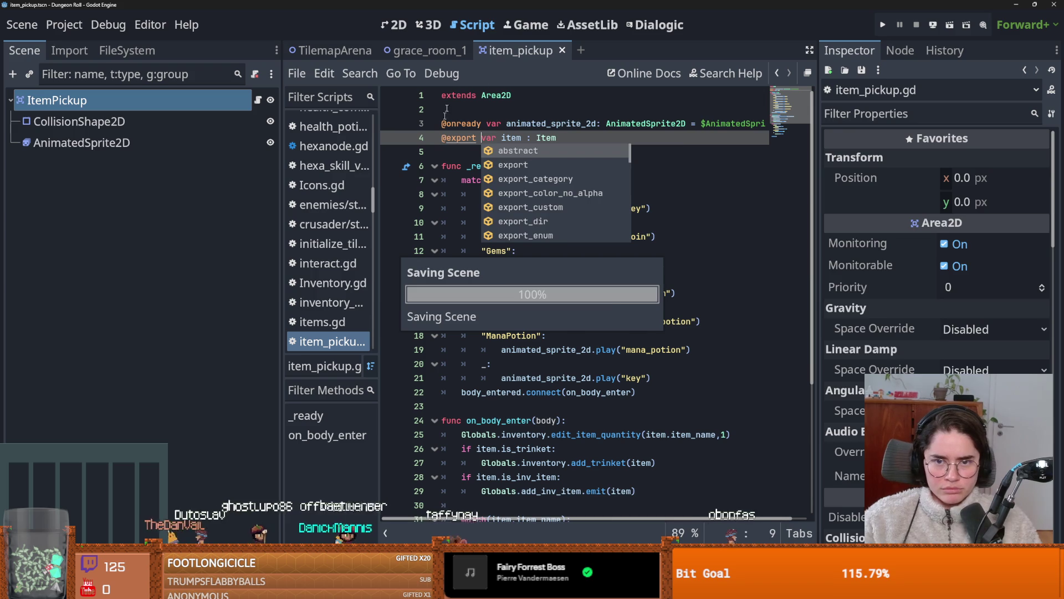
scroll(546, 180, down, 1)
Review where item drives the animation match in _ready(), save, and select AnimatedSprite2D.
click(518, 138)
scroll(550, 166, up, 1)
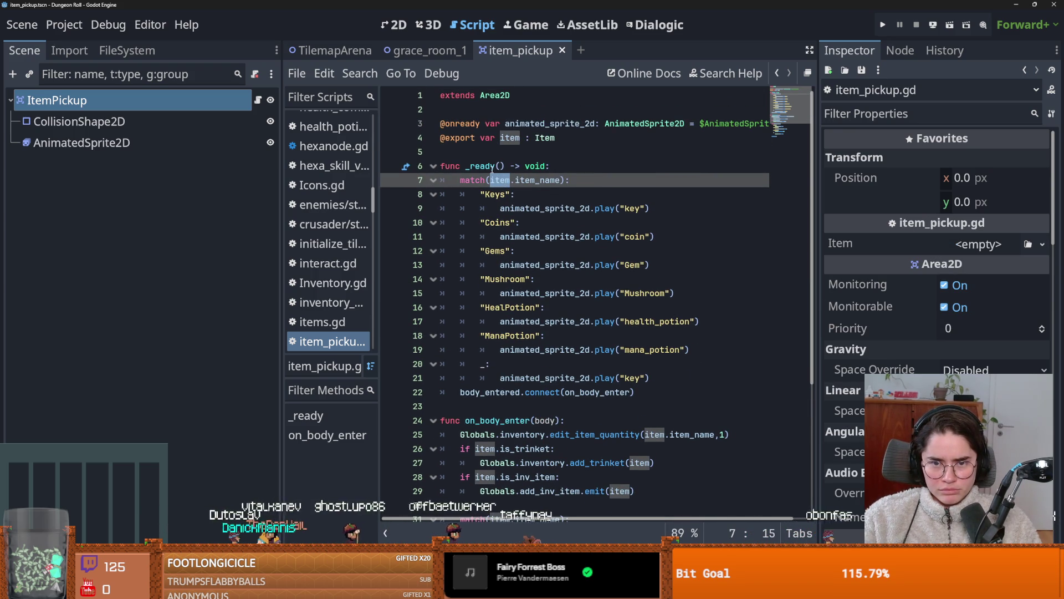
scroll(553, 217, down, 1)
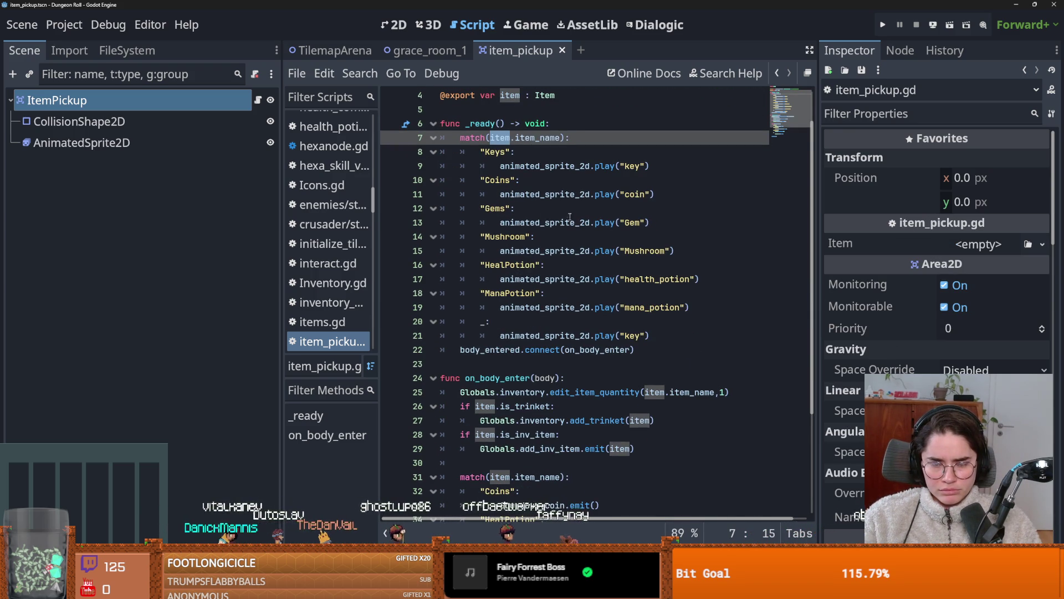
scroll(574, 243, up, 1)
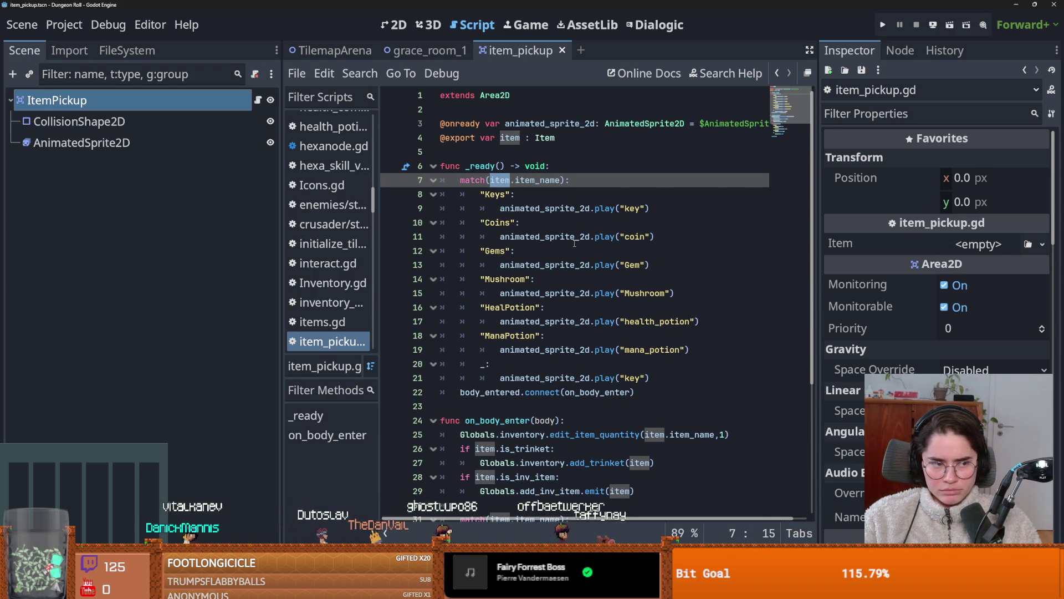
mouse_move(575, 243)
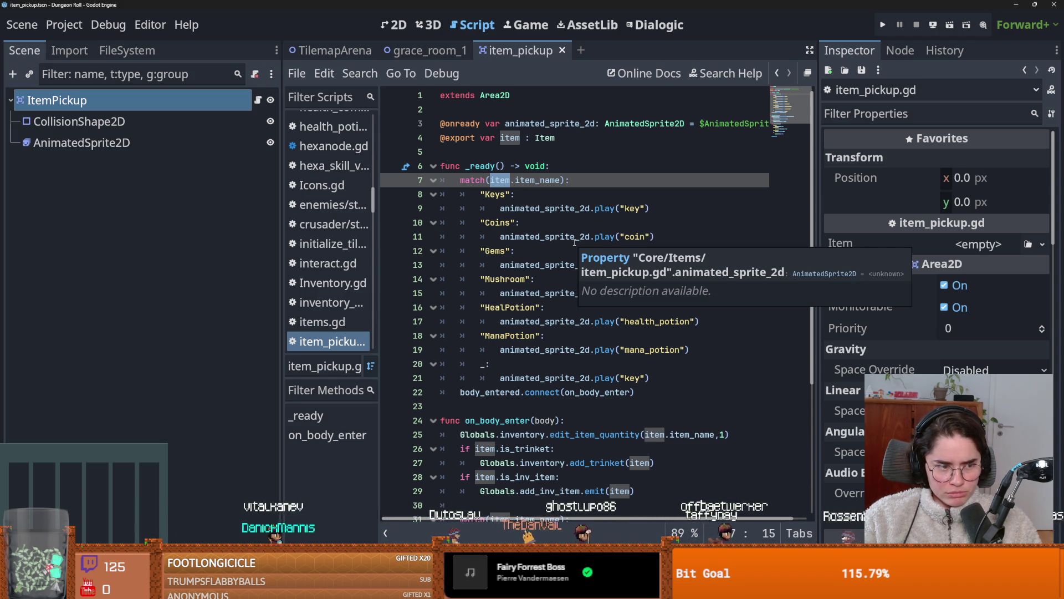
key(ctrl+s)
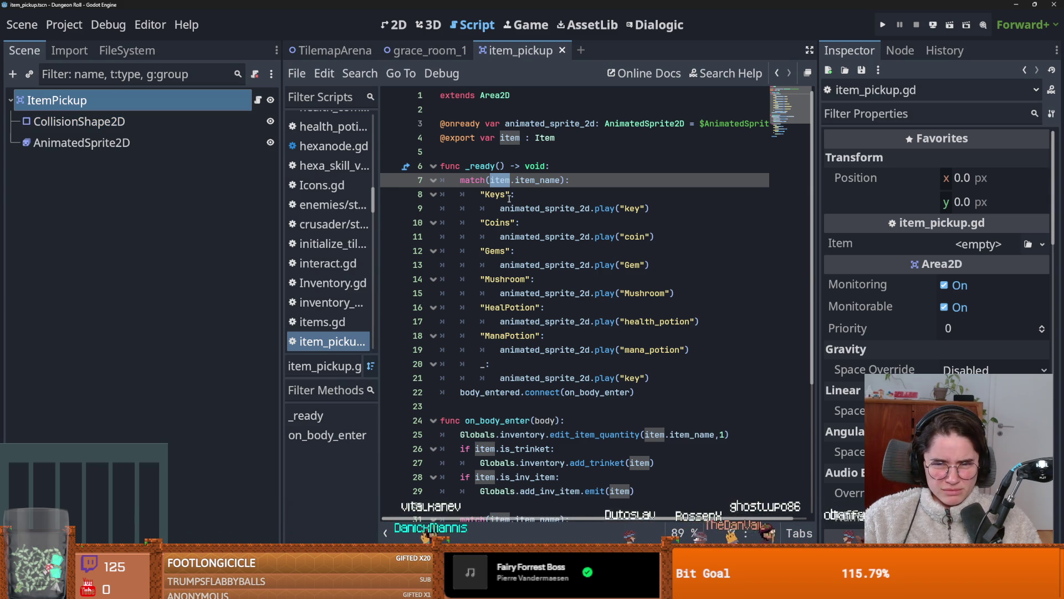
click(82, 143)
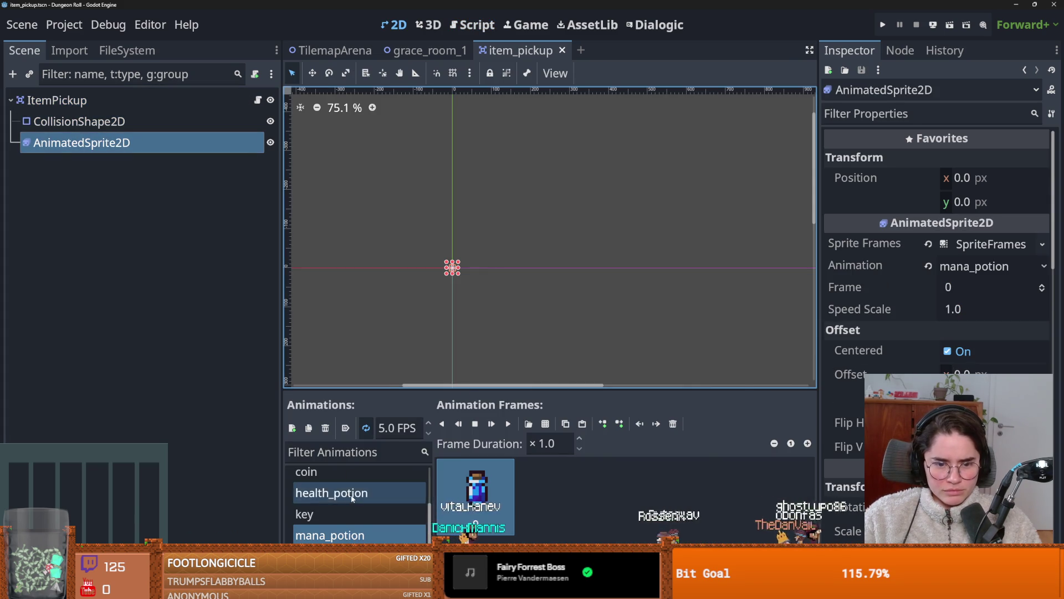
Preview the AnimatedSprite2D's boss_key animation and play it.
scroll(349, 496, up, 2)
click(349, 499)
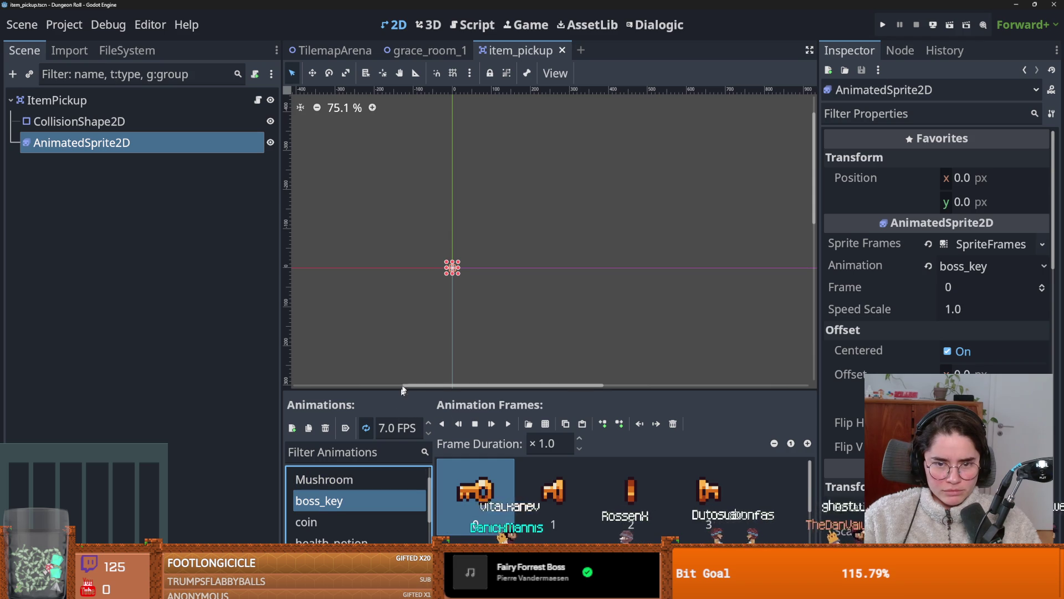
scroll(454, 271, up, 5)
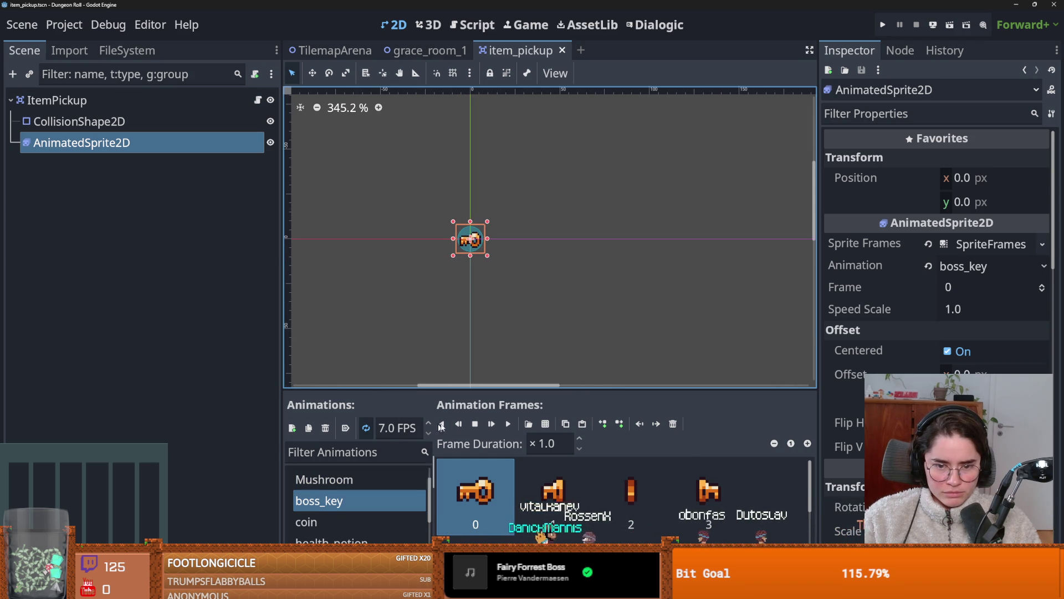
click(509, 424)
scroll(357, 499, down, 2)
scroll(355, 507, down, 1)
scroll(347, 518, up, 1)
Step through the key, health_potion, coin and boss_key animations, leaving it on Mushroom.
click(347, 521)
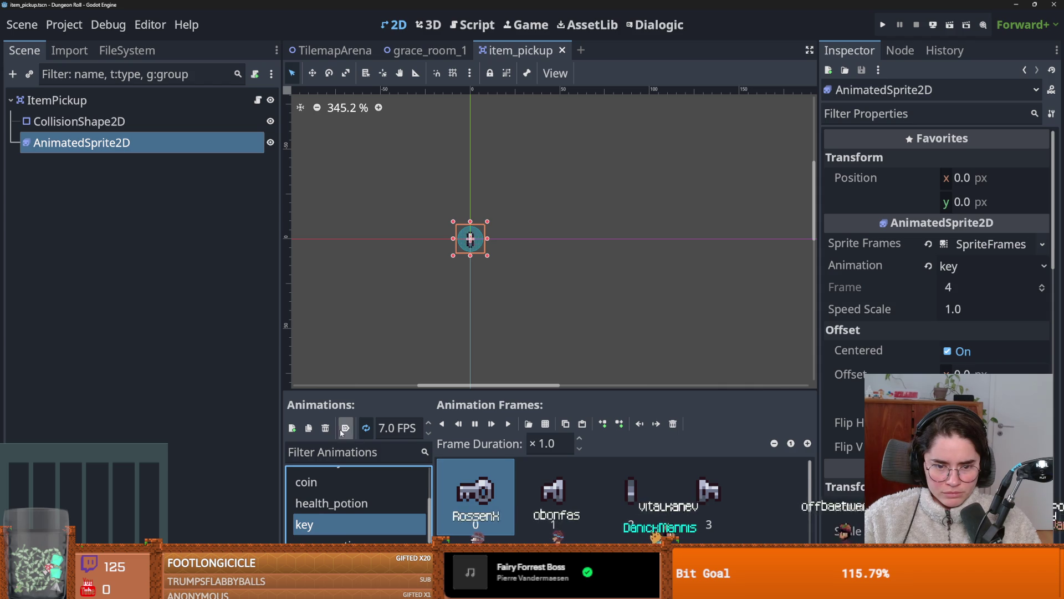
scroll(341, 507, up, 1)
click(338, 513)
click(337, 495)
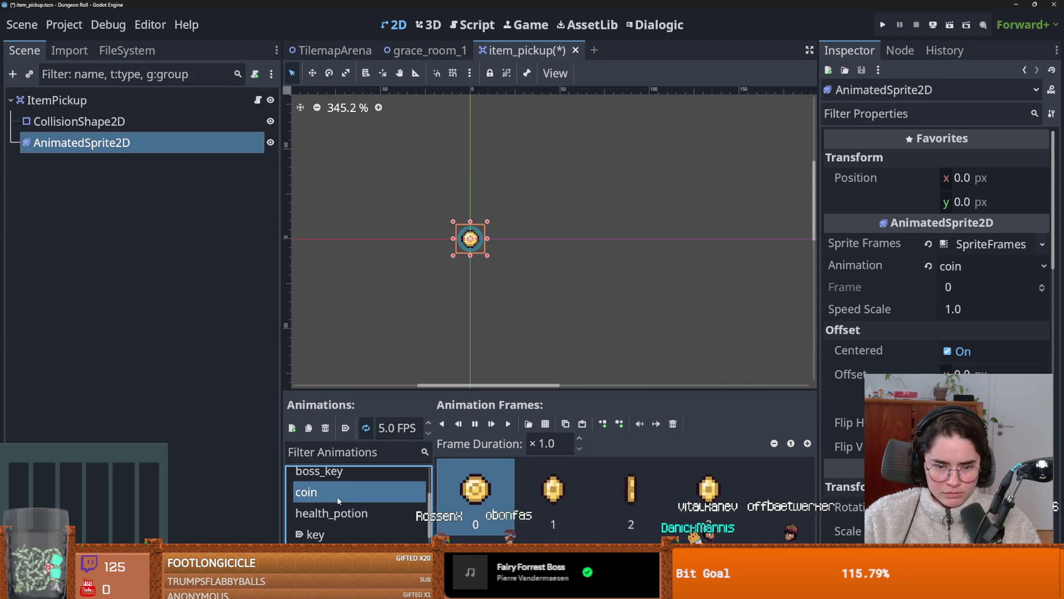
click(339, 472)
scroll(342, 483, up, 1)
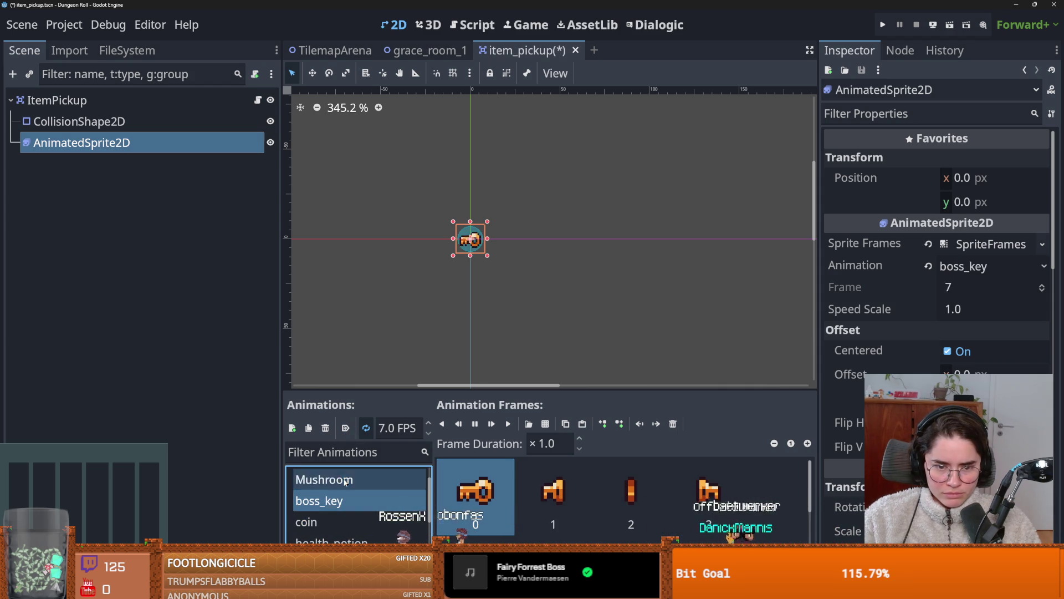
click(355, 480)
Save the item_pickup scene and go back to the item_pickup.gd script.
scroll(361, 484, up, 1)
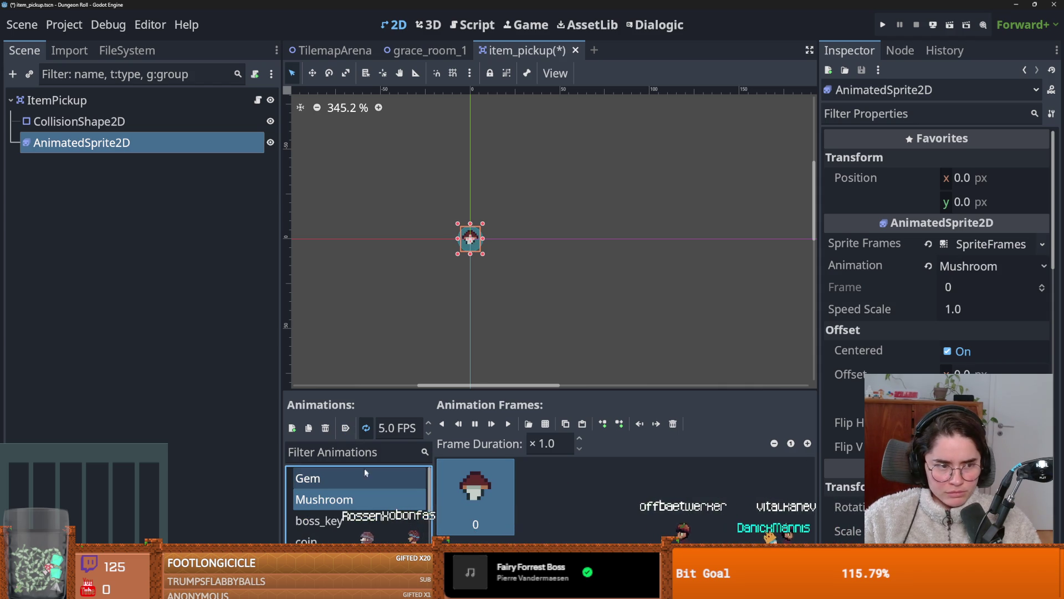
key(ctrl+s)
scroll(431, 286, up, 2)
scroll(432, 290, down, 4)
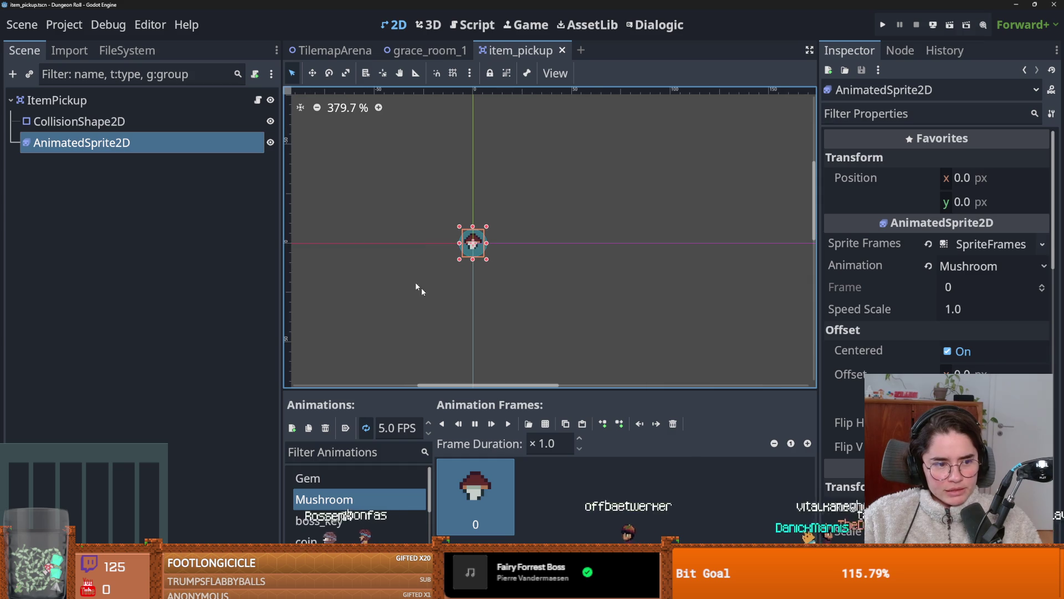
click(258, 100)
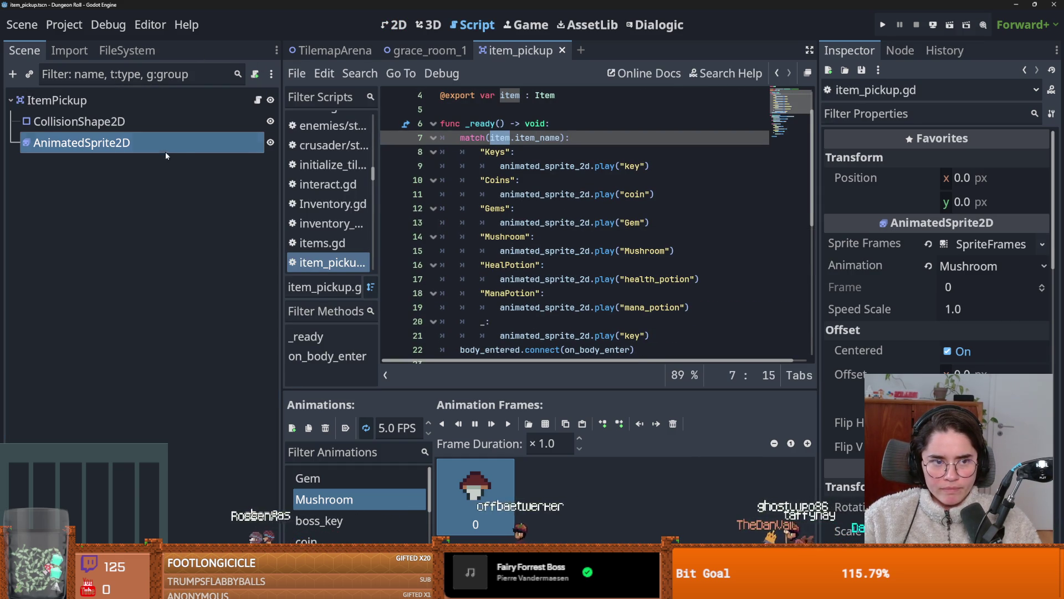
Jump to add_trinket's definition in Inventory.gd and look over trinket_arr and the inventory_updates signal.
scroll(509, 253, up, 1)
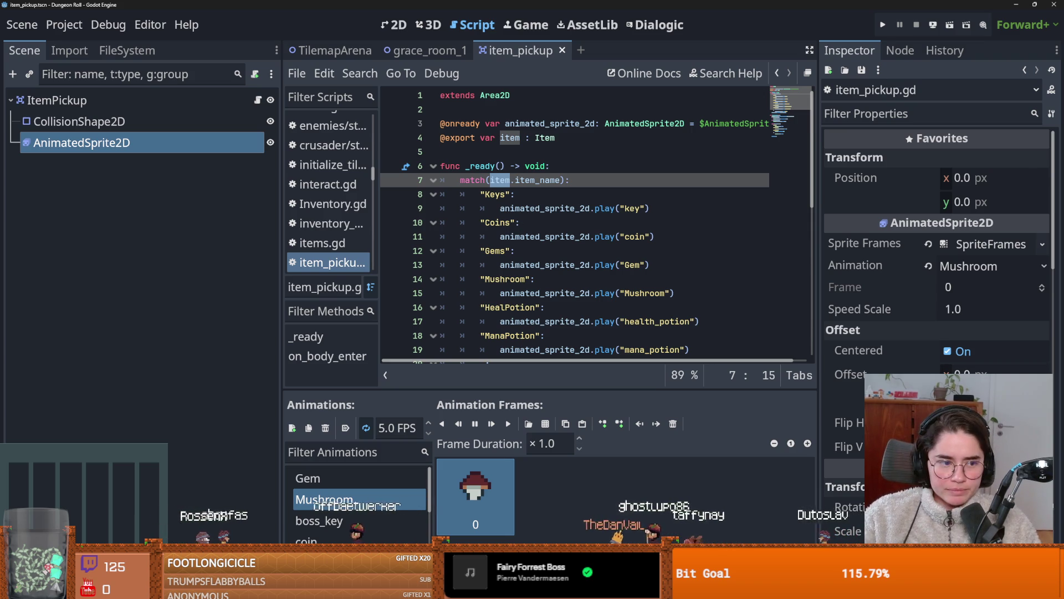
scroll(590, 299, down, 1)
scroll(590, 300, down, 5)
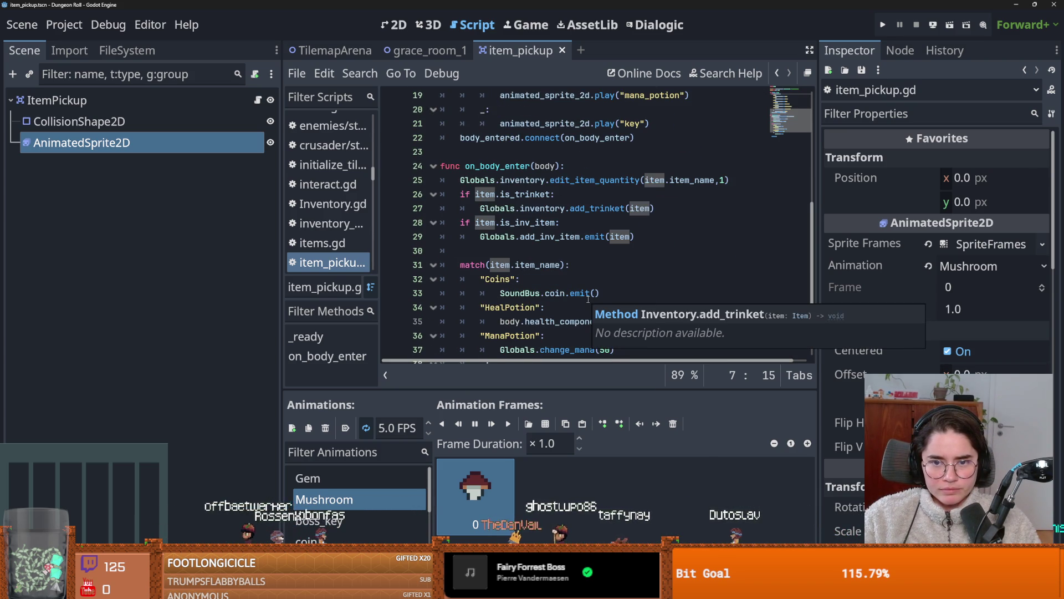
ctrl+click(587, 208)
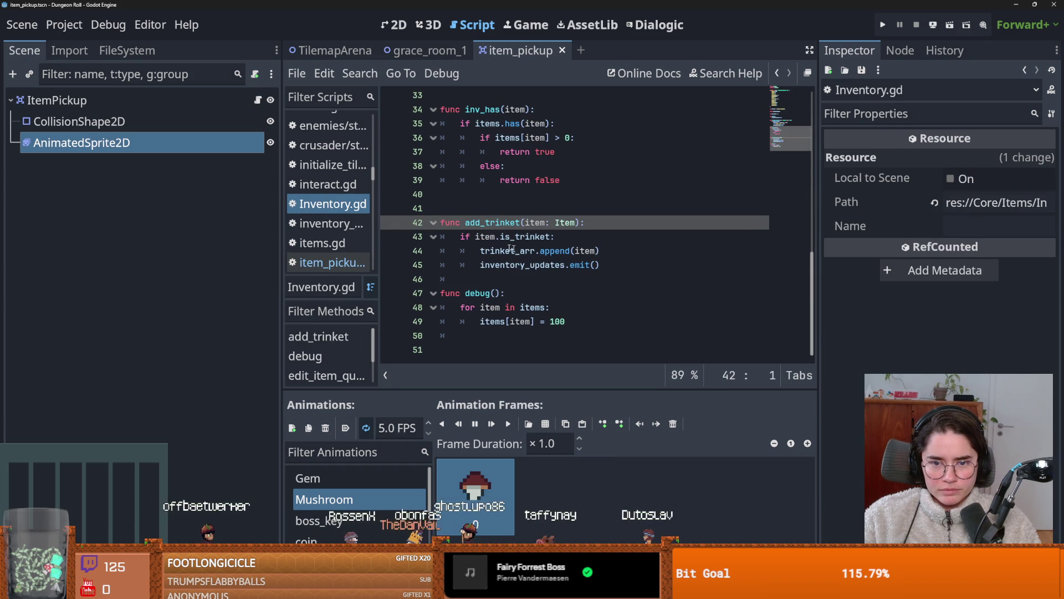
double_click(501, 250)
double_click(529, 265)
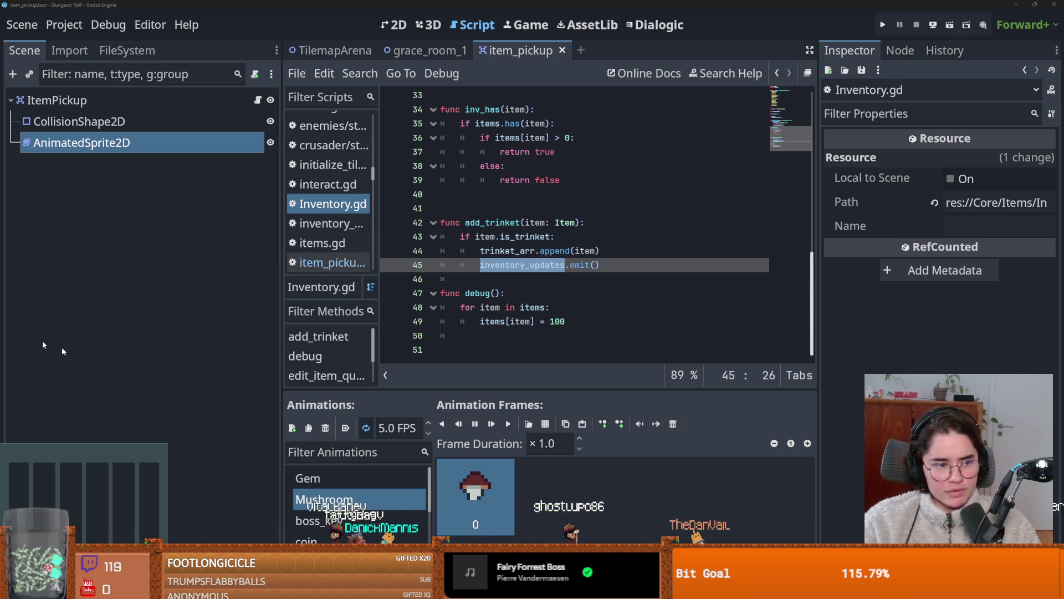
click(582, 210)
Save the open scene and scripts.
key(ctrl+s)
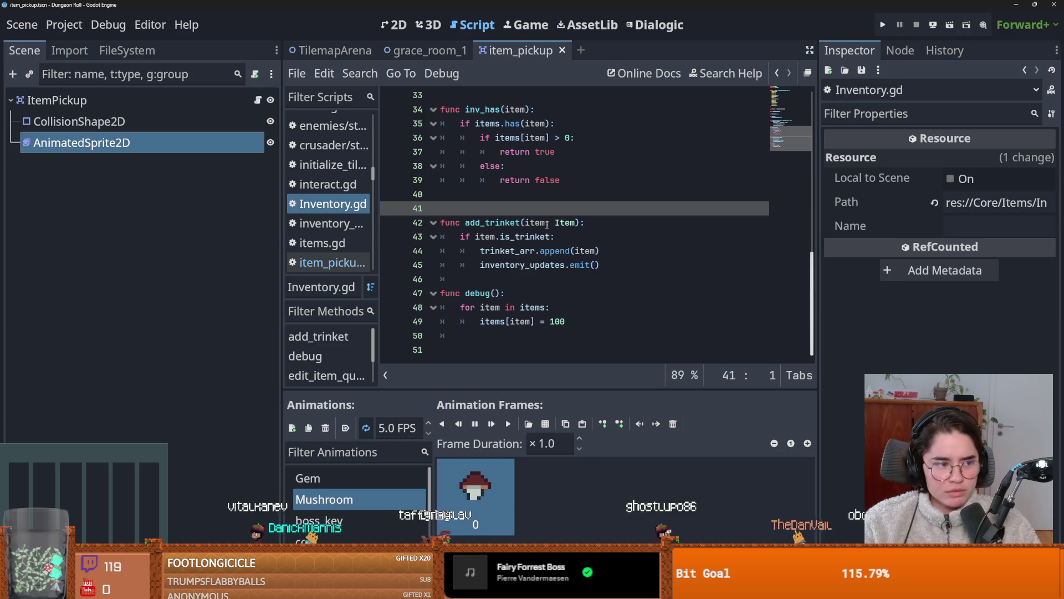
scroll(535, 243, up, 10)
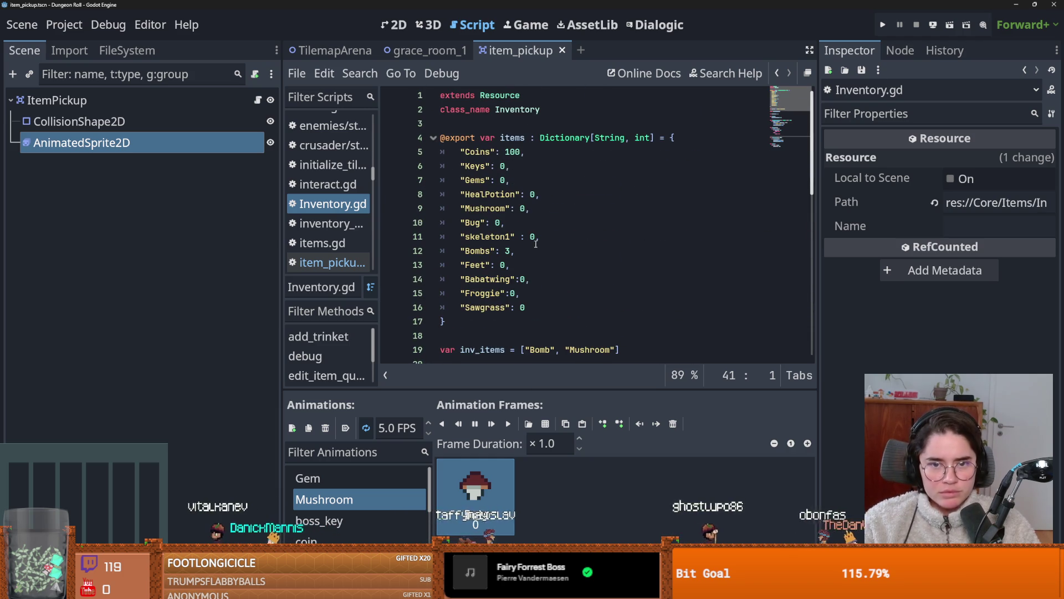
text(,)
key(ctrl+s)
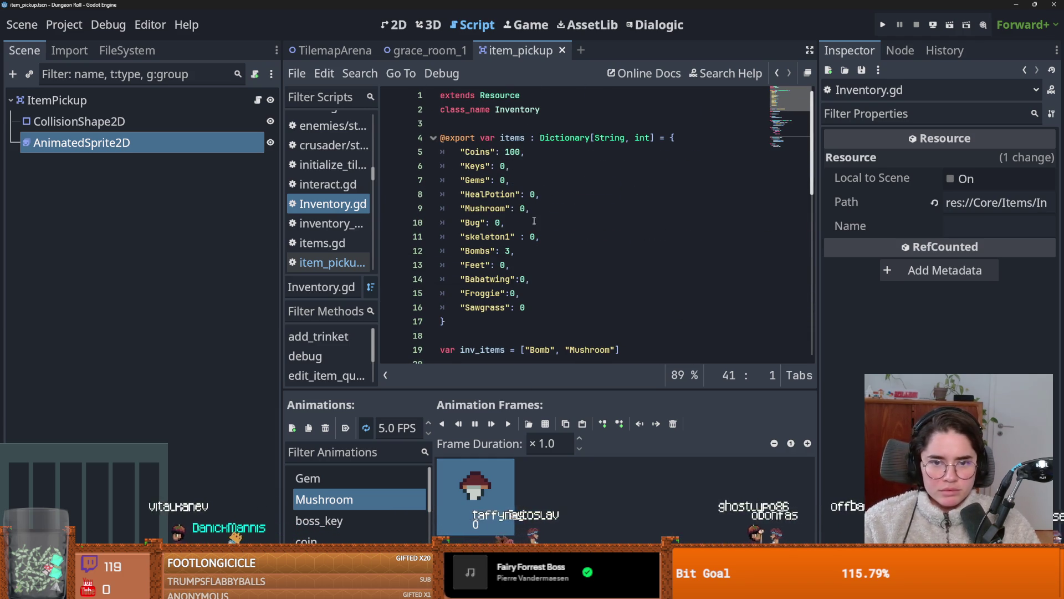
scroll(534, 222, down, 2)
scroll(492, 251, up, 1)
Review the Froggie, Babatwing and Bombs entries in the items dictionary.
double_click(493, 251)
double_click(488, 237)
double_click(478, 209)
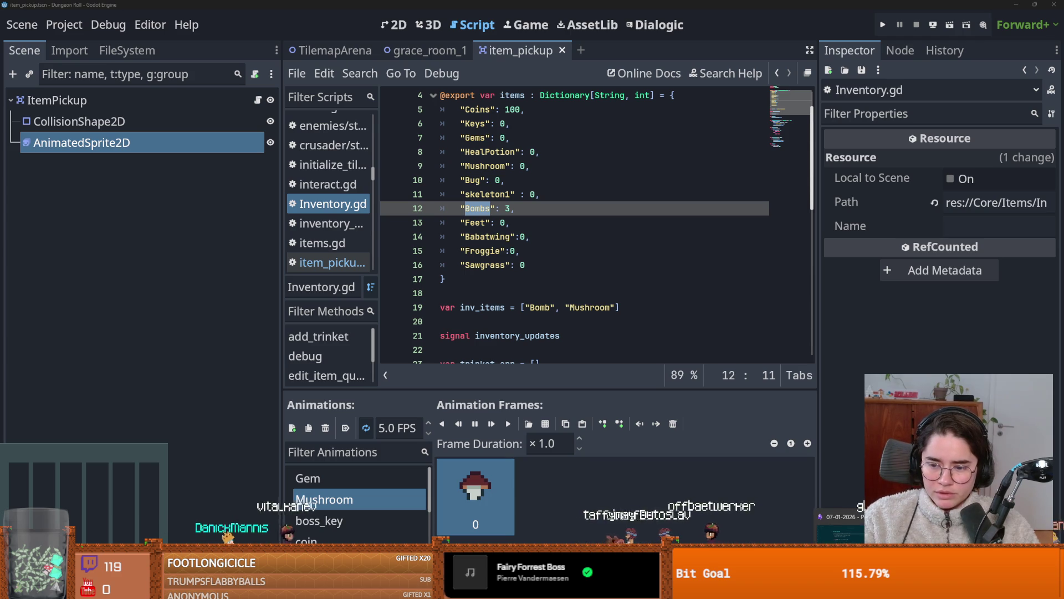
key(alt+Tab)
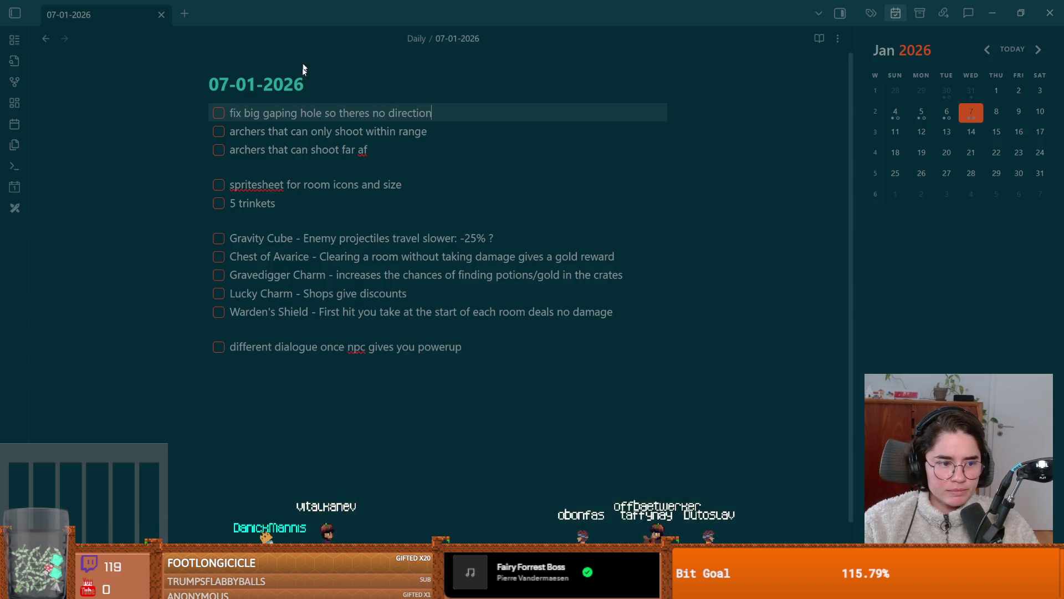
Append a '## Big Task' heading with a '- [ ] Redo Inventory' checkbox to the daily note.
scroll(317, 376, down, 1)
click(330, 318)
key(Return)
key(Return)
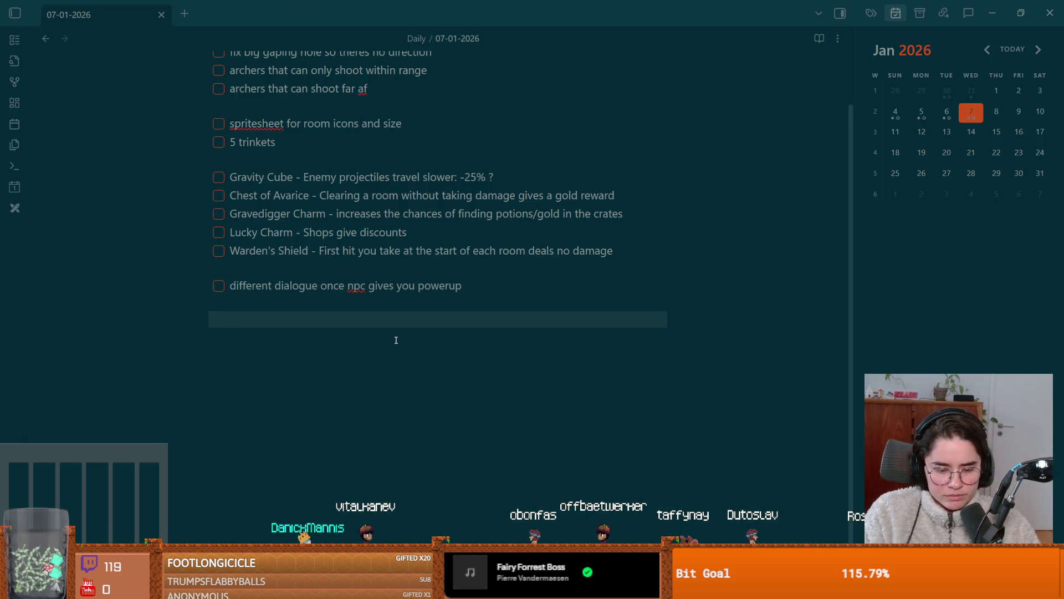
text(## Big Tas)
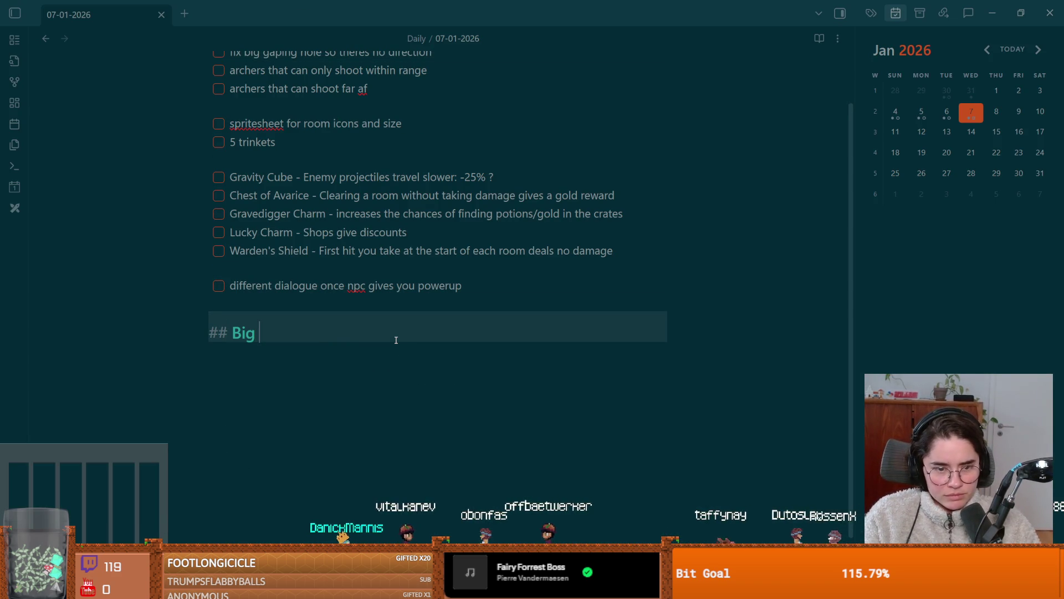
text(k)
key(Return)
text(- [ ] )
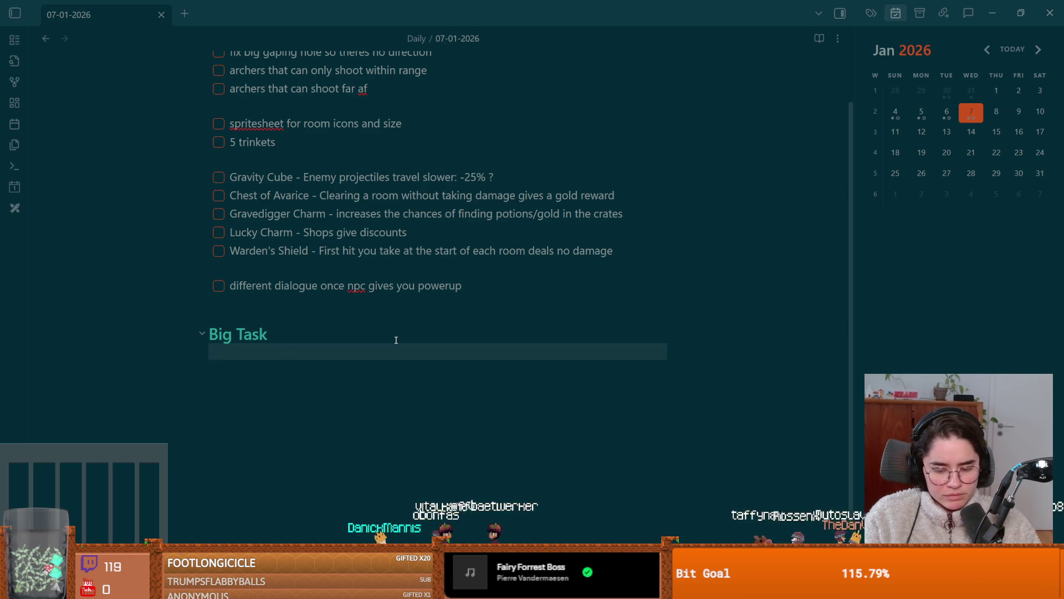
text(Redo )
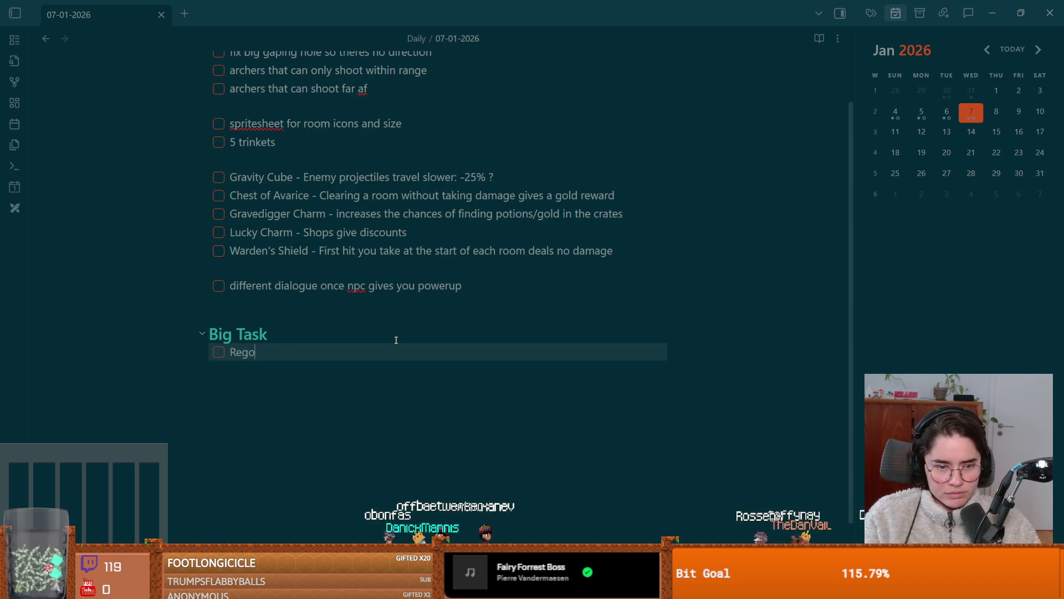
text(men)
key(BackSpace)
key(BackSpace)
key(BackSpace)
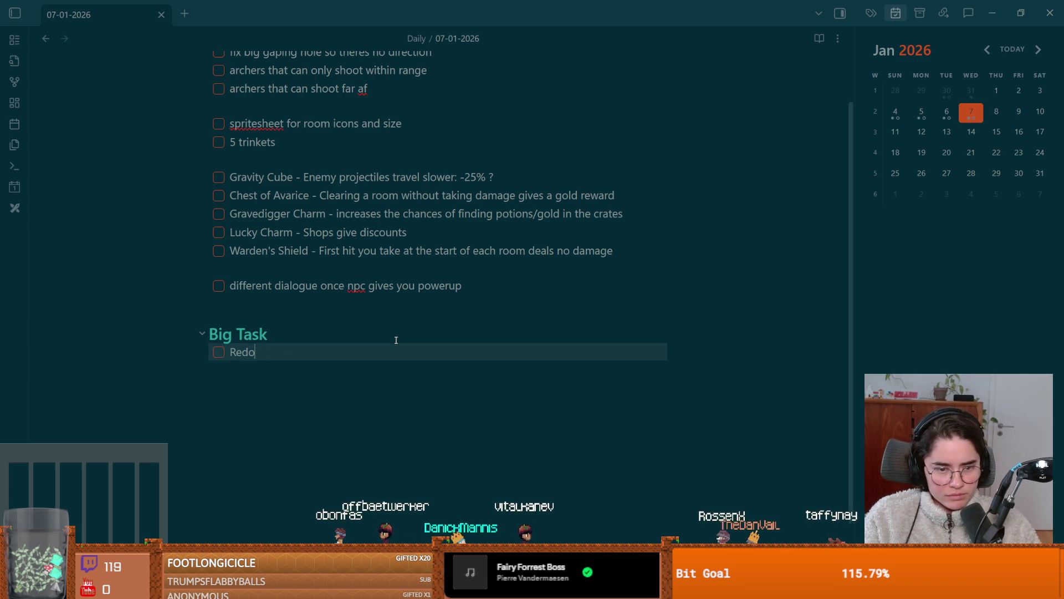
text(Inventory)
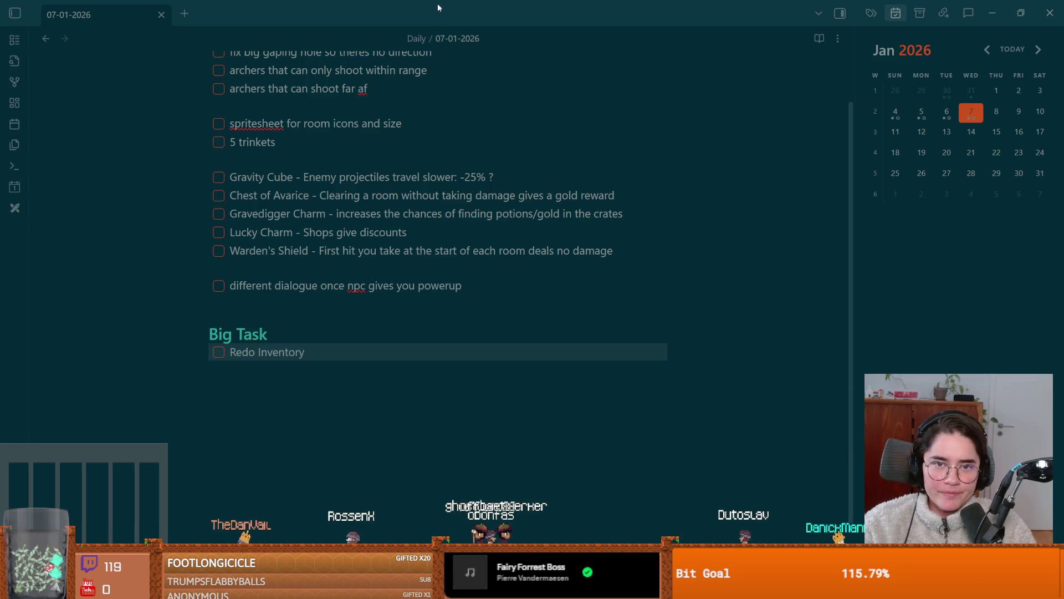
key(alt+Tab)
Save the item_pickup scene and the grace_room_1 scene, viewing grace_room_1 in 2D.
key(Down)
key(Down)
key(Down)
key(ctrl+s)
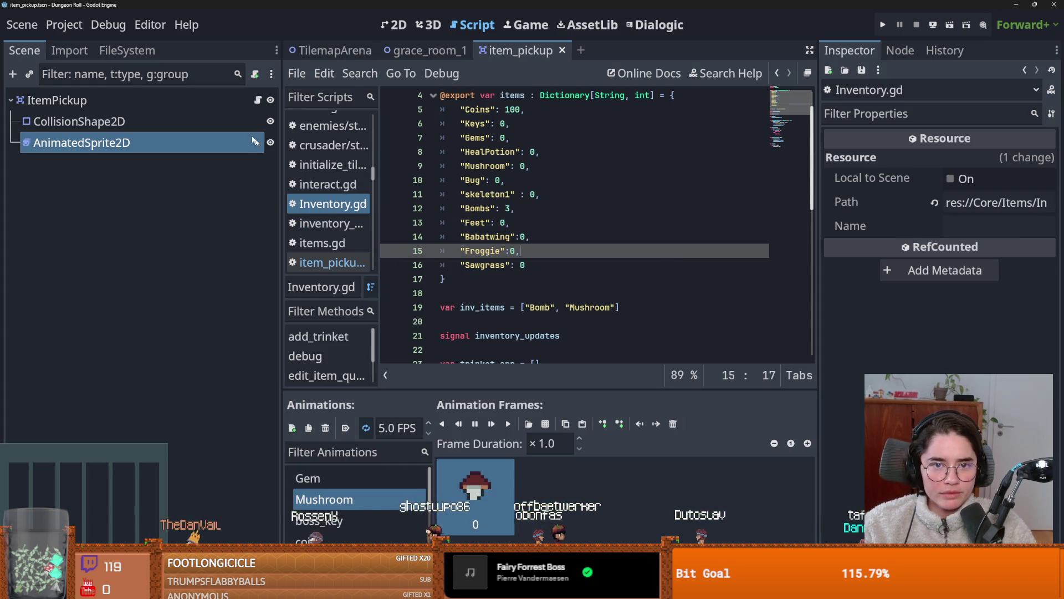
key(ctrl+shift+Tab)
key(ctrl+s)
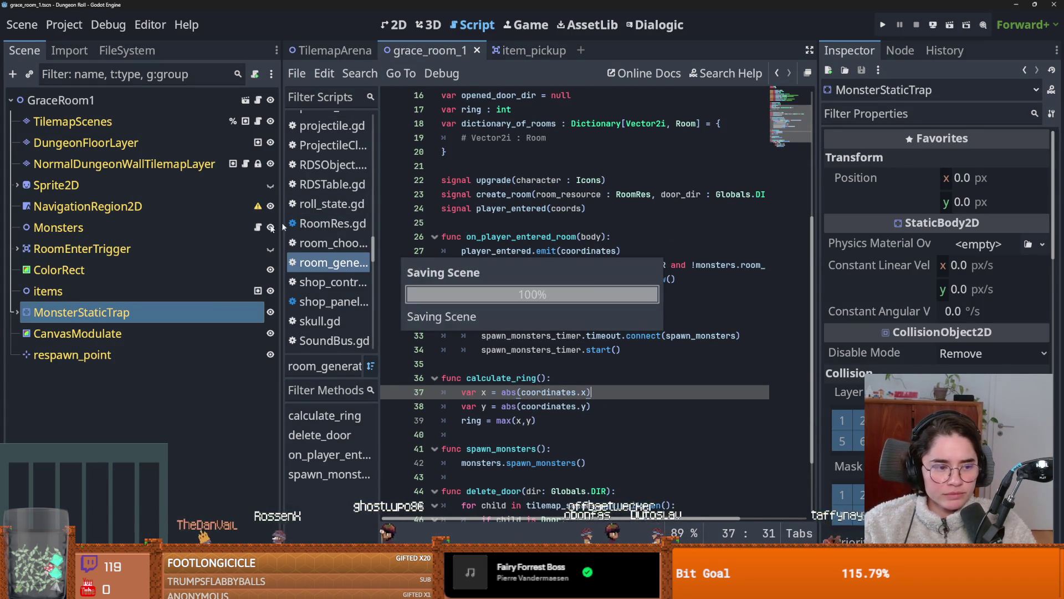
key(ctrl+F1)
key(ctrl+s)
Filter the FileSystem dock by 'loot' after first trying 'rooma'.
click(127, 50)
double_click(67, 98)
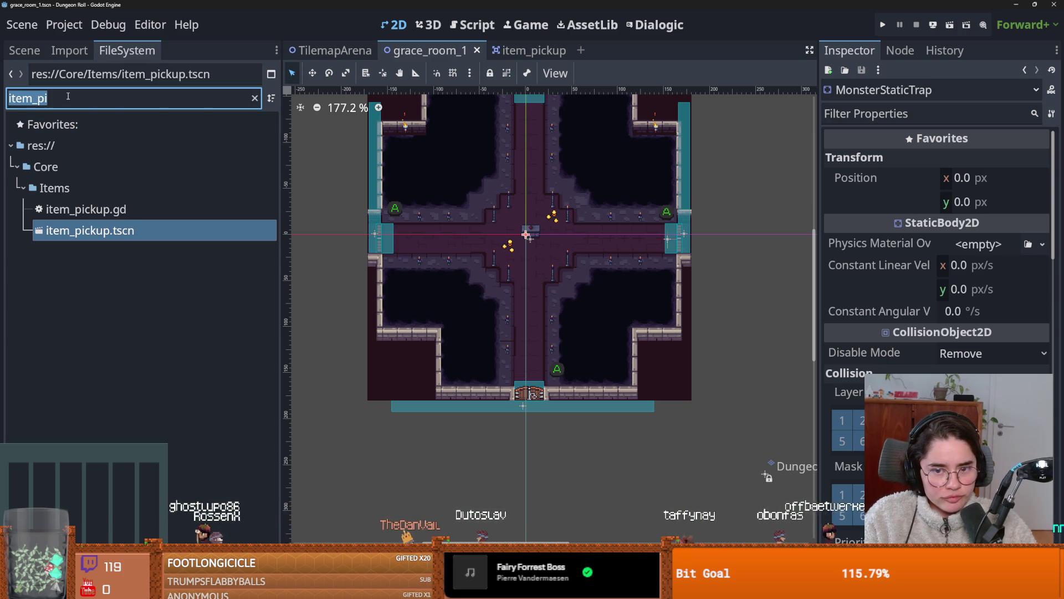
text(rooma)
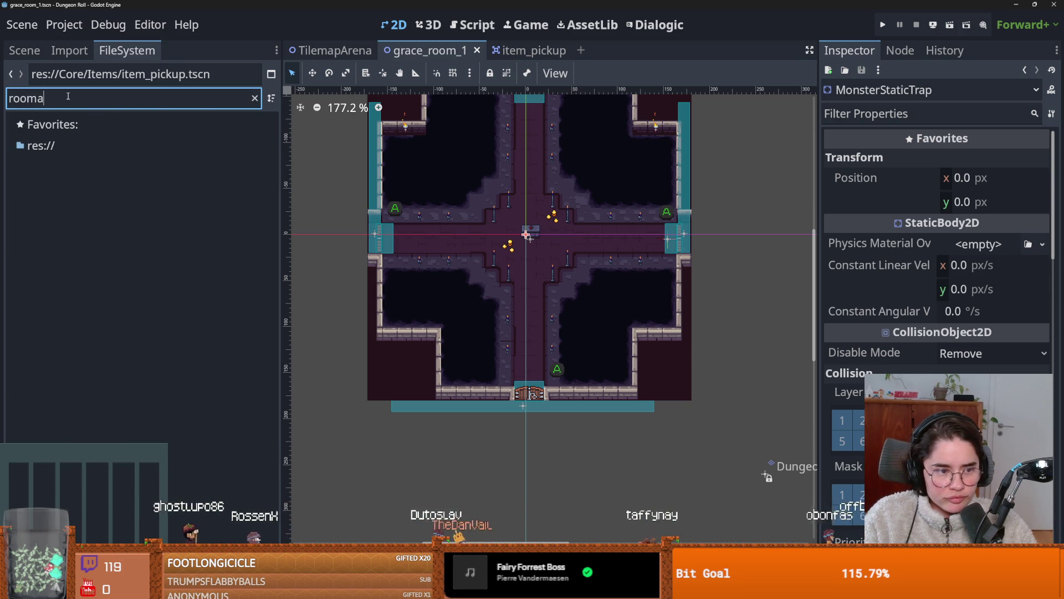
double_click(68, 98)
text(loot)
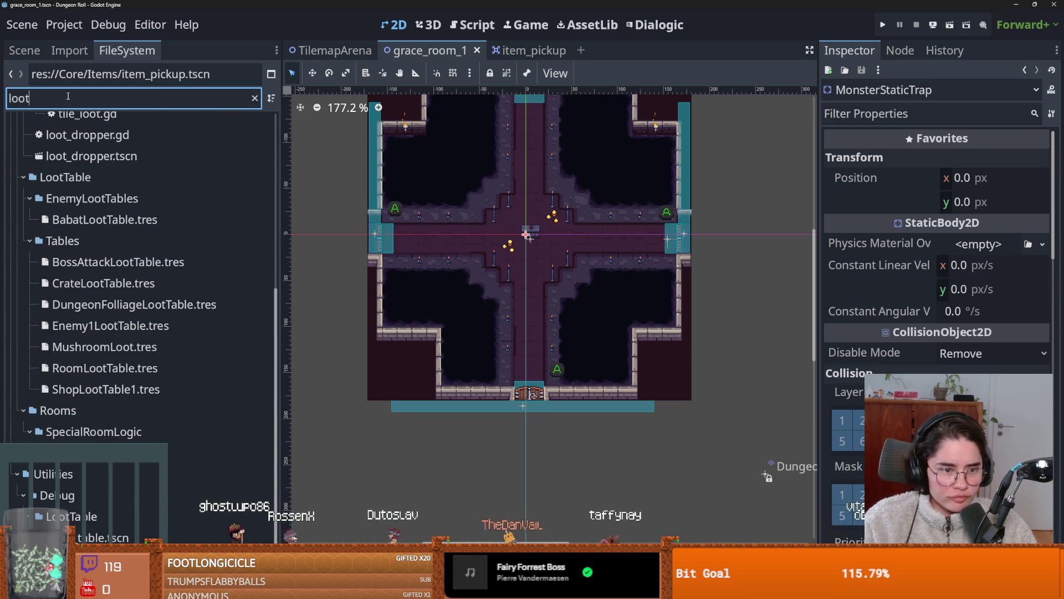
Return to the item_pickup scene and select its ItemPickup node.
click(521, 49)
click(24, 50)
click(83, 101)
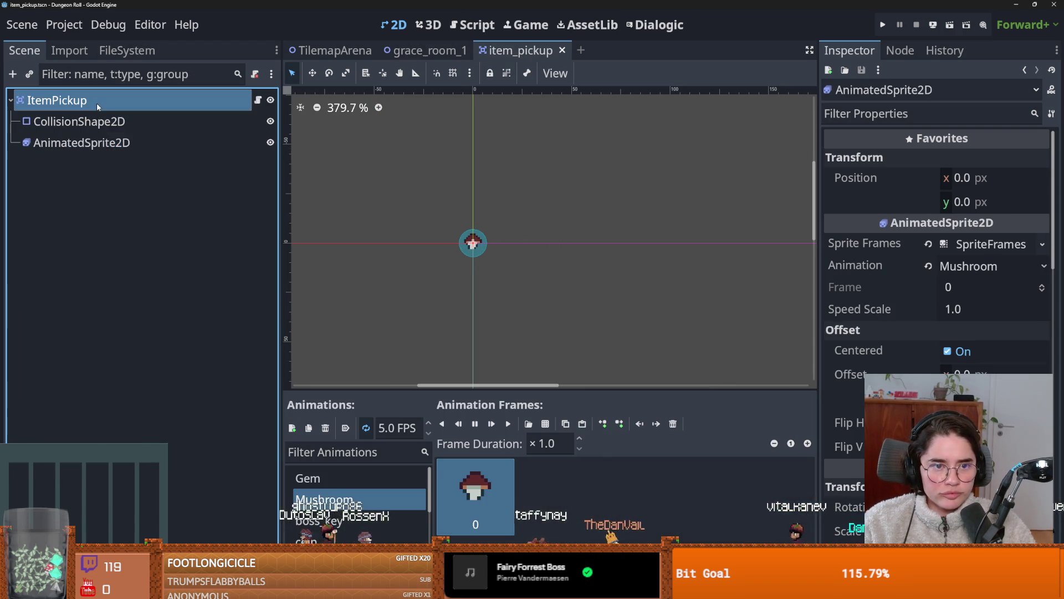
Add a Sprite2D child node under ItemPickup.
right_click(96, 102)
click(126, 138)
text(so)
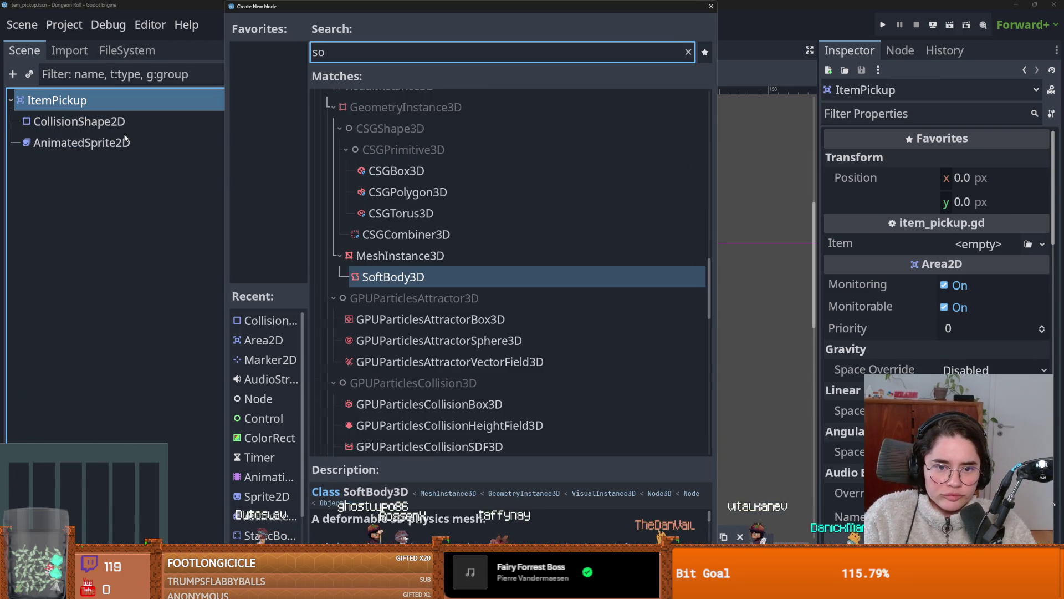
key(BackSpace)
text(pri)
key(Return)
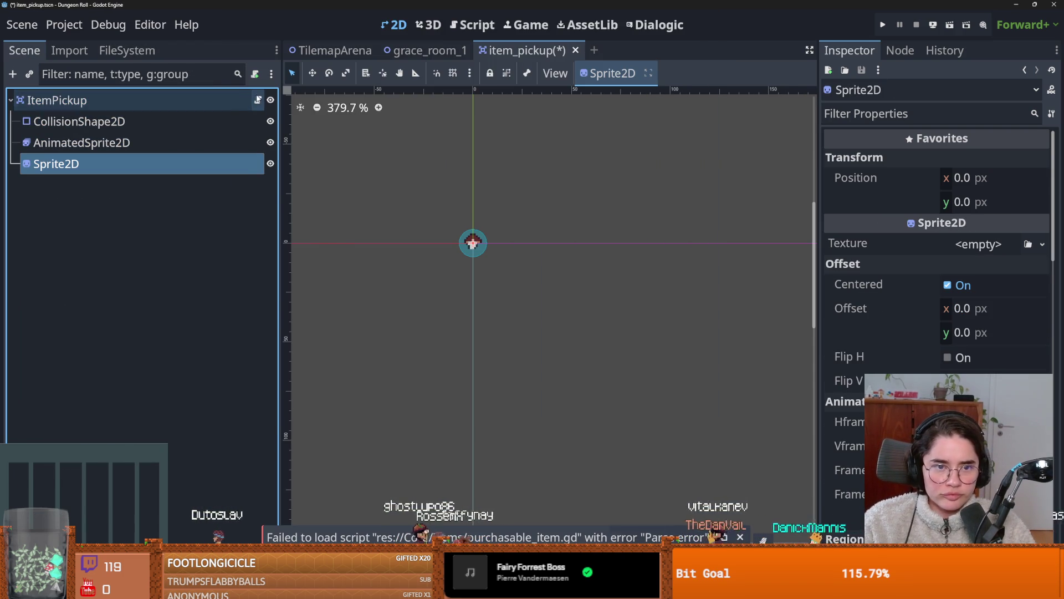
Check the pickup script, then assign a new Item resource to ItemPickup's Item property.
click(257, 100)
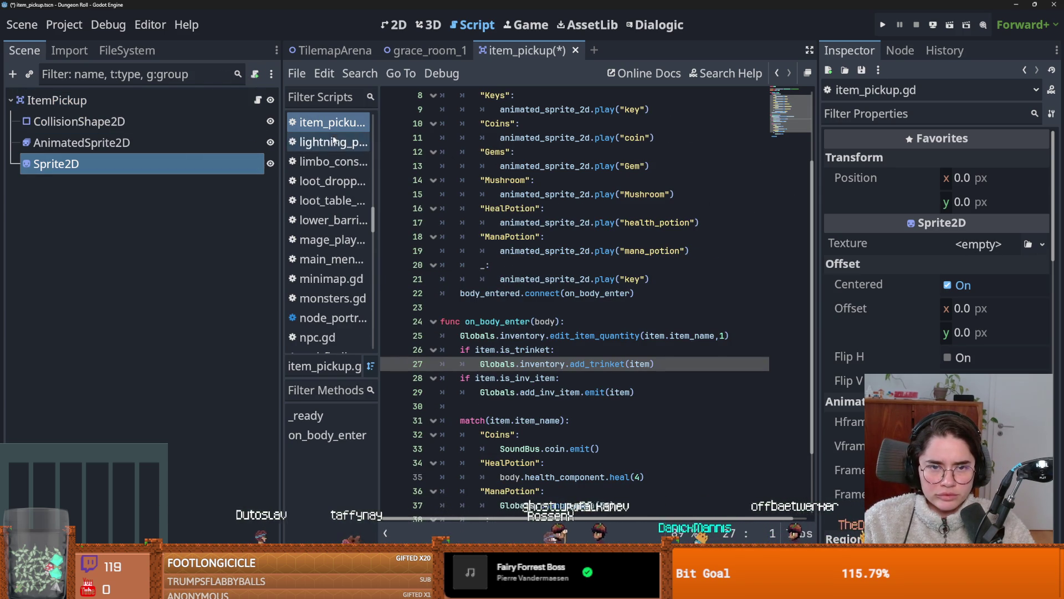
scroll(556, 222, up, 3)
click(136, 102)
click(979, 244)
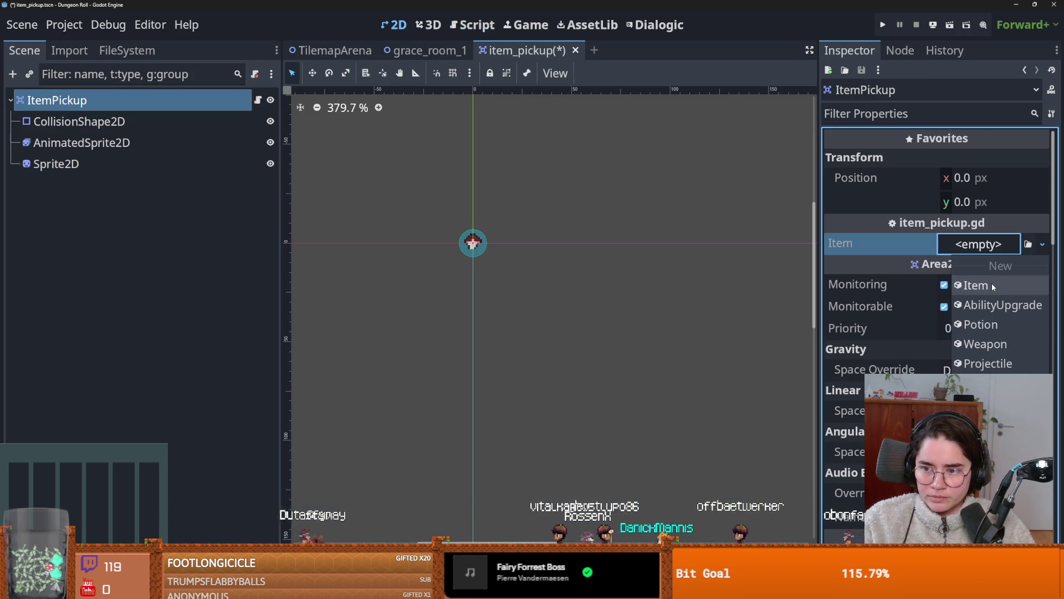
click(976, 285)
Load sawgrass.tres as ItemPickup's Item instead.
click(1042, 244)
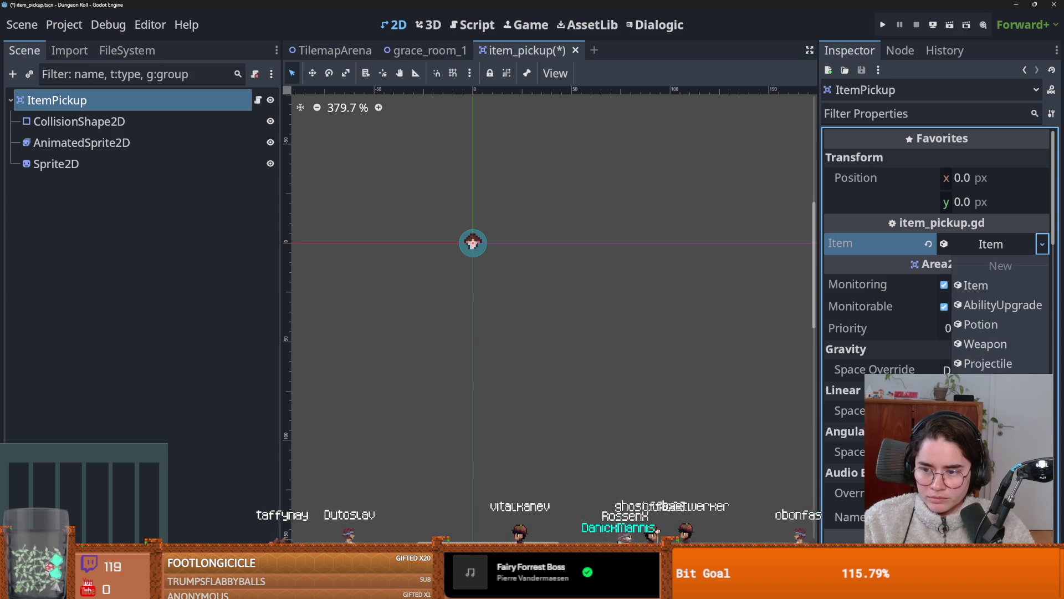
click(981, 266)
scroll(444, 253, down, 10)
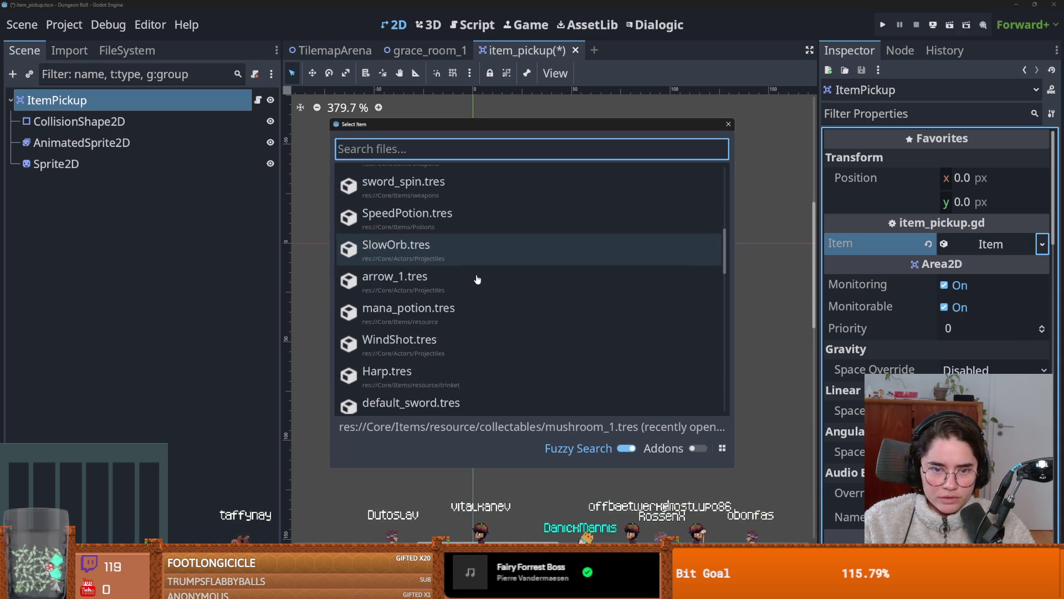
scroll(478, 279, down, 8)
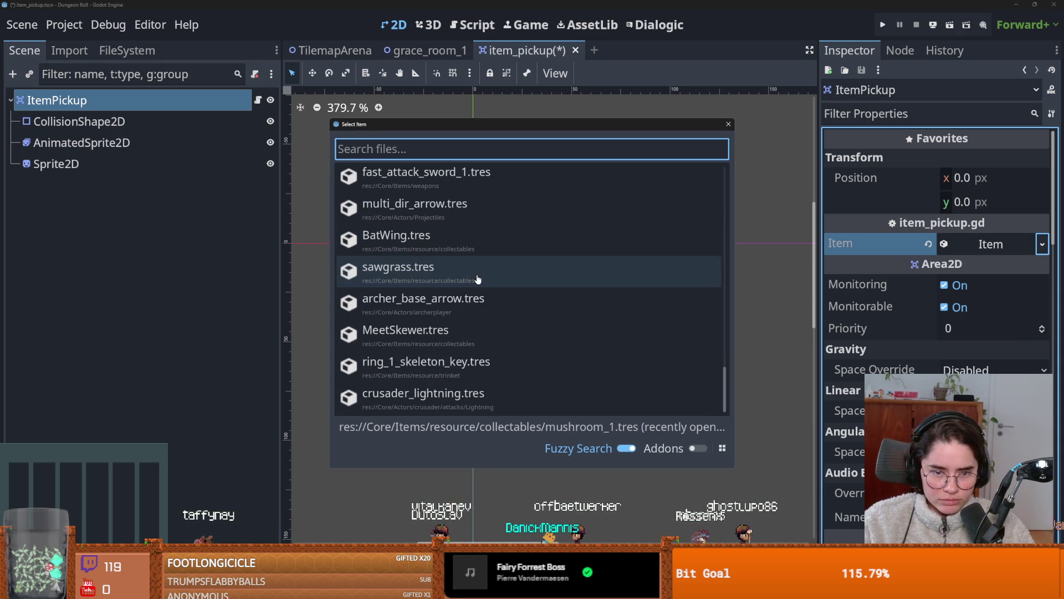
click(477, 279)
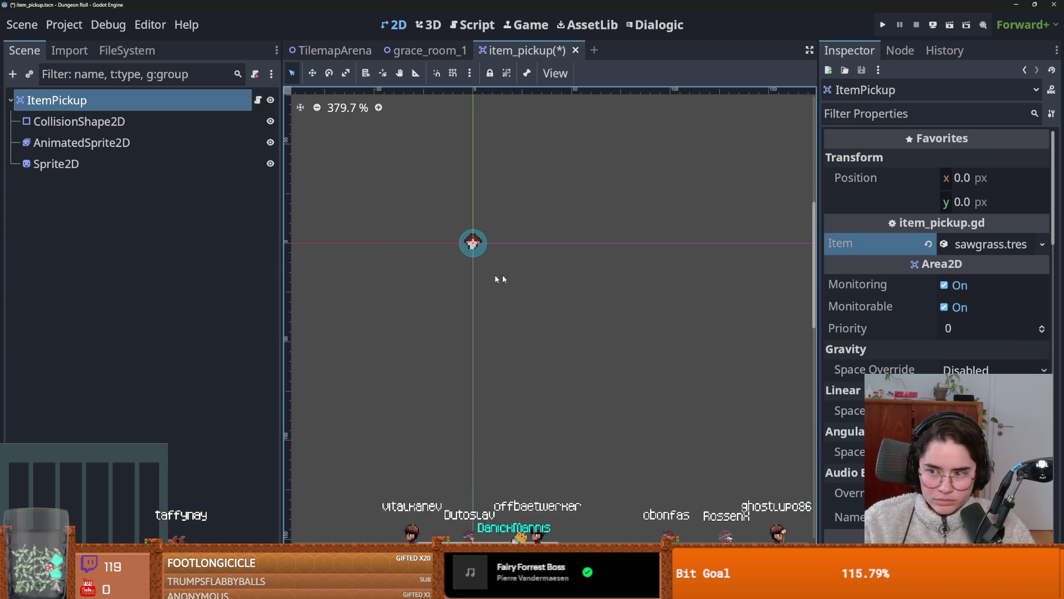
Inspect the sawgrass item, clear the Item property back to empty, and save the scene.
click(981, 244)
click(983, 320)
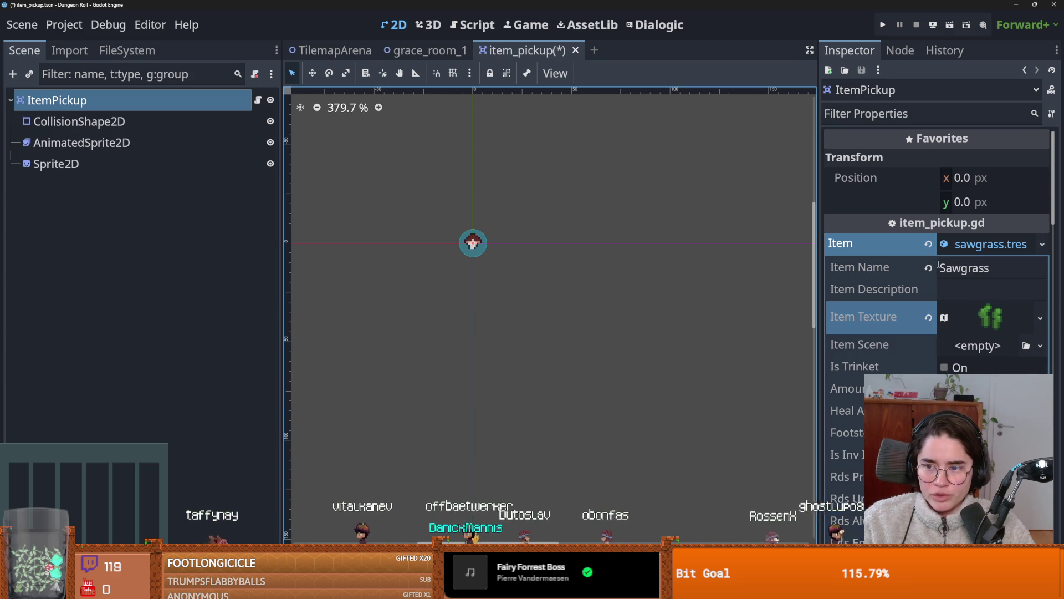
click(928, 244)
key(ctrl+s)
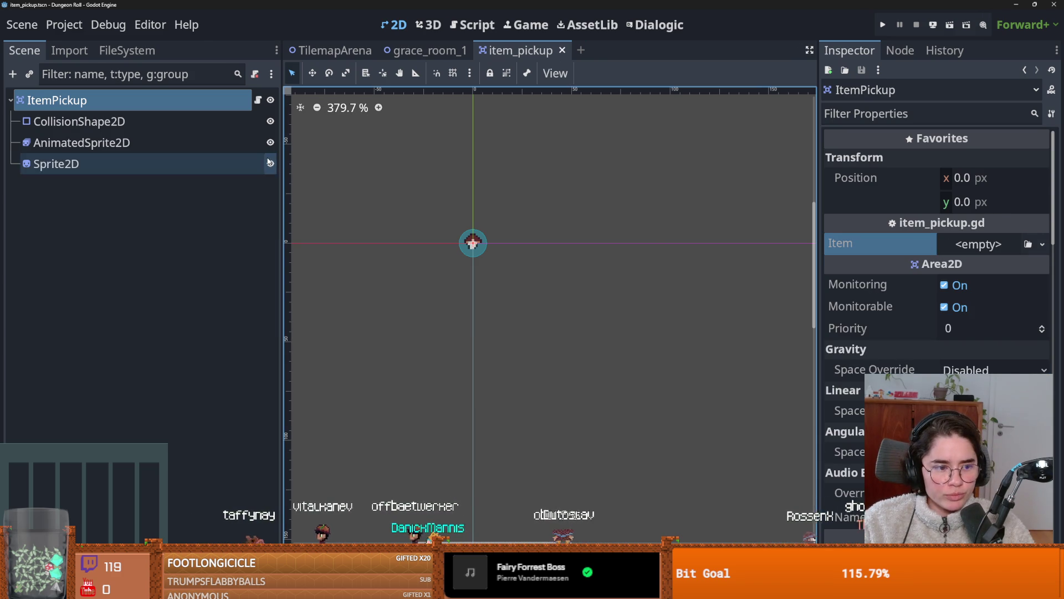
Clear the FileSystem filter so all project files are listed.
click(127, 51)
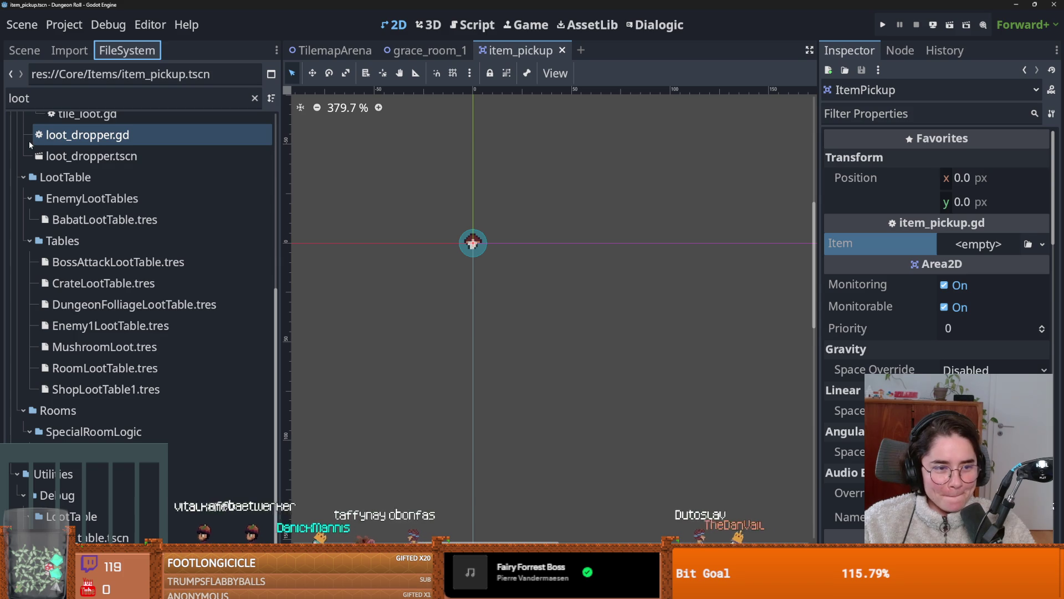
click(77, 93)
key(BackSpace)
key(BackSpace)
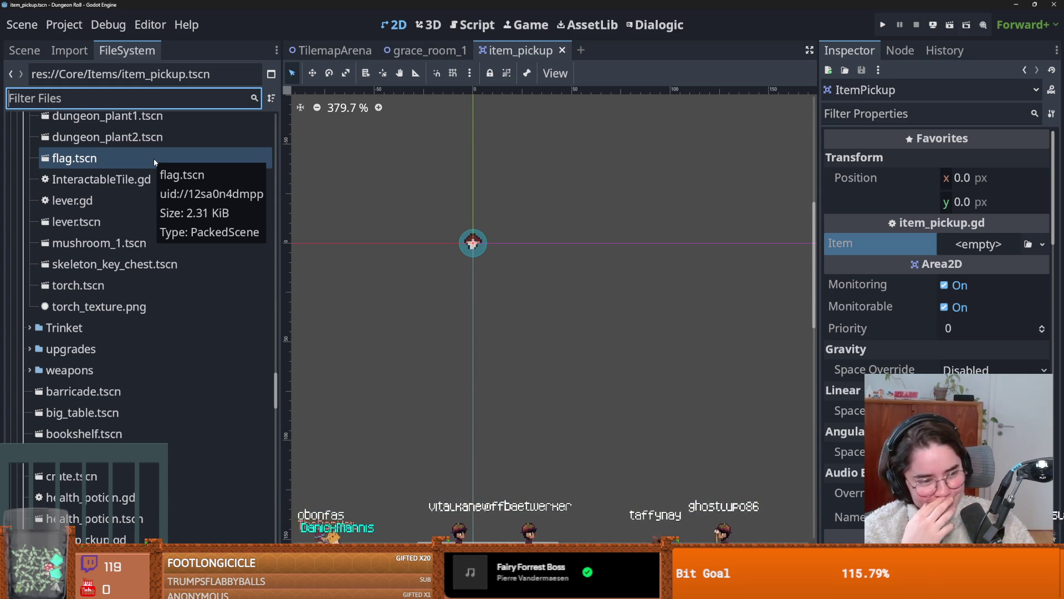
Browse the project file tree and select the crusader folder.
drag(276, 383, 275, 347)
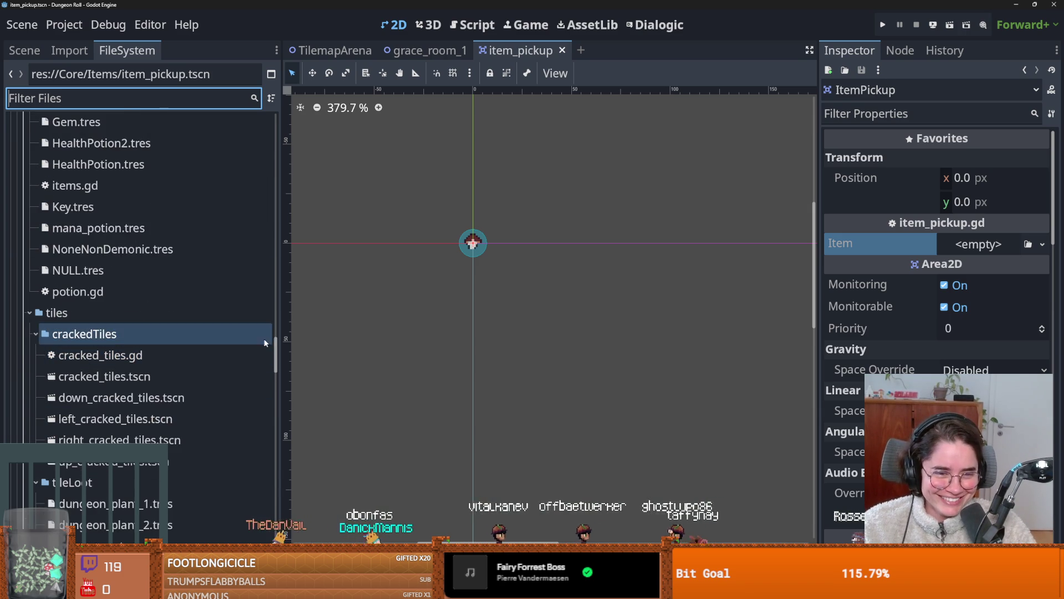
scroll(77, 260, up, 15)
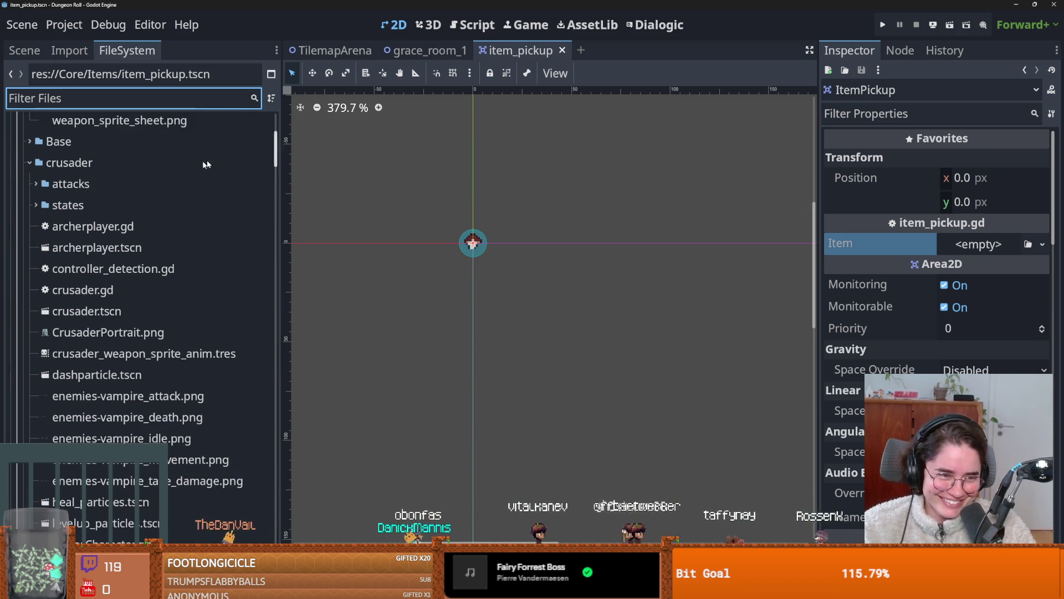
click(41, 335)
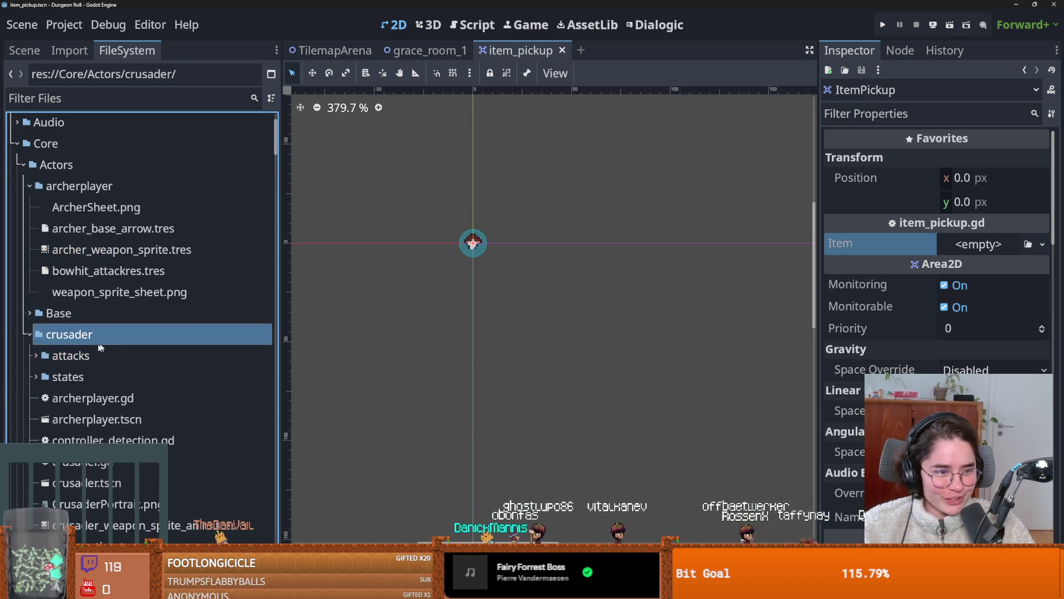
click(387, 414)
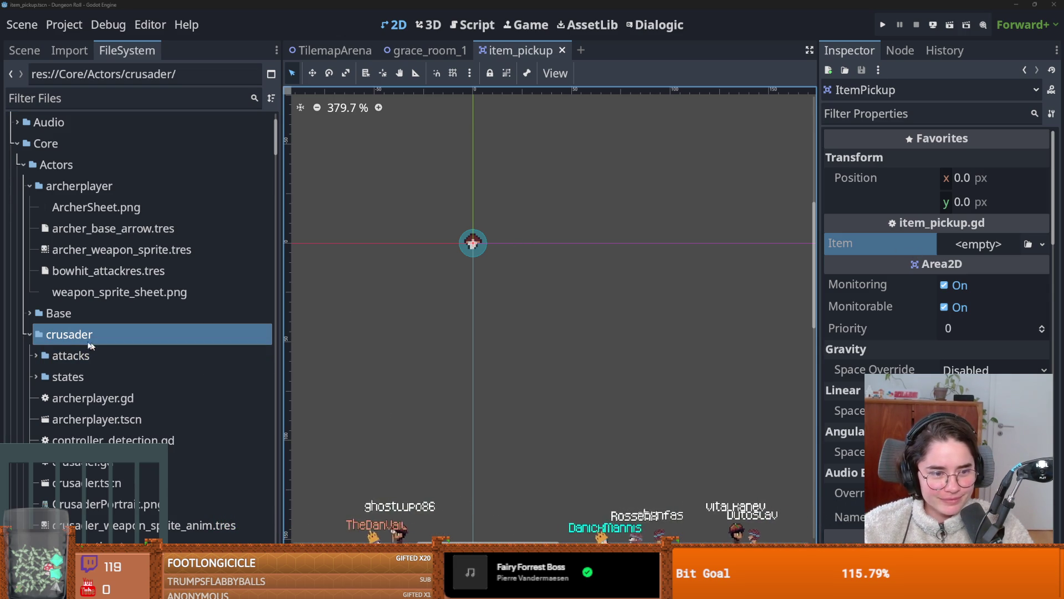
Collapse the Actors, Objects, resource and tiles folders and expand the Trinket folder.
click(22, 166)
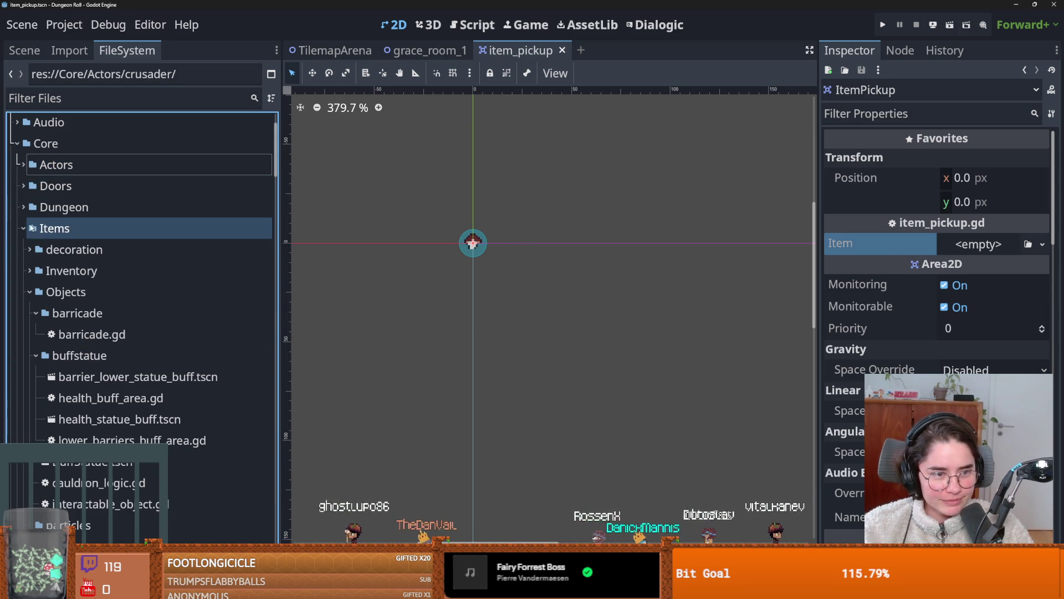
click(29, 291)
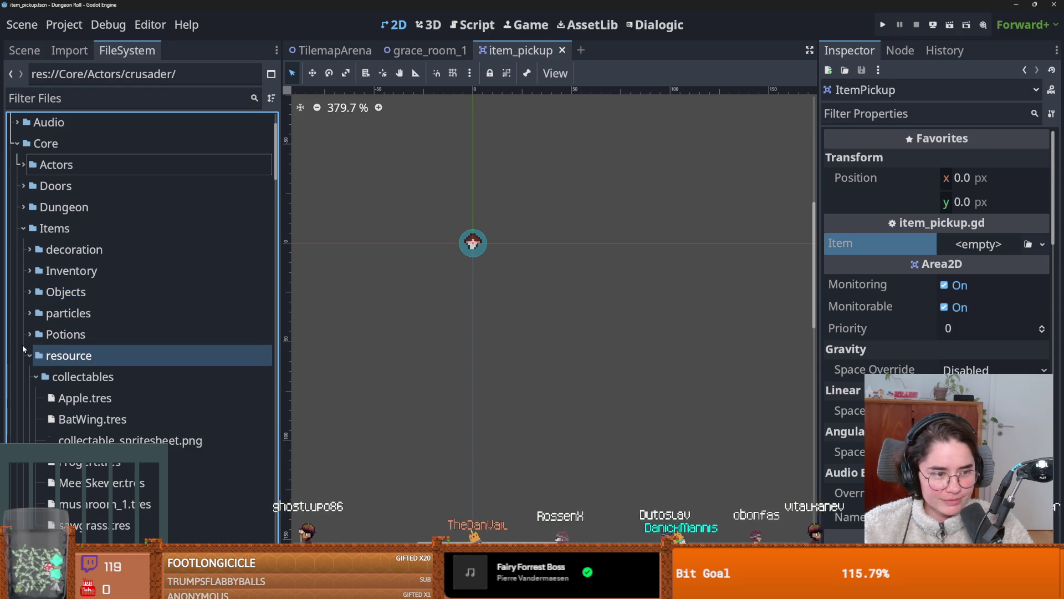
click(23, 361)
scroll(24, 305, down, 3)
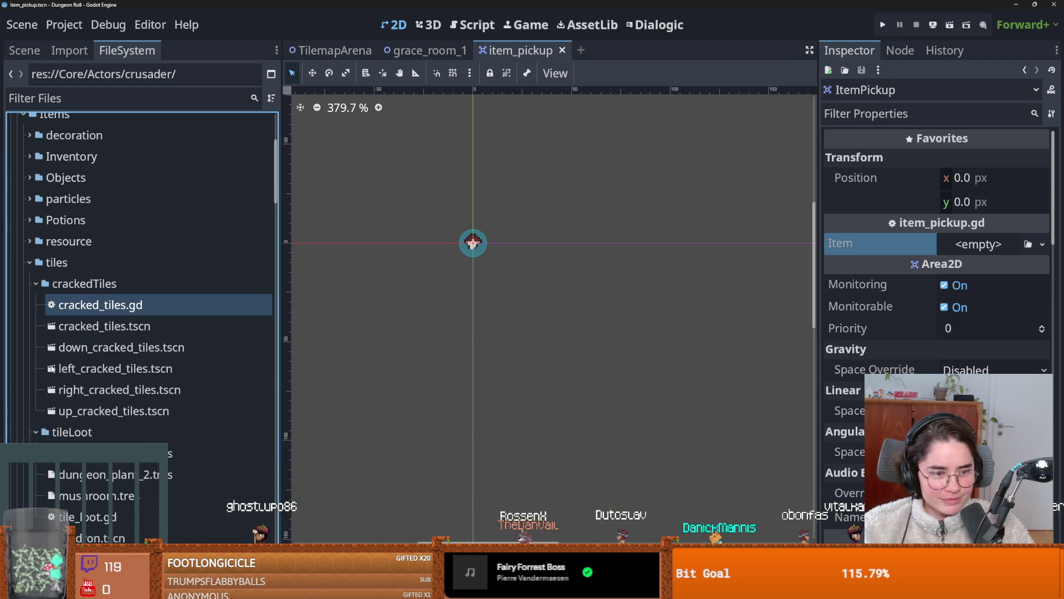
click(24, 264)
click(29, 283)
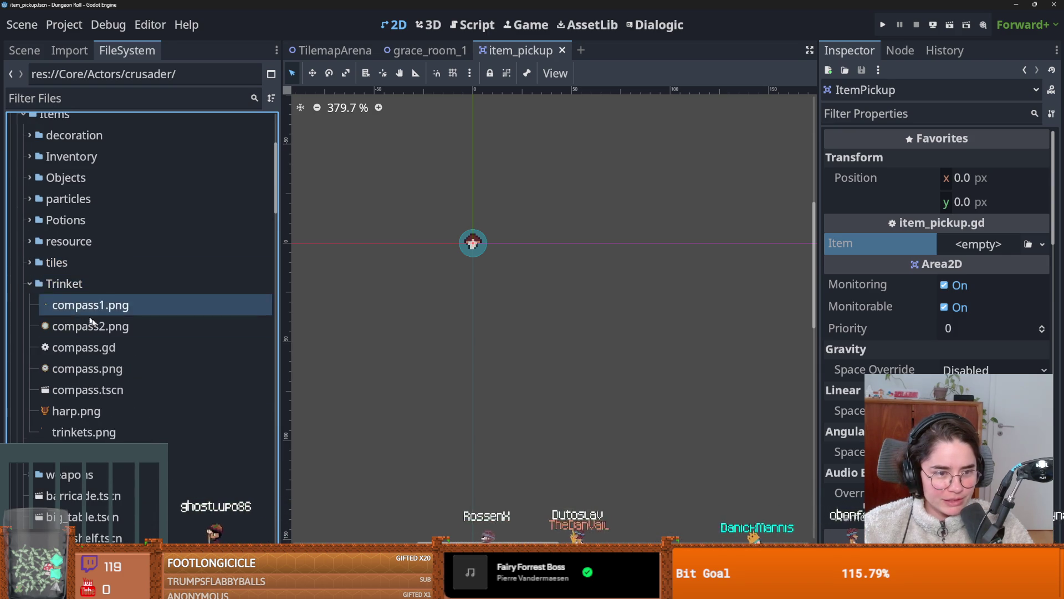
scroll(95, 311, down, 2)
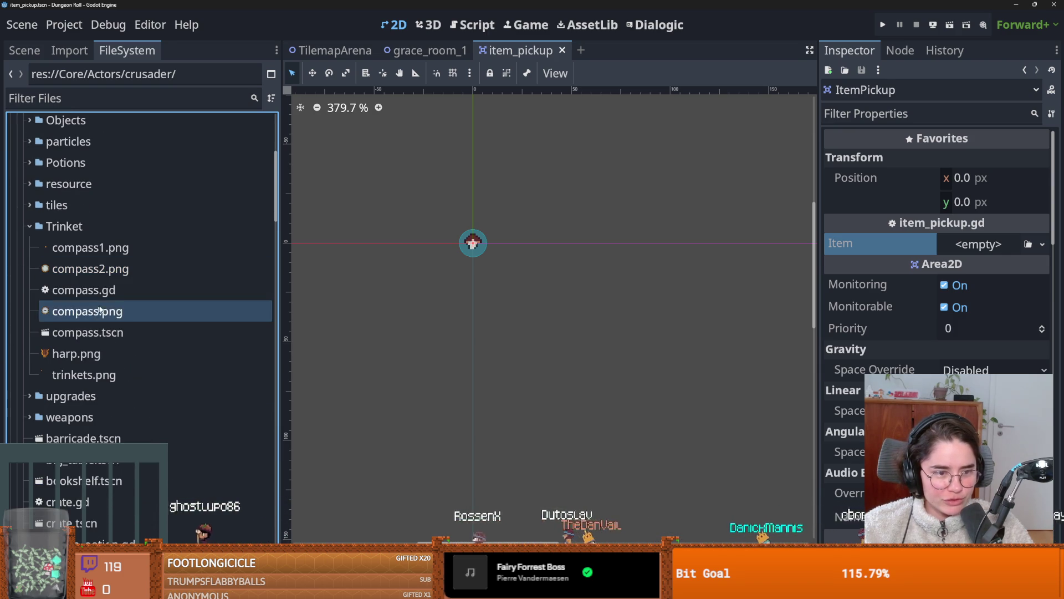
right_click(79, 227)
Create a new Item resource in the Trinket folder, found by searching 'item'.
mouse_move(119, 233)
click(309, 287)
text(trink)
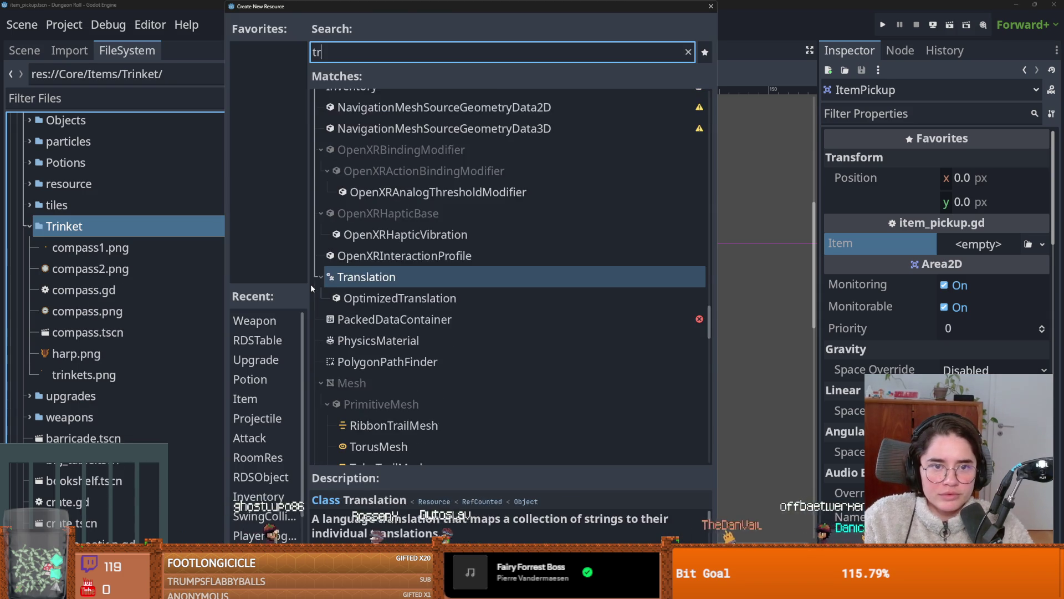
key(ctrl+a)
text(item)
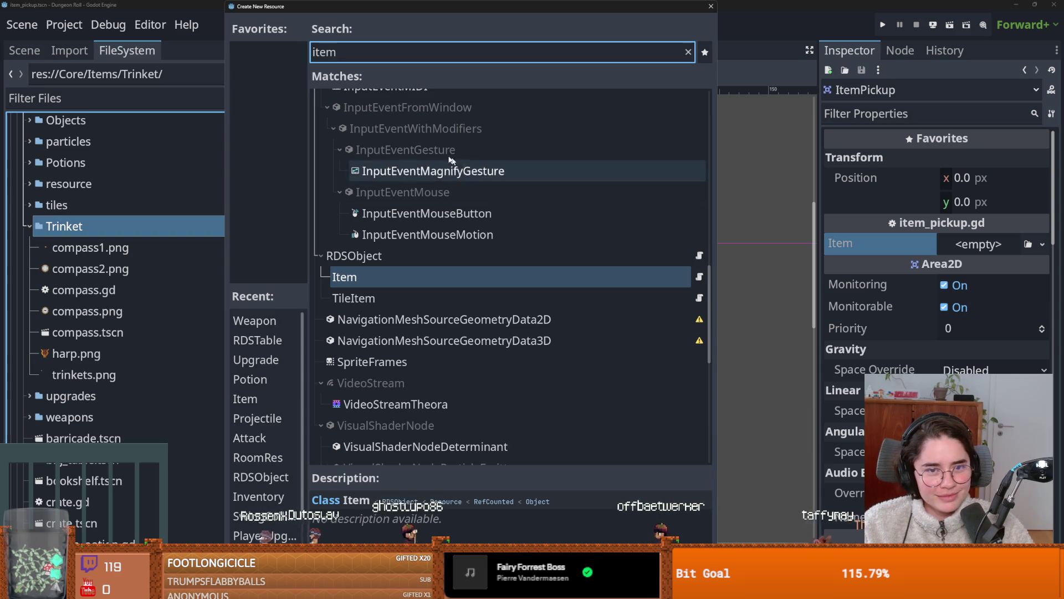
double_click(403, 275)
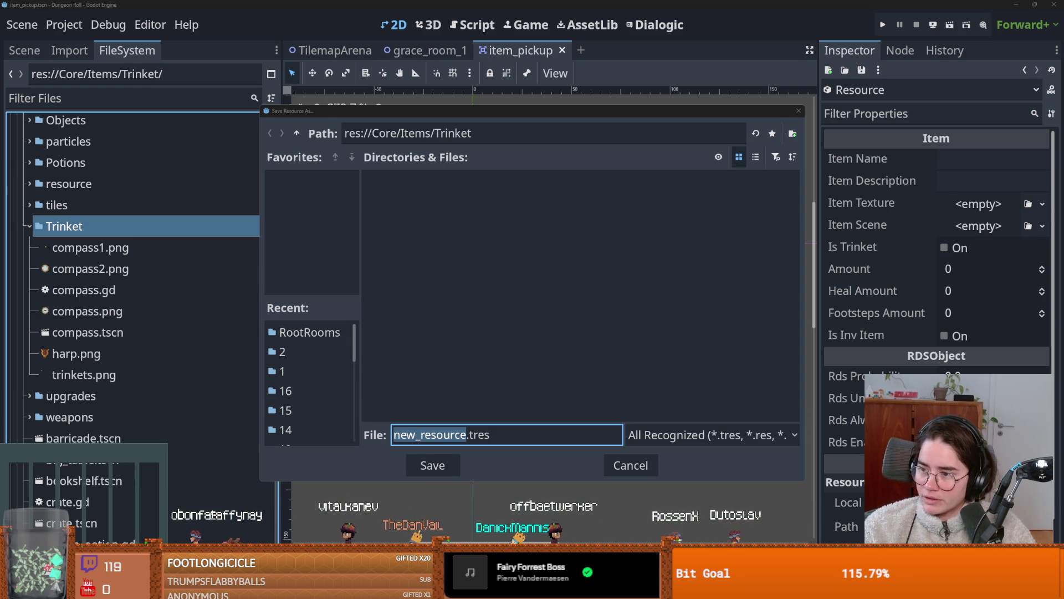
Name the resource file GravityCube.tres and save it.
click(417, 434)
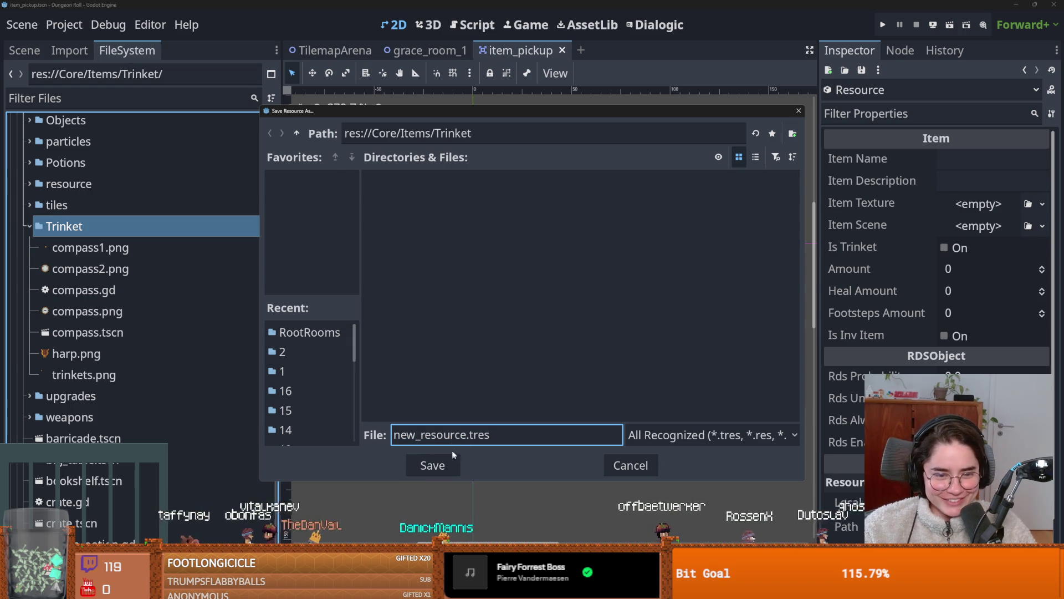
double_click(468, 440)
key(BackSpace)
text(Gravity Cube)
key(ctrl+Left)
key(BackSpace)
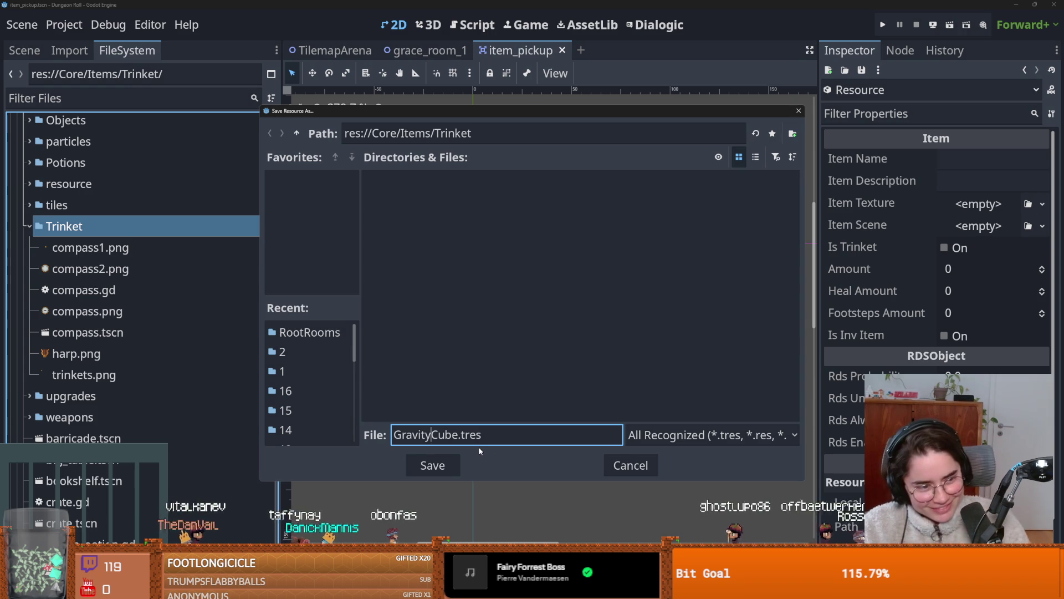
click(446, 469)
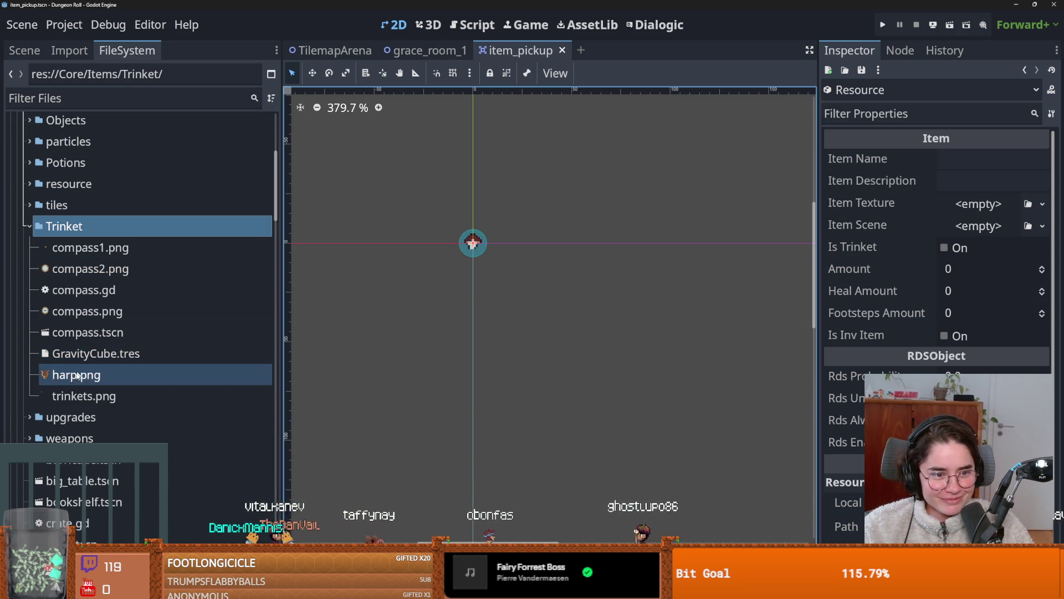
click(83, 396)
Open GravityCube.tres and set its Item Name to 'Gravity Cube'.
click(89, 332)
click(101, 356)
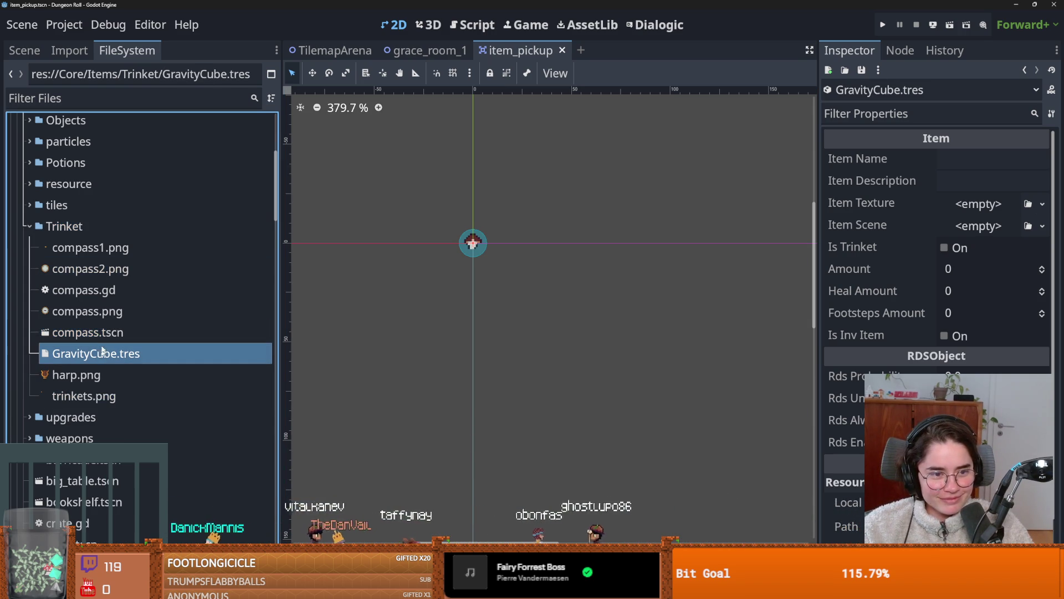
click(952, 154)
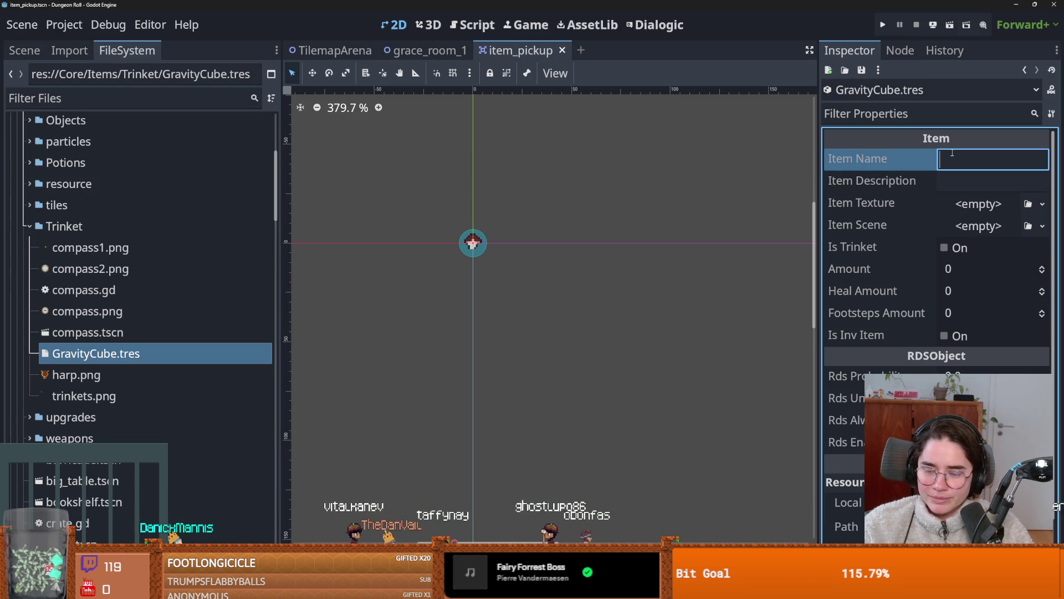
text(Gracity Cub)
key(BackSpace)
key(BackSpace)
key(BackSpace)
key(BackSpace)
key(BackSpace)
key(BackSpace)
text(vity Cube)
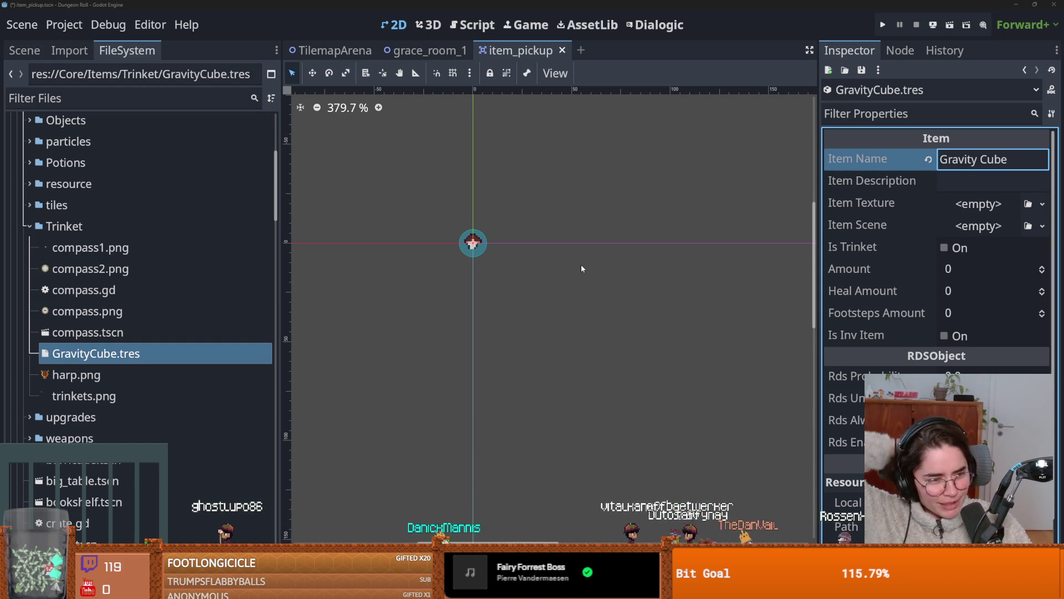
Paste the description about projectiles travelling slower into Item Description.
click(980, 176)
key(ctrl+v)
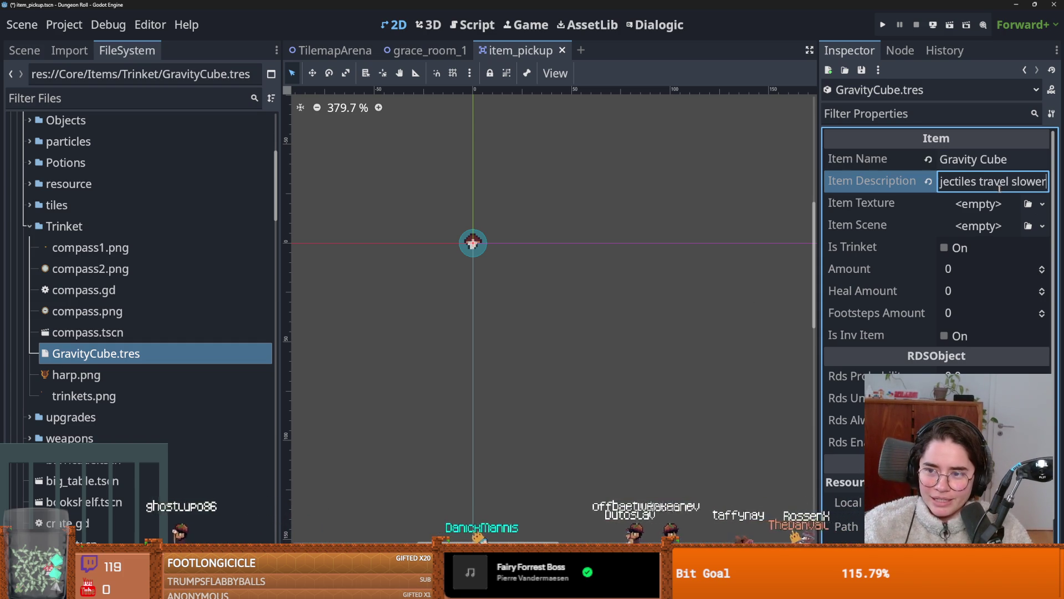
click(1042, 203)
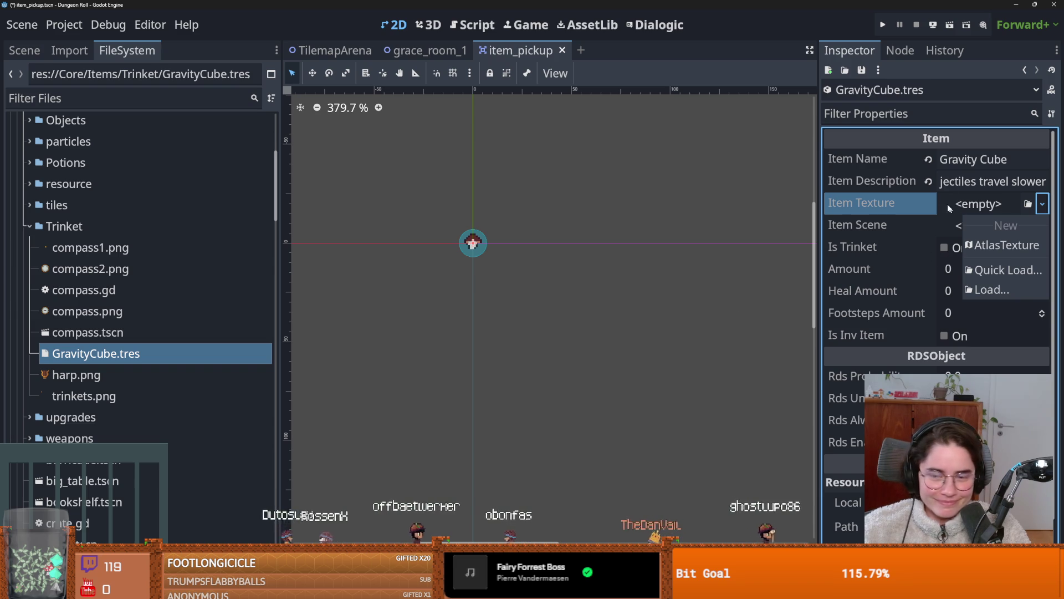
Look for an existing 'trin' texture to load, then cancel the file picker.
click(1005, 270)
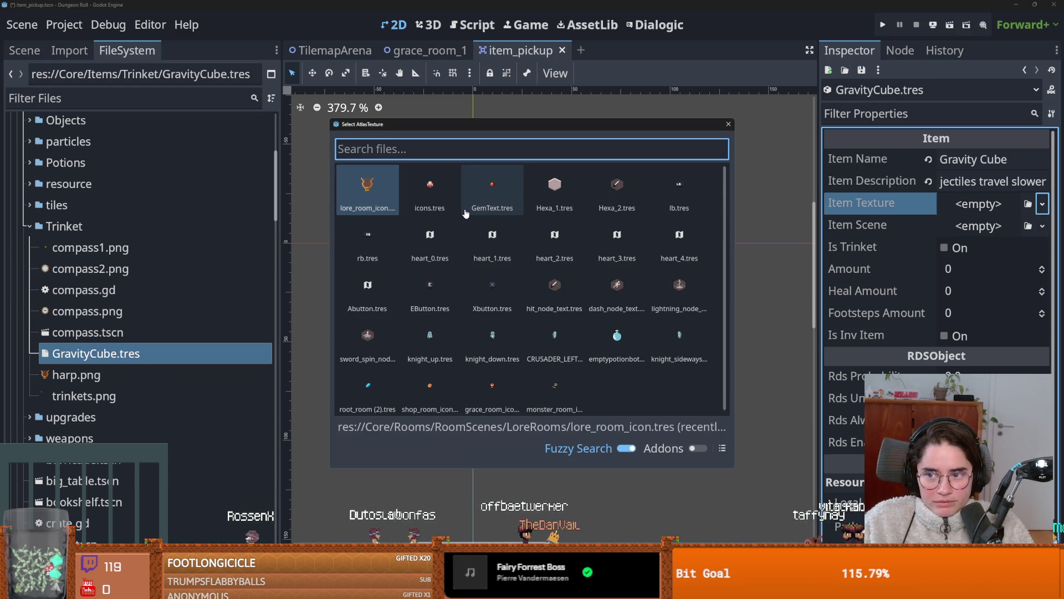
text(trin)
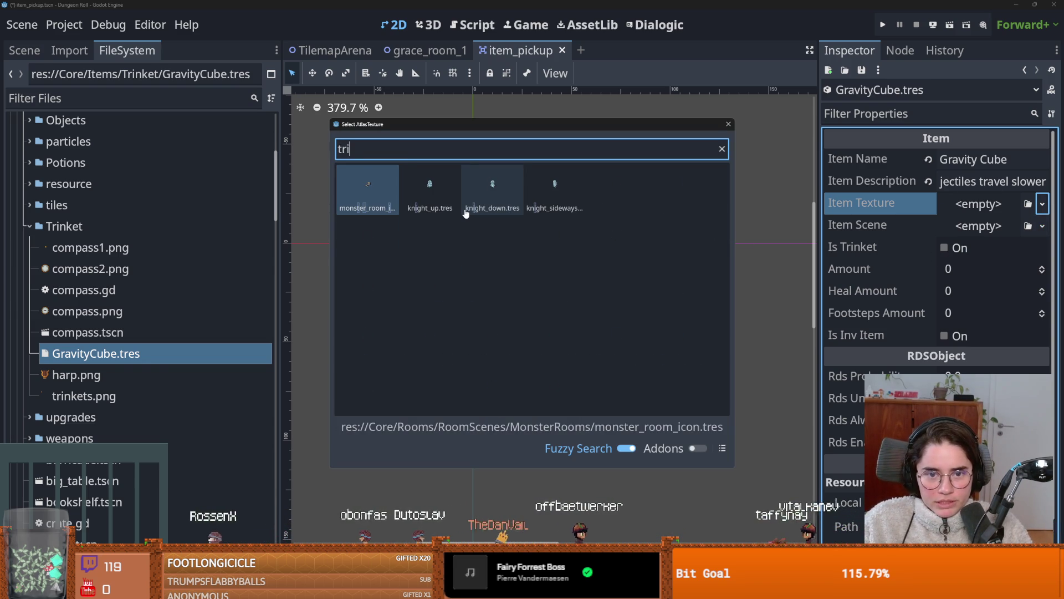
key(Escape)
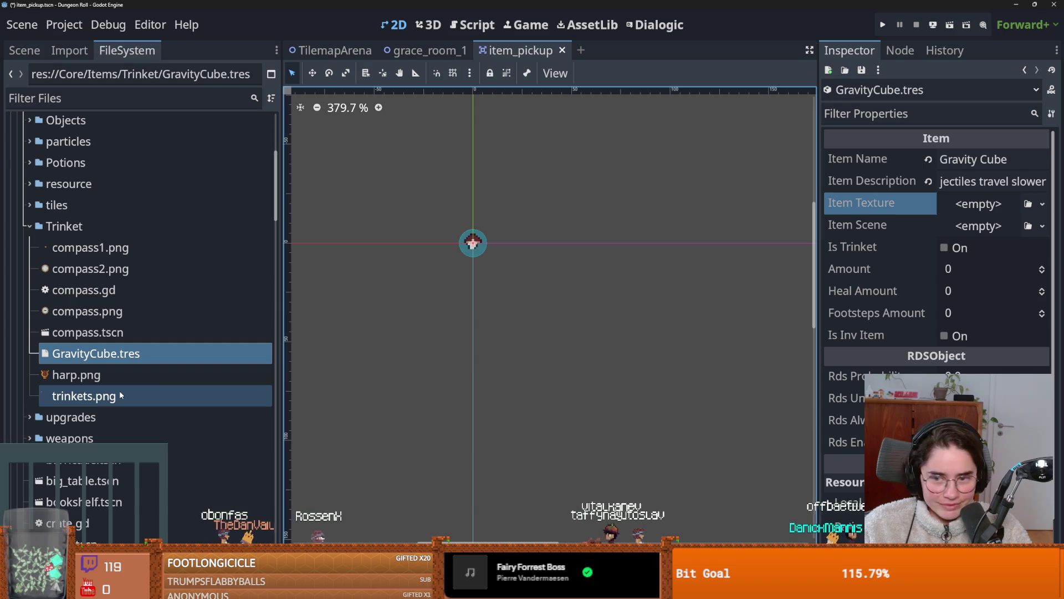
Give Item Texture a new AtlasTexture with trinkets.png as its atlas and check its region.
click(1042, 204)
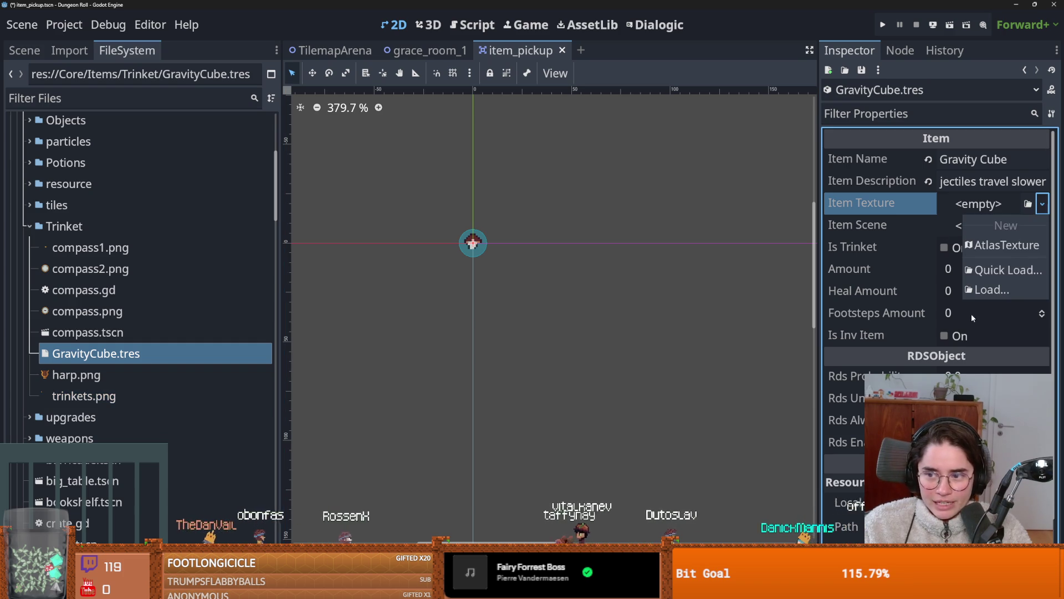
click(992, 245)
click(976, 204)
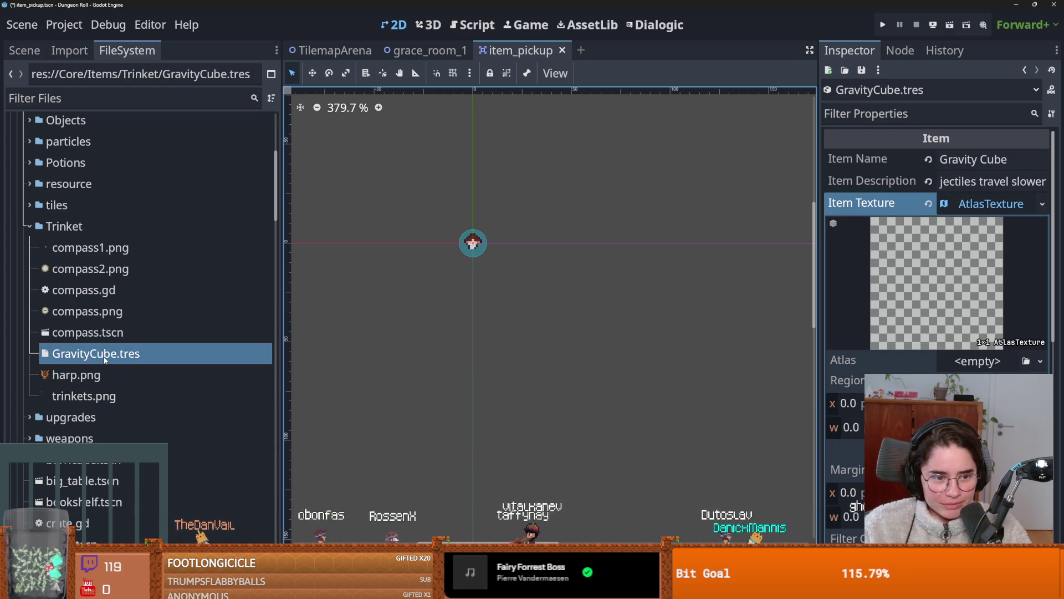
mouse_move(83, 396)
mouse_down()
mouse_move(533, 127)
mouse_move(978, 361)
mouse_up()
click(937, 459)
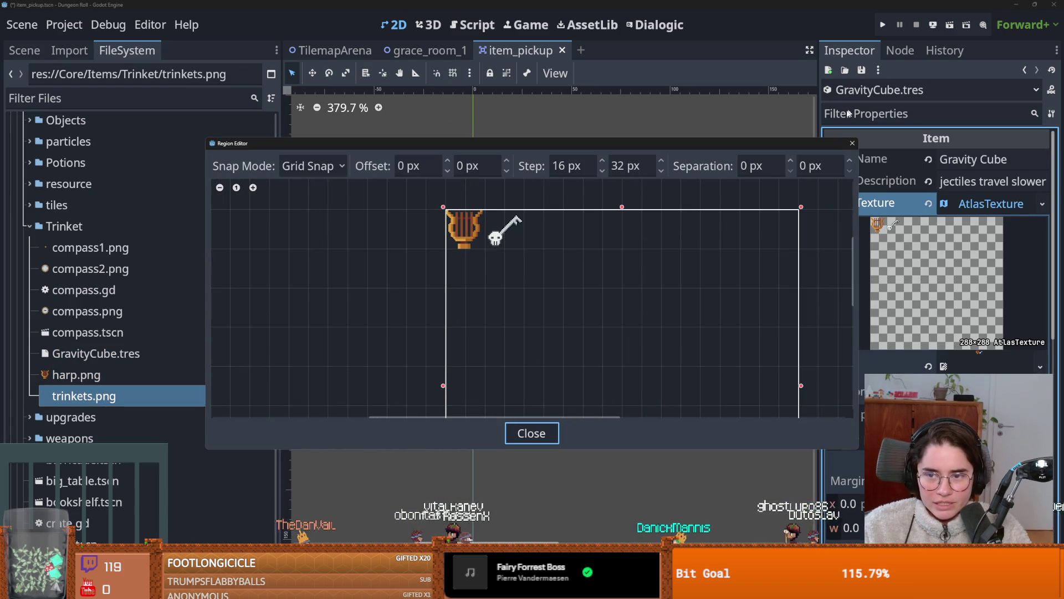
click(853, 144)
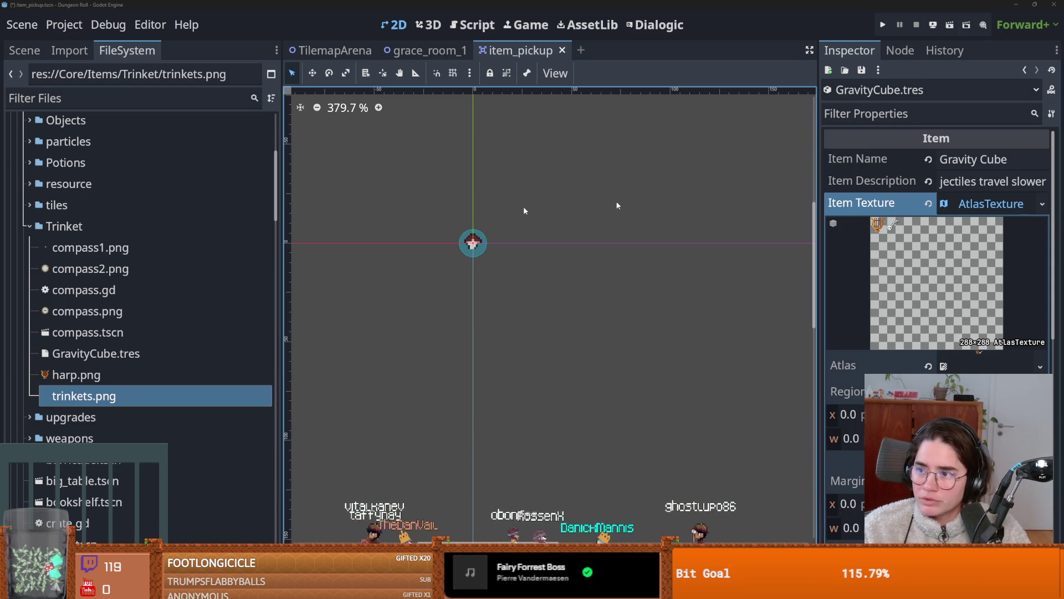
click(80, 100)
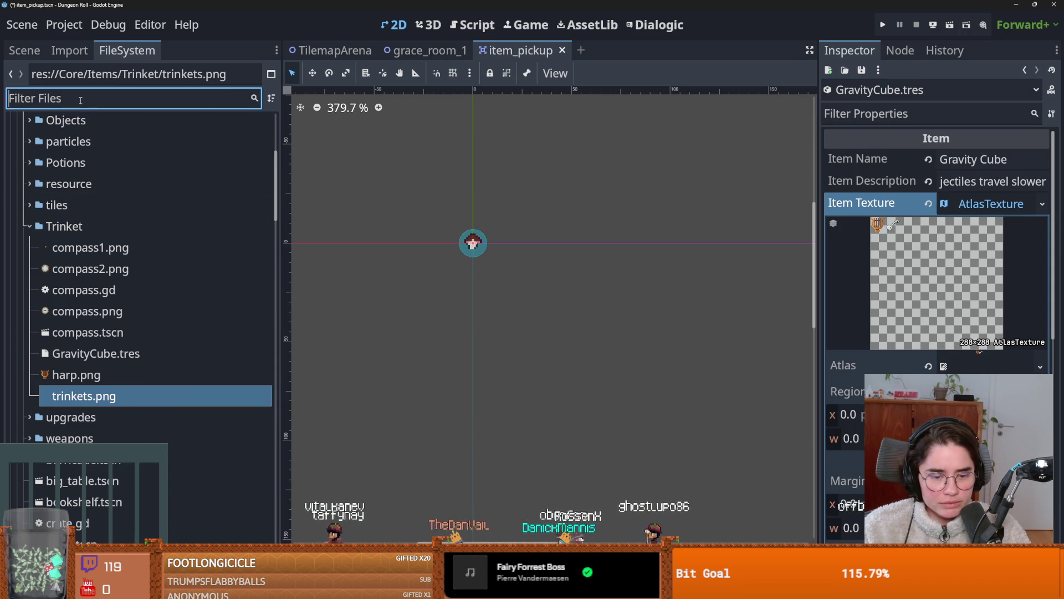
Filter files by 'trink' and set trinket_spritesheet.png as the atlas image.
text(tri)
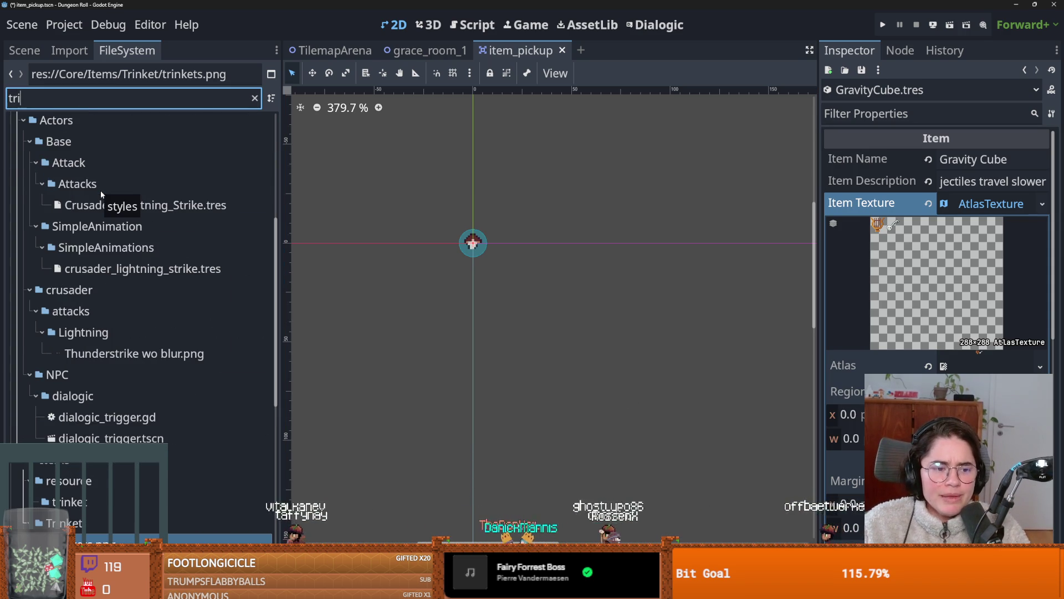
text(nk)
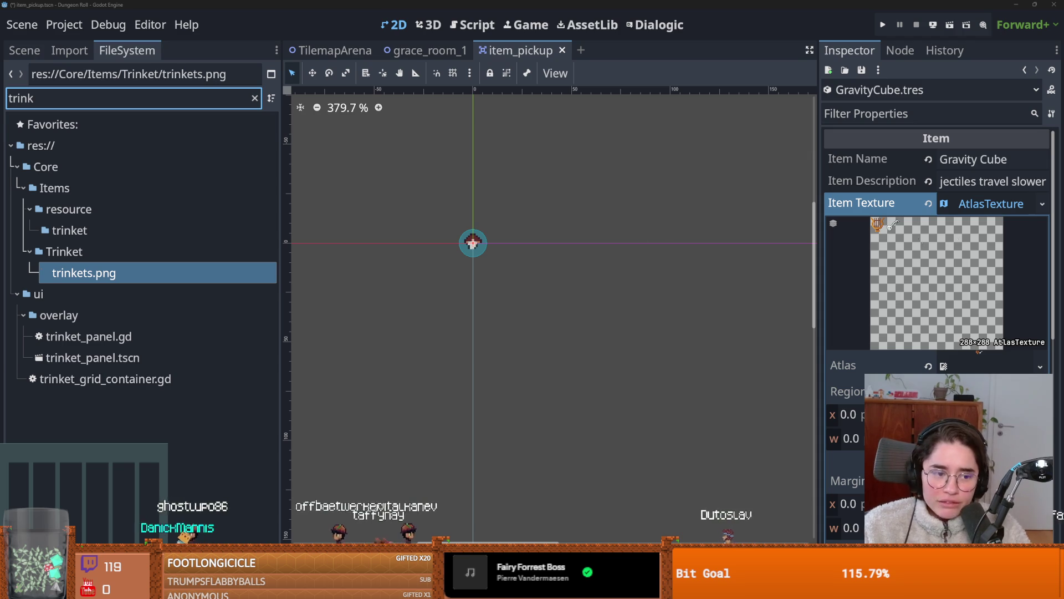
scroll(480, 226, up, 1)
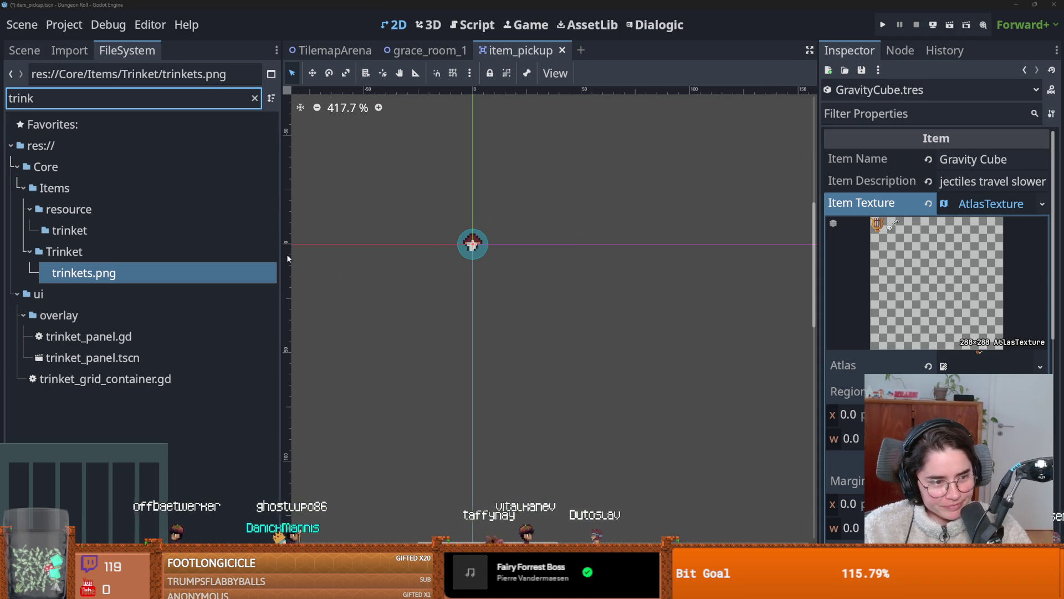
click(128, 270)
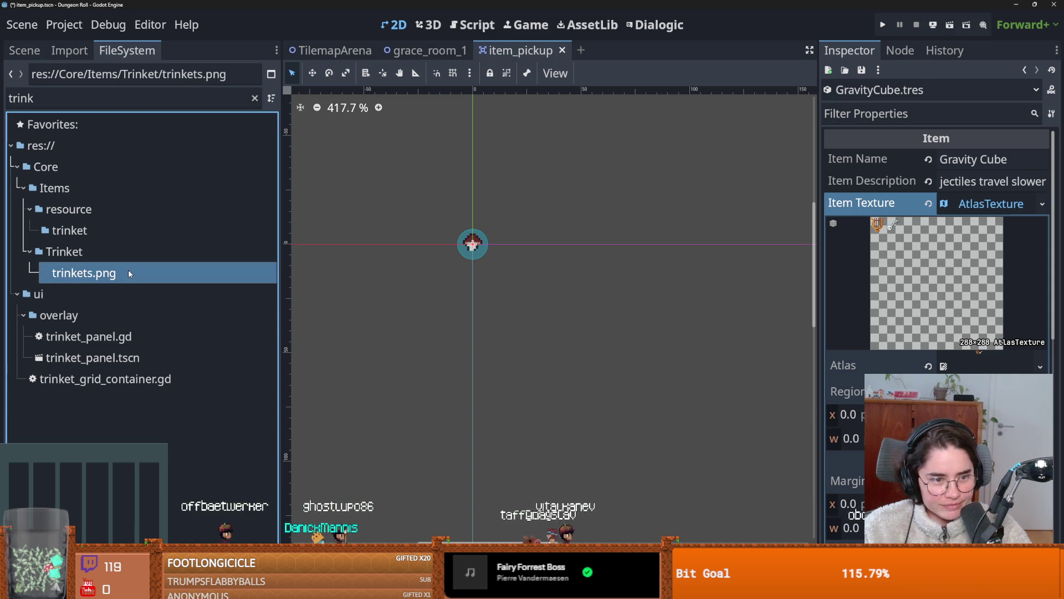
mouse_move(146, 295)
mouse_down()
mouse_move(1012, 363)
mouse_move(992, 366)
mouse_up()
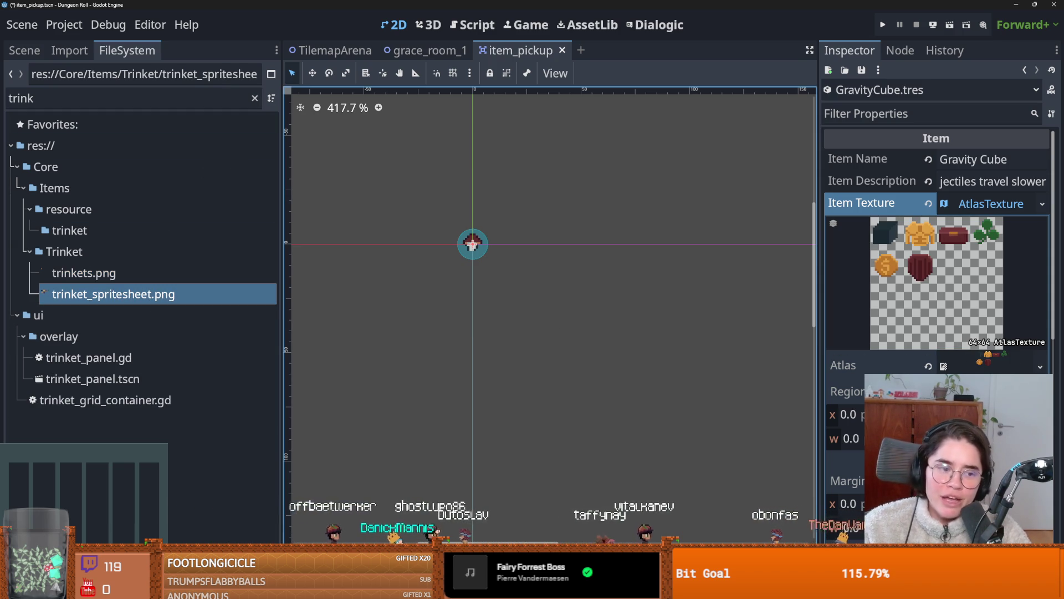
Crop the atlas region to the cube sprite on a 16 px grid, then save.
click(944, 366)
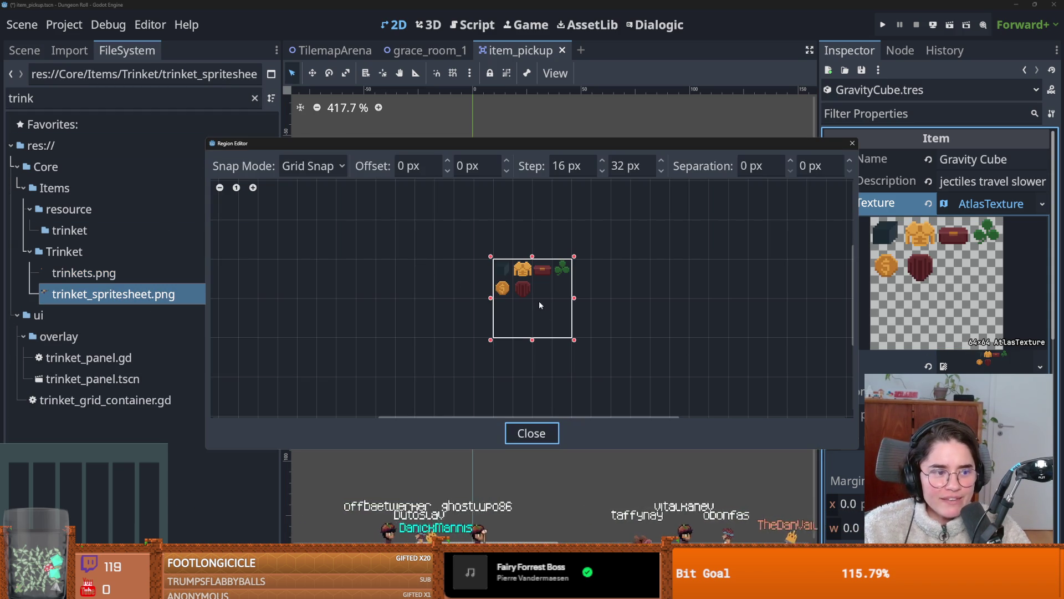
scroll(552, 281, up, 2)
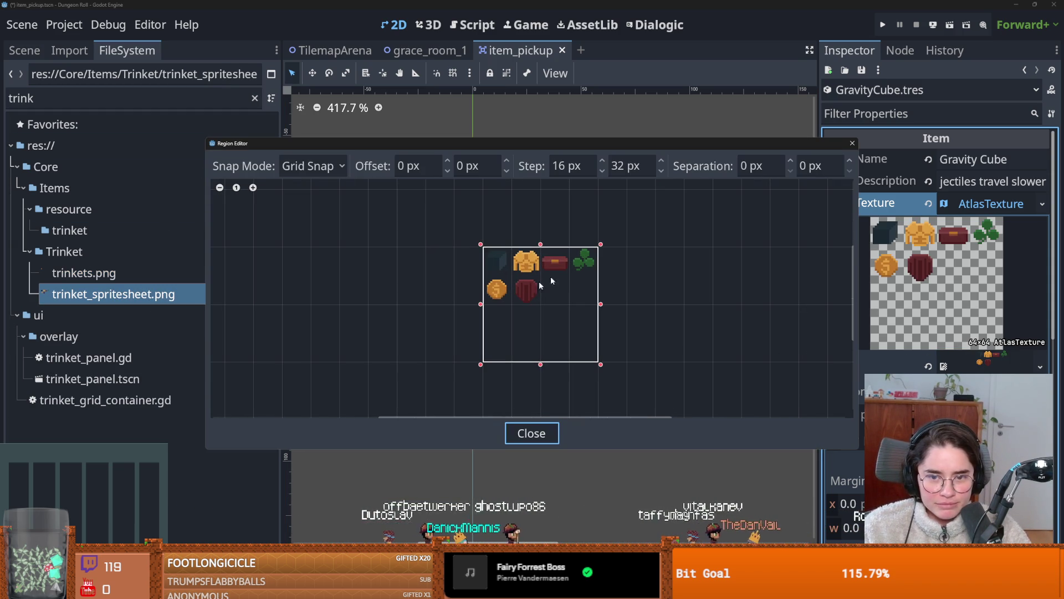
click(622, 165)
text(6)
key(Return)
drag(486, 248, 509, 273)
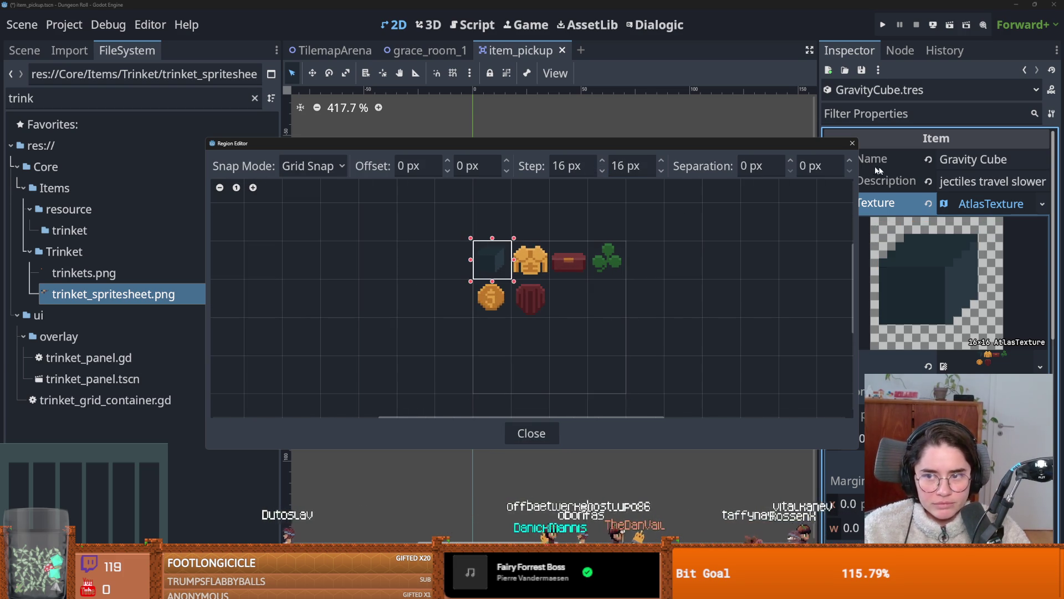
key(Escape)
key(ctrl+s)
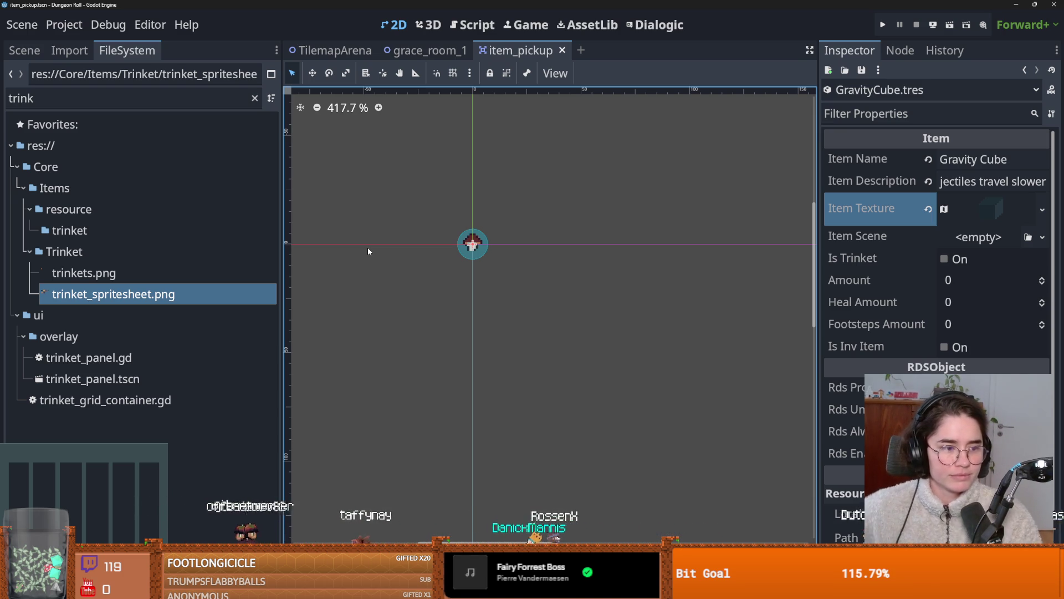
Turn on the Gravity Cube's Is Trinket flag and save.
drag(364, 349, 471, 323)
scroll(471, 313, up, 2)
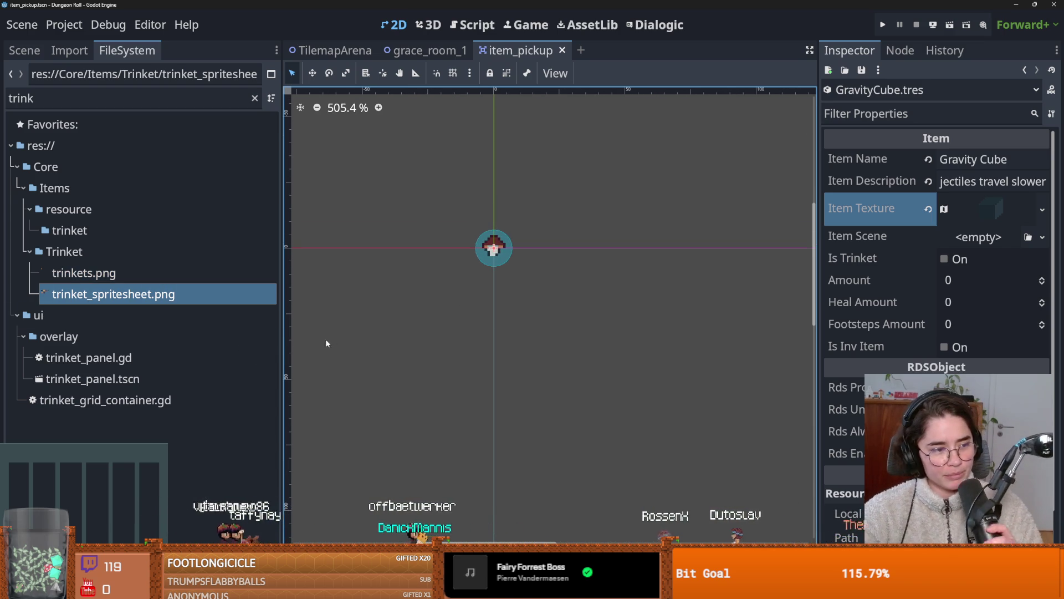
scroll(526, 255, up, 1)
key(ctrl+s)
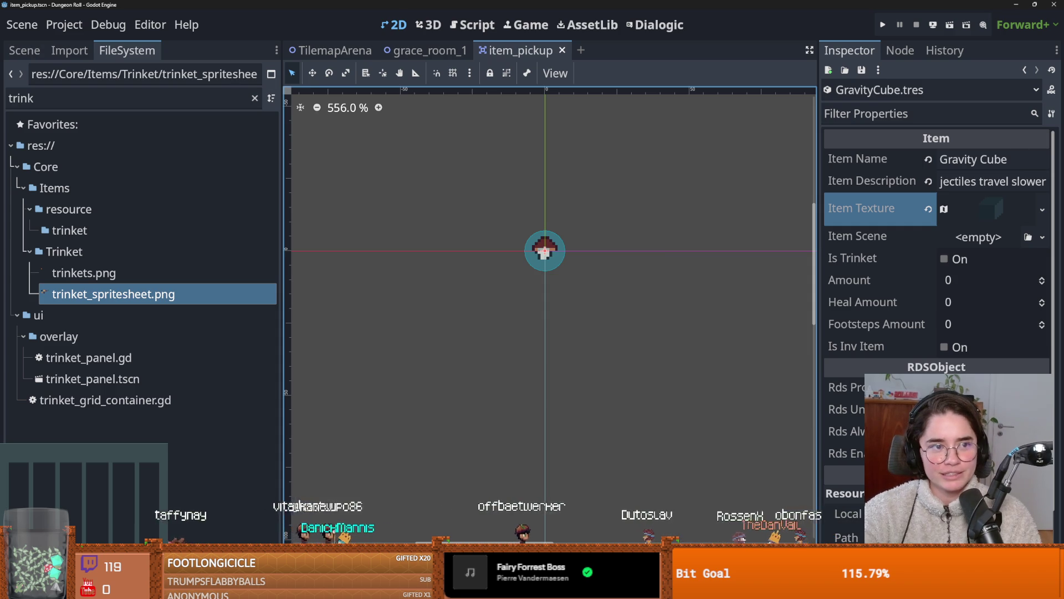
click(34, 54)
key(ctrl+s)
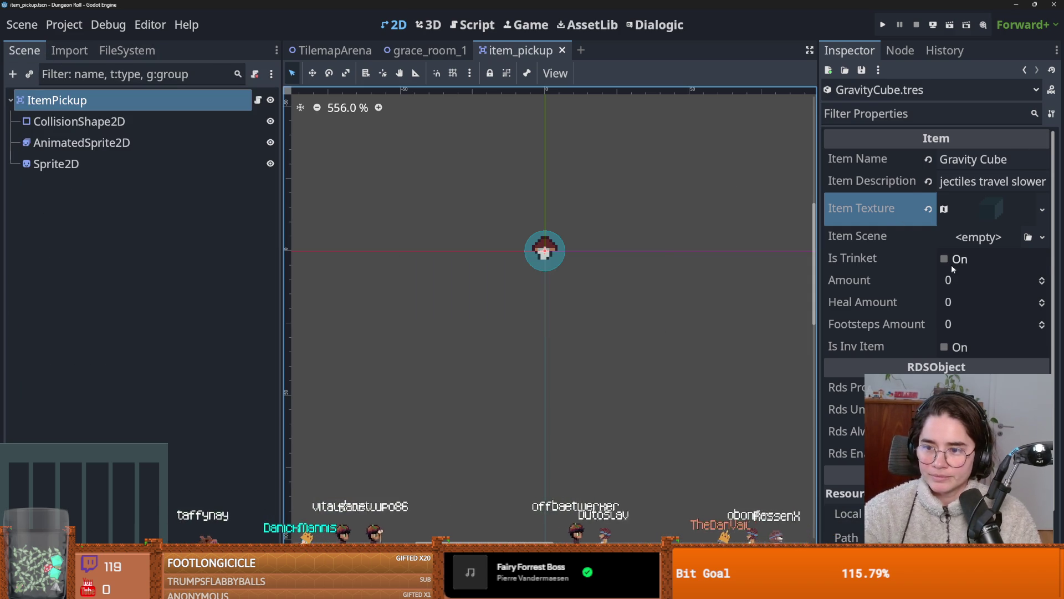
click(944, 259)
key(ctrl+s)
Set the Gravity Cube's Amount to 10 and save.
click(966, 283)
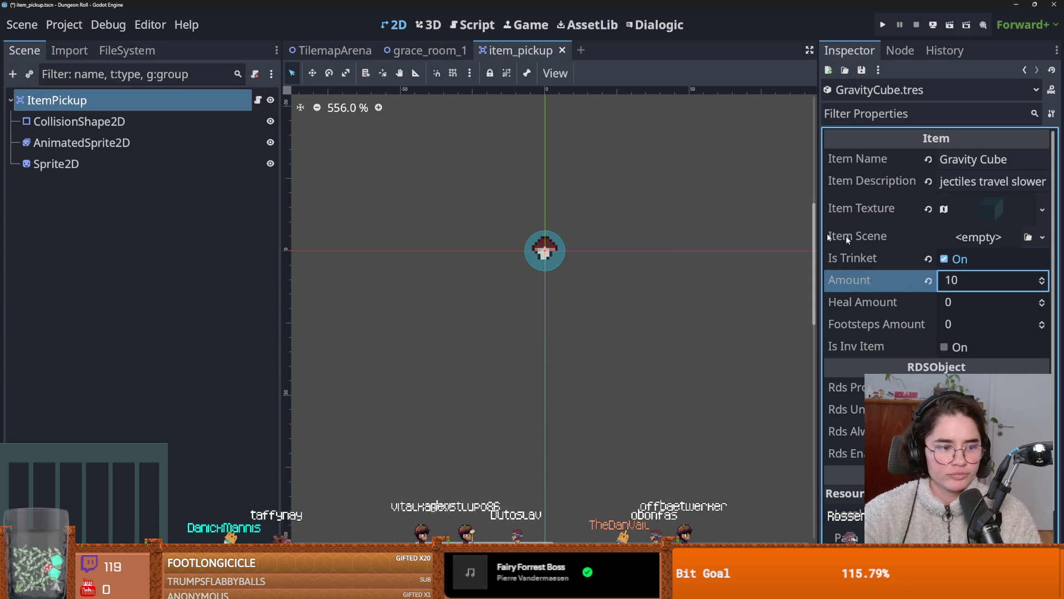
key(Return)
scroll(392, 348, up, 1)
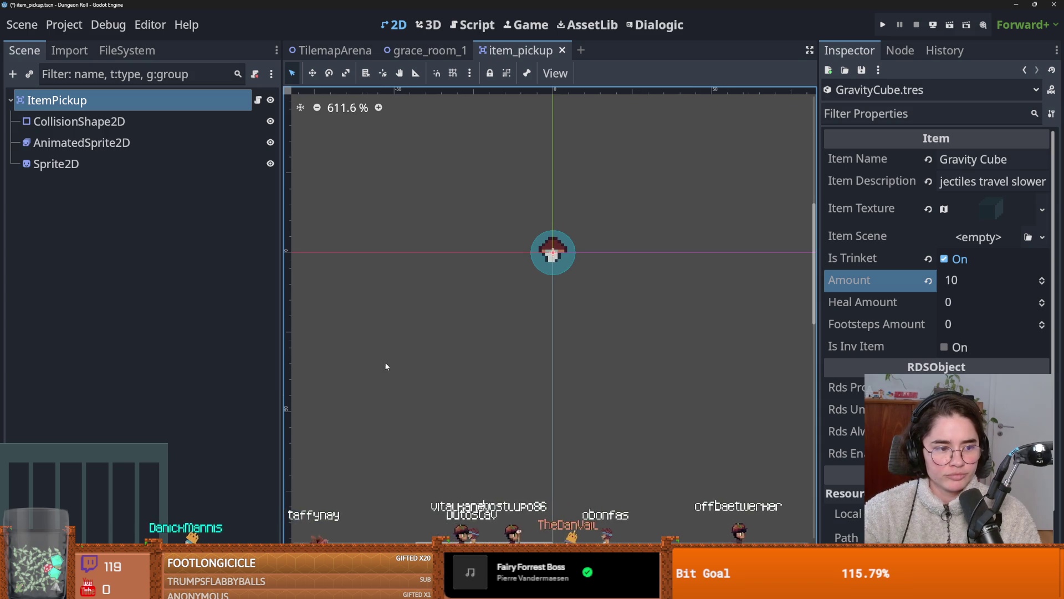
key(ctrl+s)
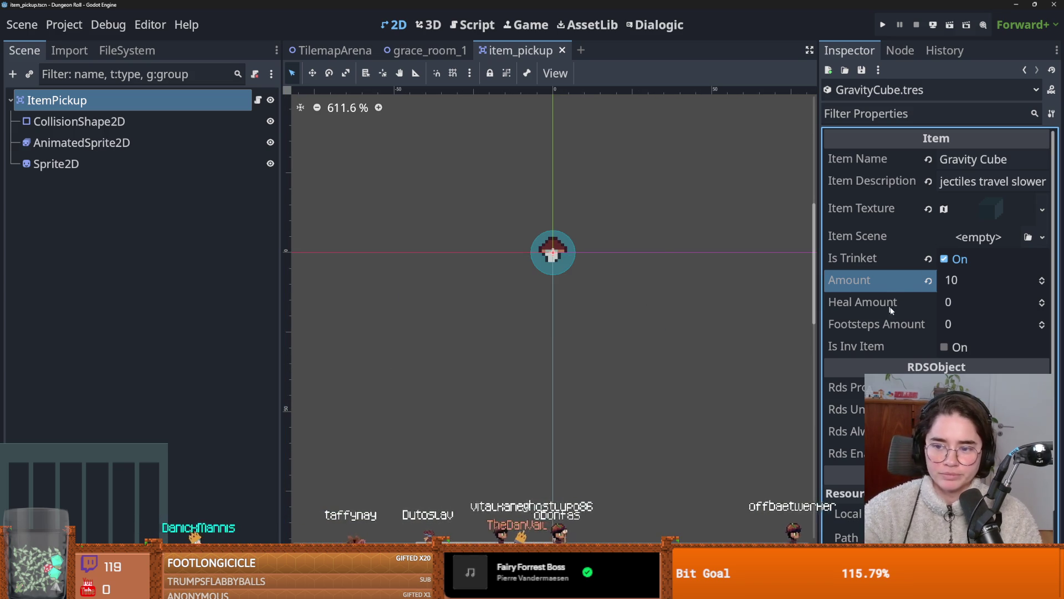
Change a few more Inspector properties, save, and switch to the TilemapArena scene.
click(971, 308)
click(899, 327)
click(891, 347)
key(ctrl+s)
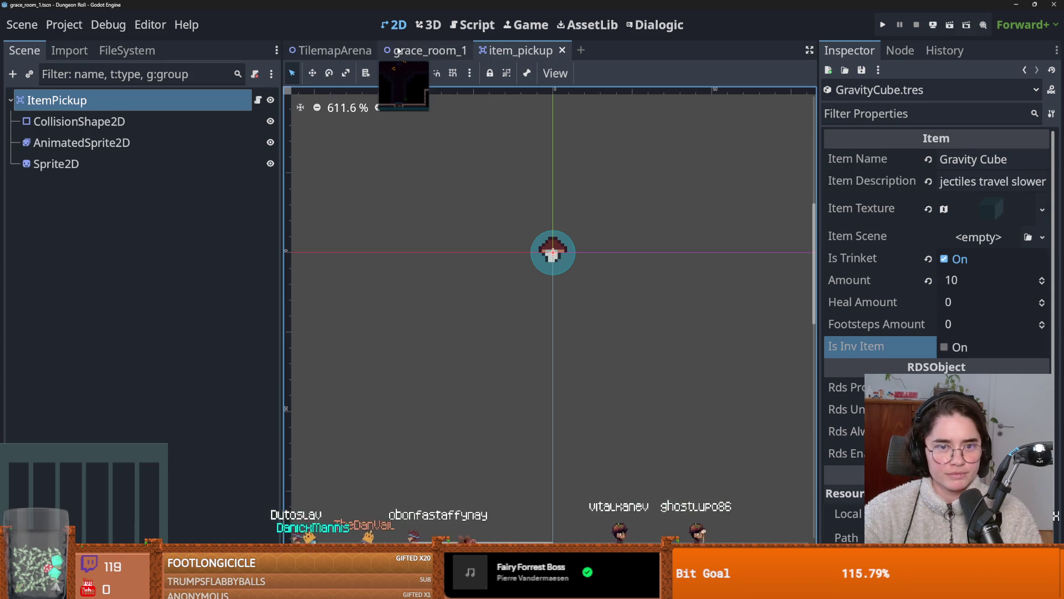
click(333, 50)
key(ctrl+s)
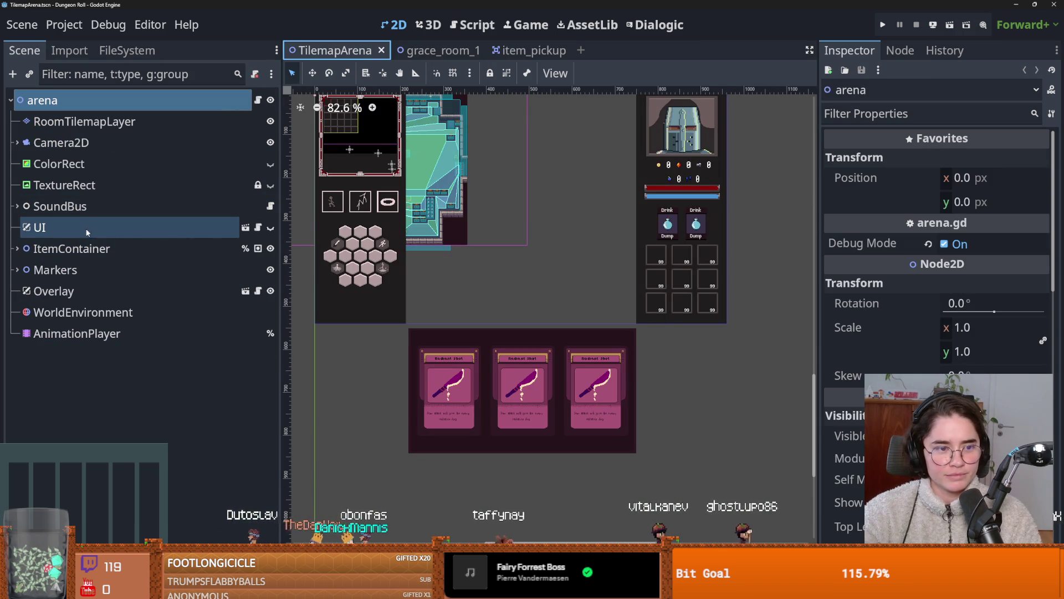